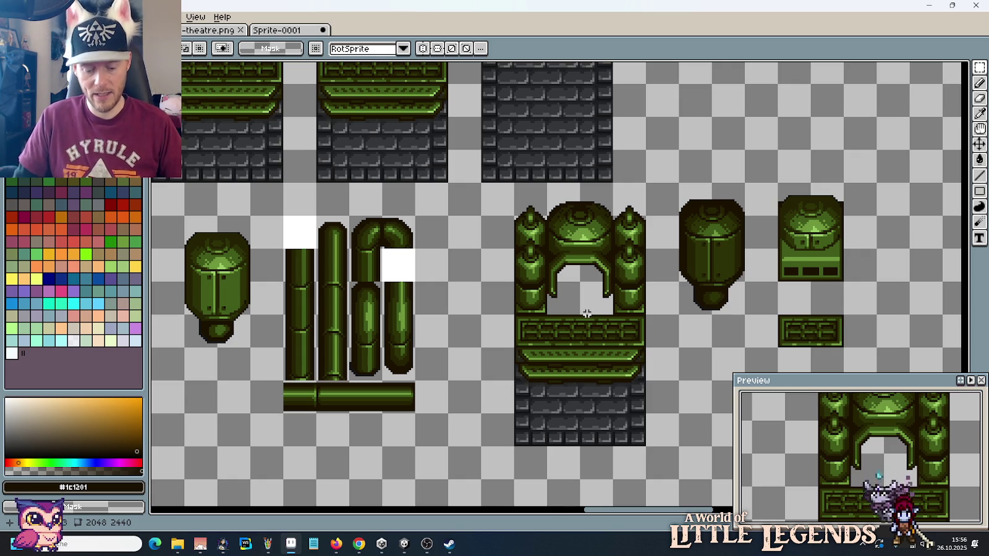
Step: Compare the green arch sprite sheet with the reference dungeon tileset in Paint
{"action": "scroll", "coordinate": [639, 232], "scroll_direction": "up", "scroll_amount": 1}
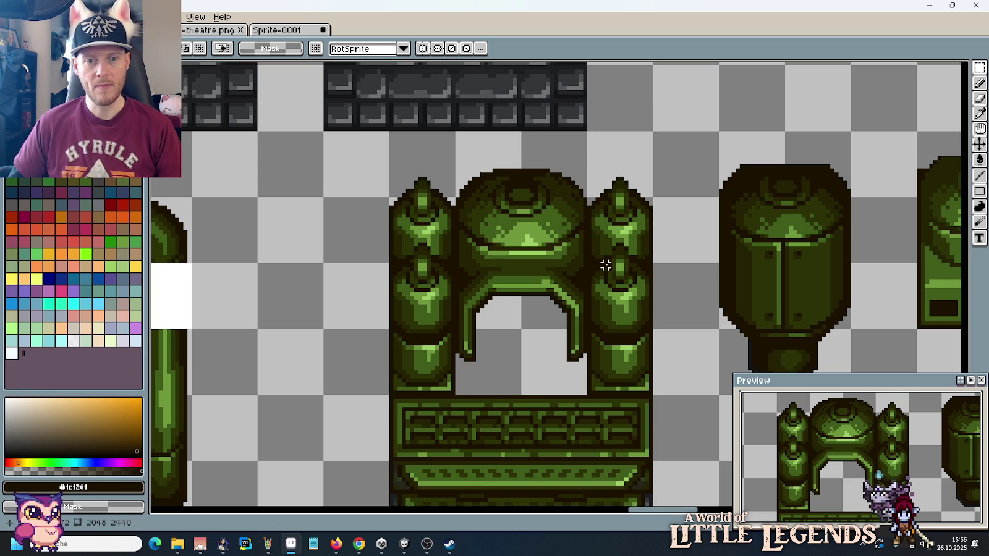
{"action": "key", "text": "alt+Tab"}
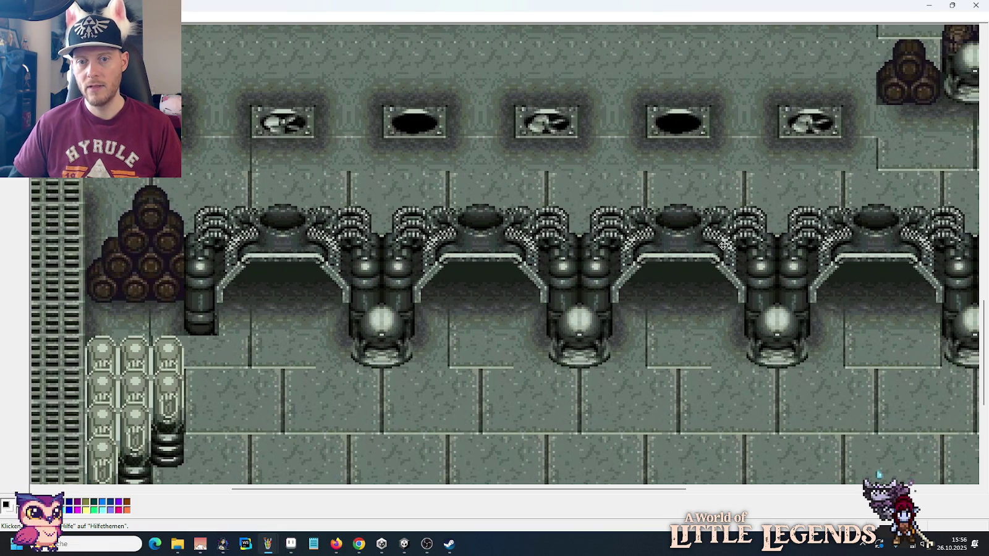
{"action": "key", "text": "alt+Tab"}
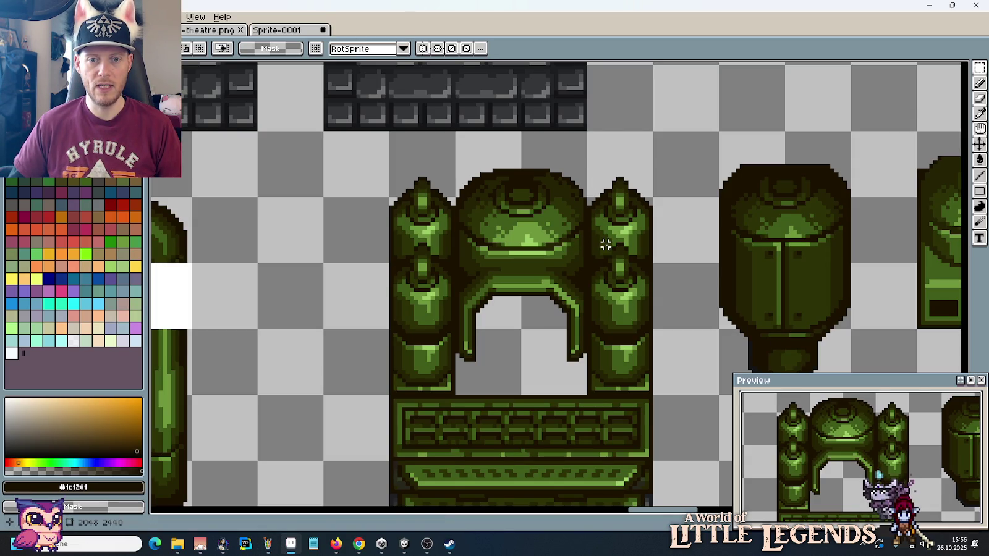
{"action": "key", "text": "alt+Tab"}
{"action": "key", "text": "alt+Tab"}
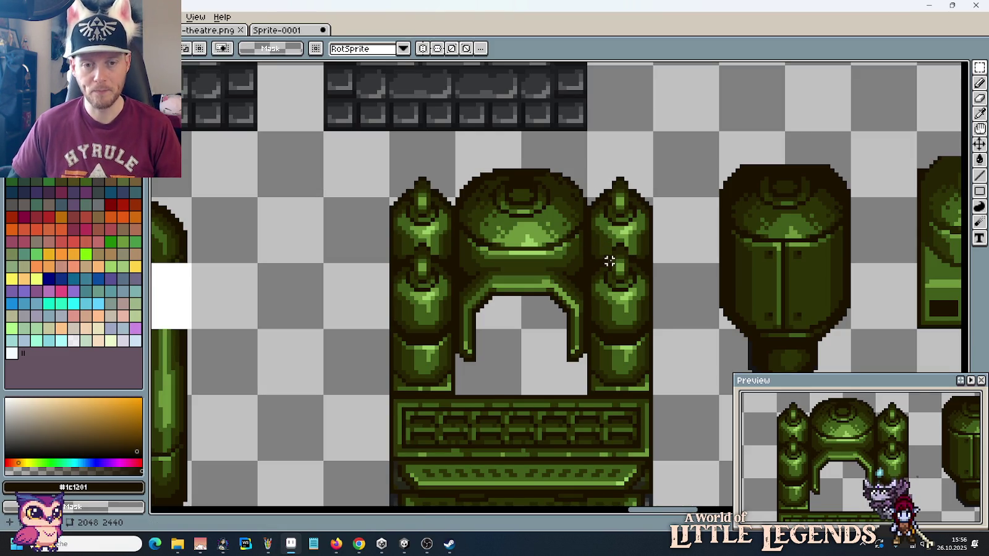
Step: Select the arch's 32x64 top dome section and nudge it up one pixel
{"action": "left_click_drag", "start_coordinate": [612, 273], "coordinate": [624, 248]}
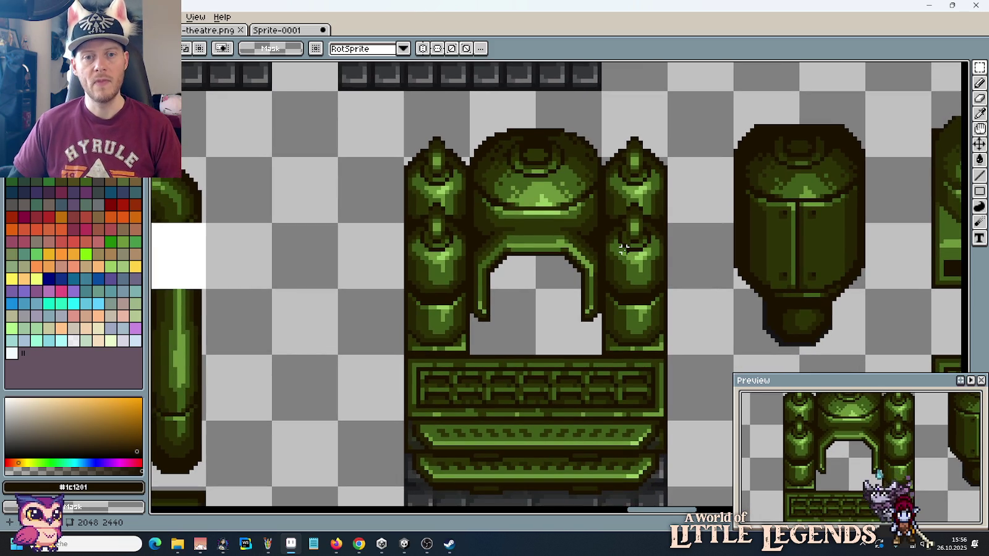
{"action": "scroll", "coordinate": [624, 248], "scroll_direction": "down", "scroll_amount": 1}
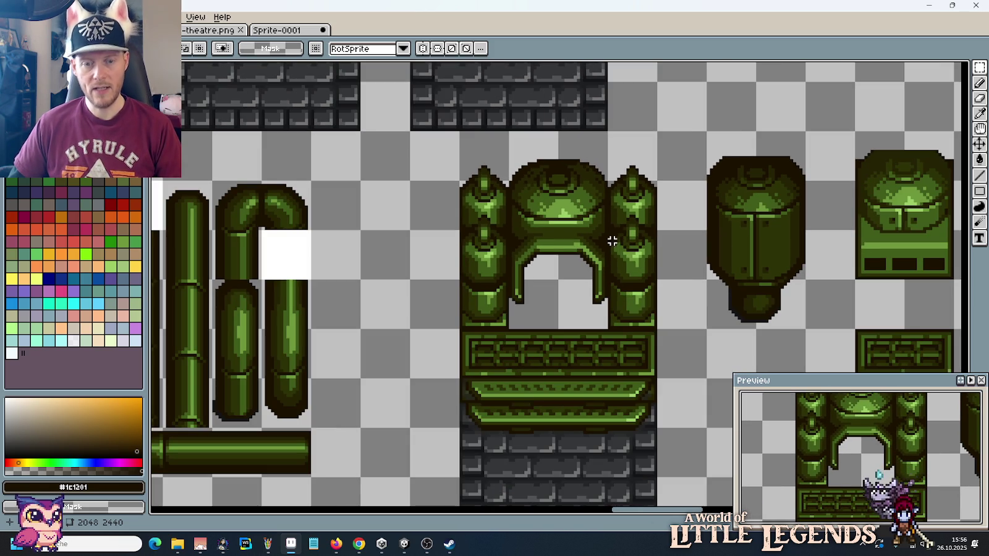
{"action": "left_click_drag", "start_coordinate": [593, 306], "coordinate": [513, 130]}
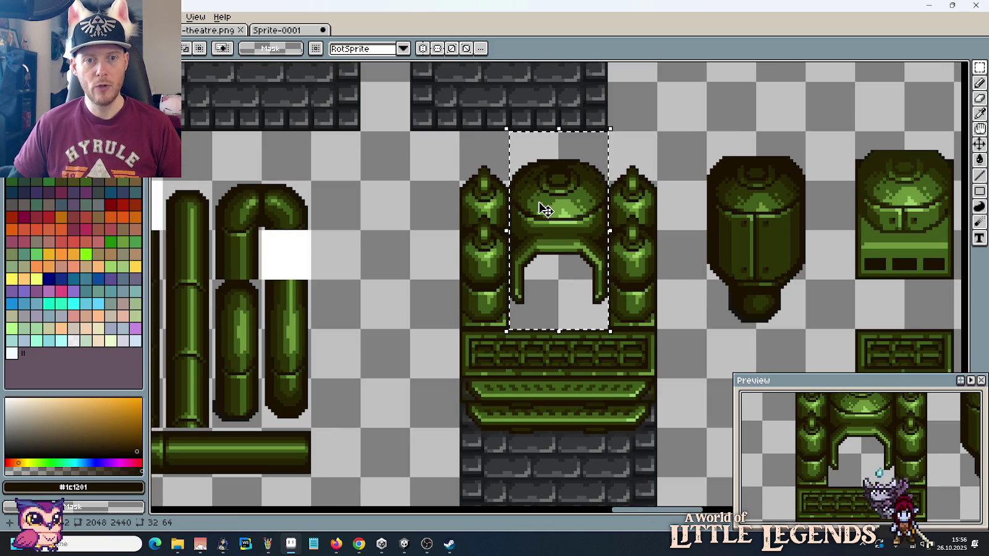
{"action": "key", "text": "Up"}
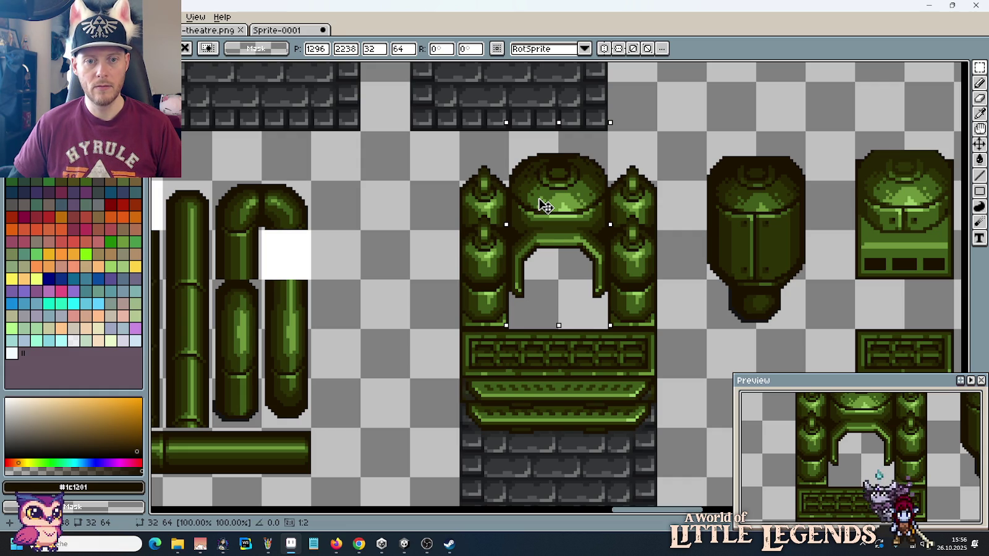
{"action": "left_click", "coordinate": [734, 266]}
{"action": "scroll", "coordinate": [734, 265], "scroll_direction": "down", "scroll_amount": 1}
Step: Paste the hero character sprite and fit it inside the arch opening
{"action": "scroll", "coordinate": [734, 266], "scroll_direction": "down", "scroll_amount": 2}
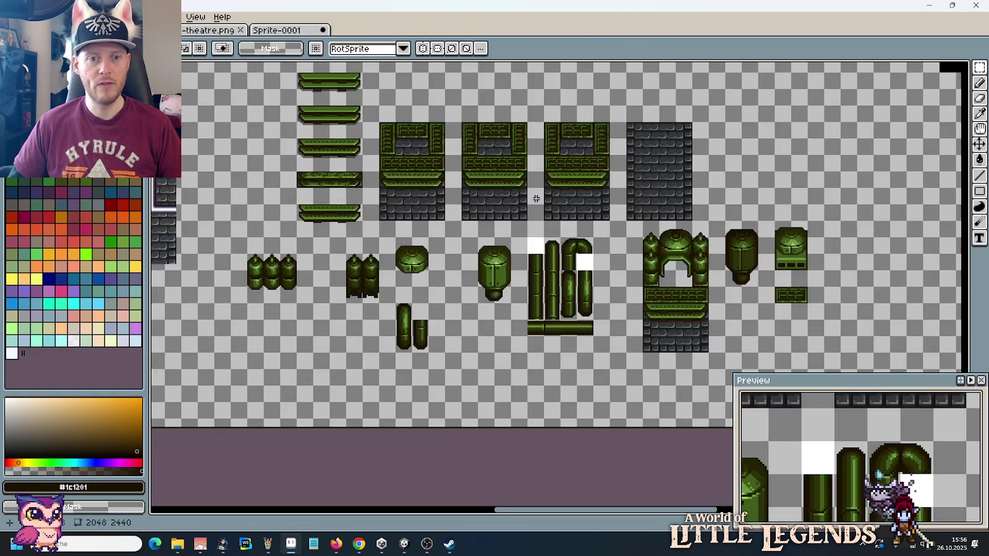
{"action": "scroll", "coordinate": [520, 241], "scroll_direction": "up", "scroll_amount": 3}
{"action": "scroll", "coordinate": [507, 266], "scroll_direction": "up", "scroll_amount": 3}
{"action": "scroll", "coordinate": [497, 286], "scroll_direction": "up", "scroll_amount": 3}
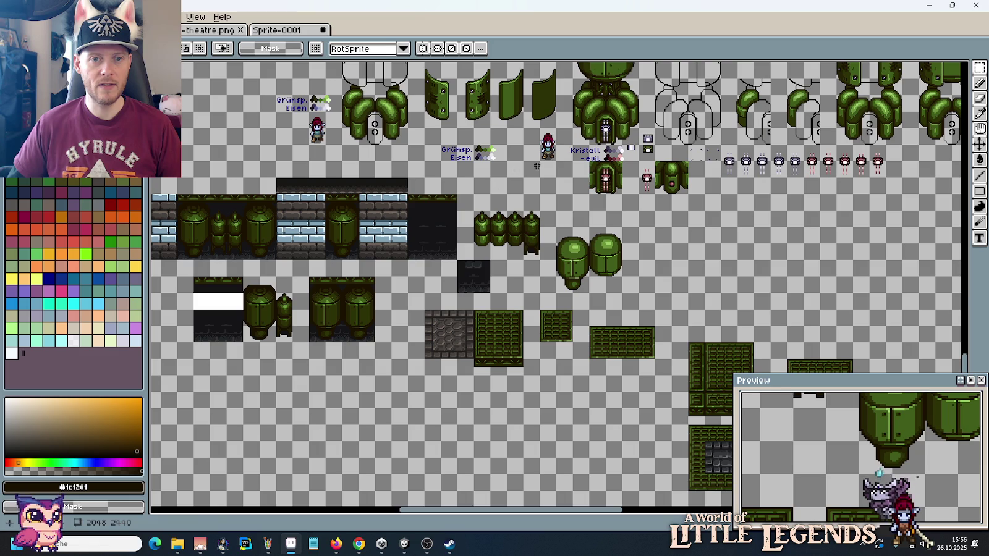
{"action": "scroll", "coordinate": [568, 284], "scroll_direction": "down", "scroll_amount": 5}
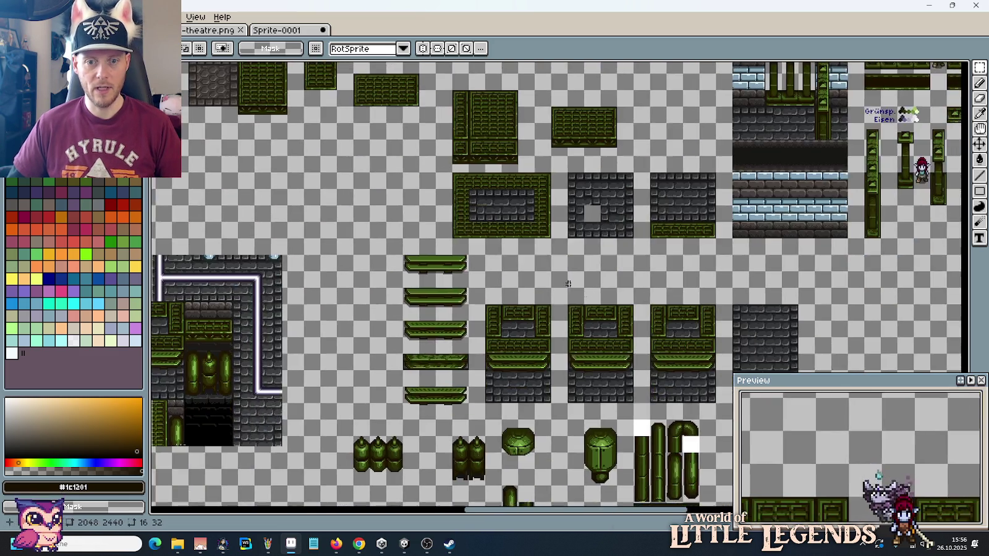
{"action": "scroll", "coordinate": [569, 284], "scroll_direction": "down", "scroll_amount": 5}
{"action": "scroll", "coordinate": [544, 254], "scroll_direction": "up", "scroll_amount": 2}
{"action": "key", "text": "ctrl+v"}
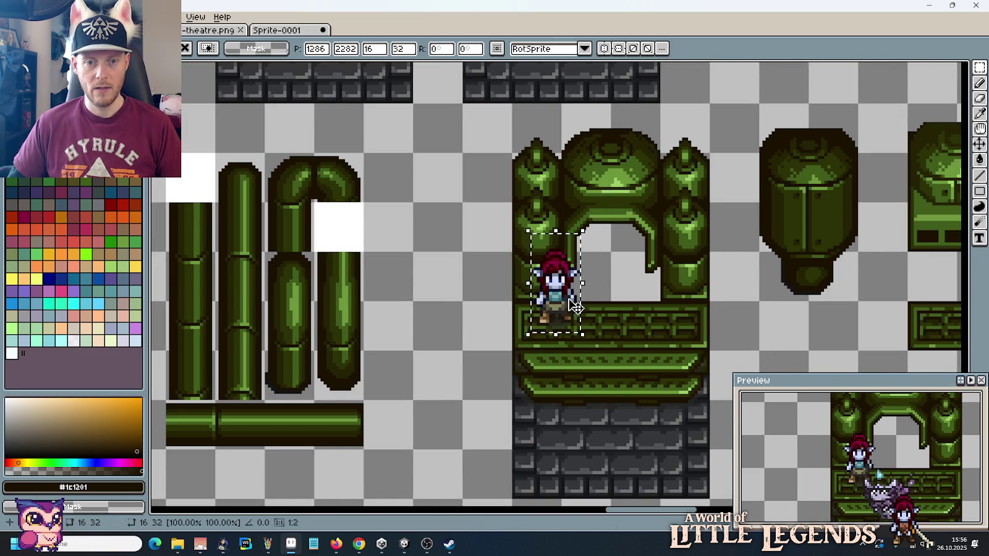
{"action": "mouse_move", "coordinate": [575, 307]}
{"action": "left_mouse_down"}
{"action": "mouse_move", "coordinate": [599, 284]}
{"action": "mouse_move", "coordinate": [671, 284]}
{"action": "left_mouse_up"}
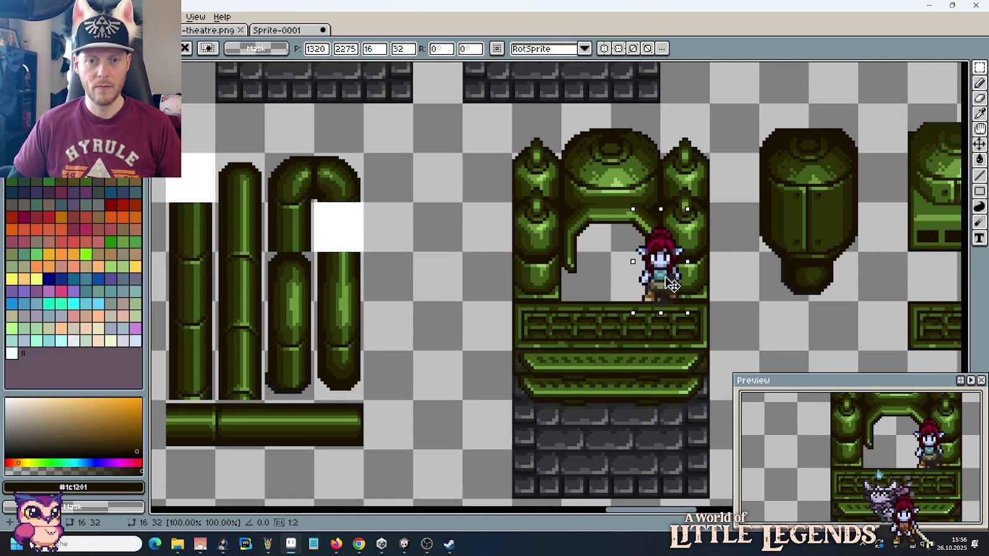
{"action": "key", "text": "Right"}
{"action": "key", "text": "Right"}
{"action": "key", "text": "Right"}
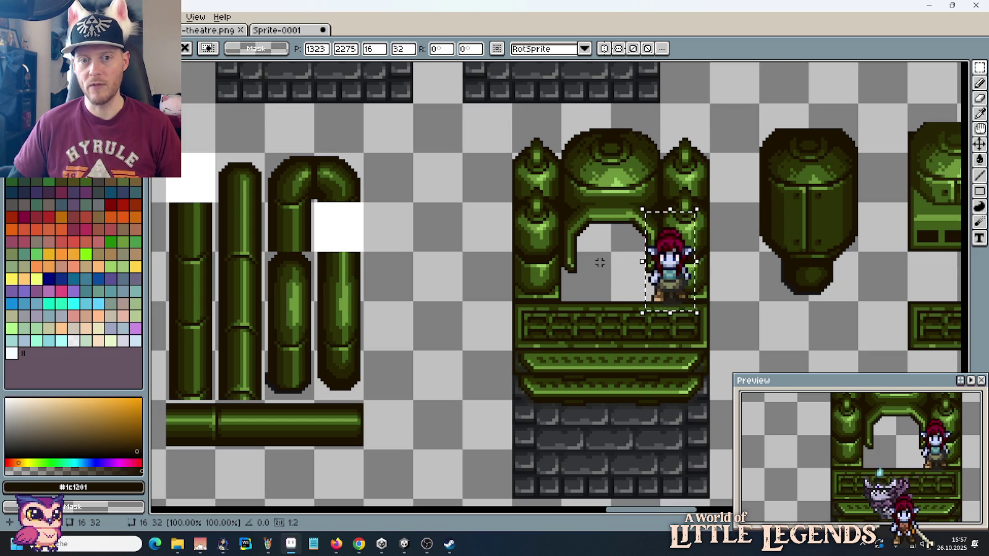
Step: Delete the test character from the arch and look over the result
{"action": "key", "text": "Delete"}
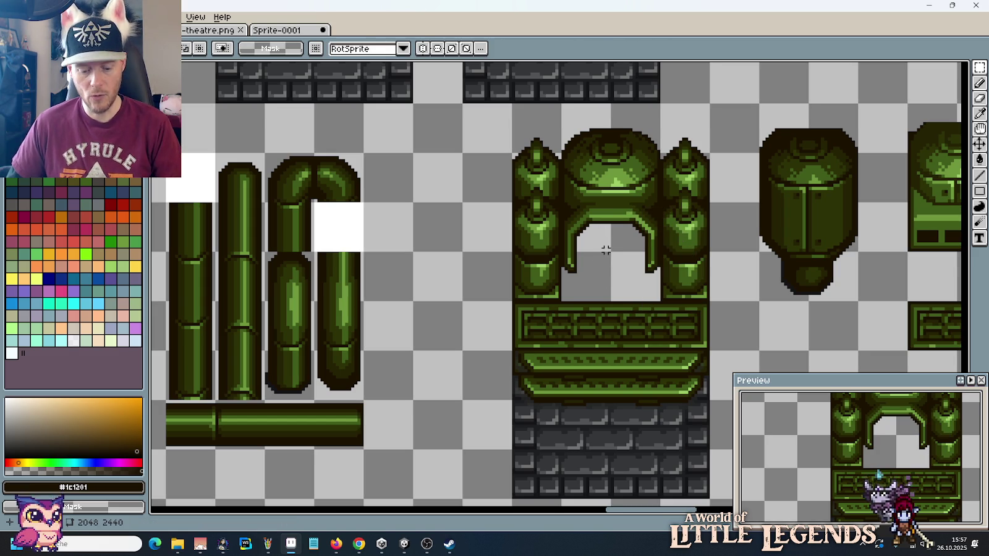
{"action": "scroll", "coordinate": [605, 249], "scroll_direction": "down", "scroll_amount": 1}
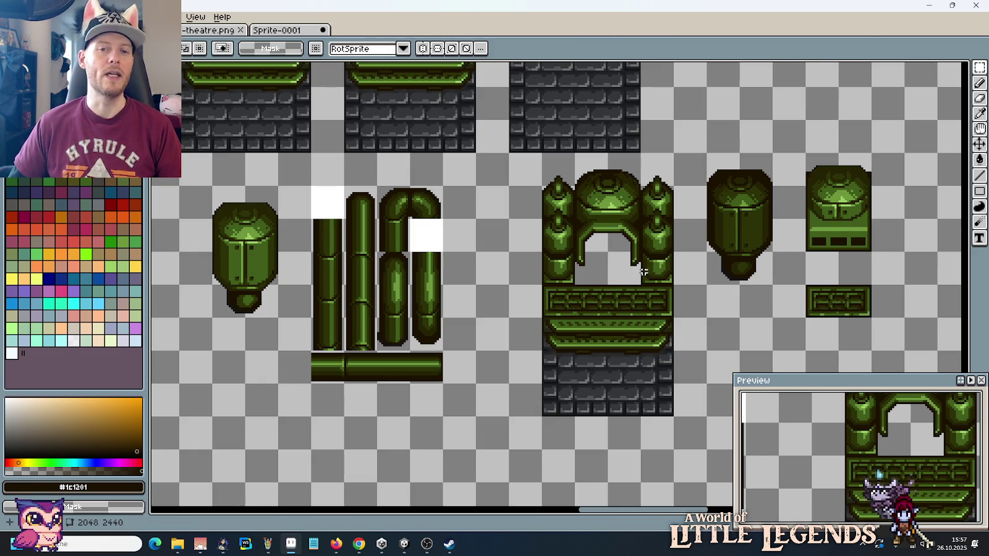
{"action": "scroll", "coordinate": [638, 164], "scroll_direction": "up", "scroll_amount": 3}
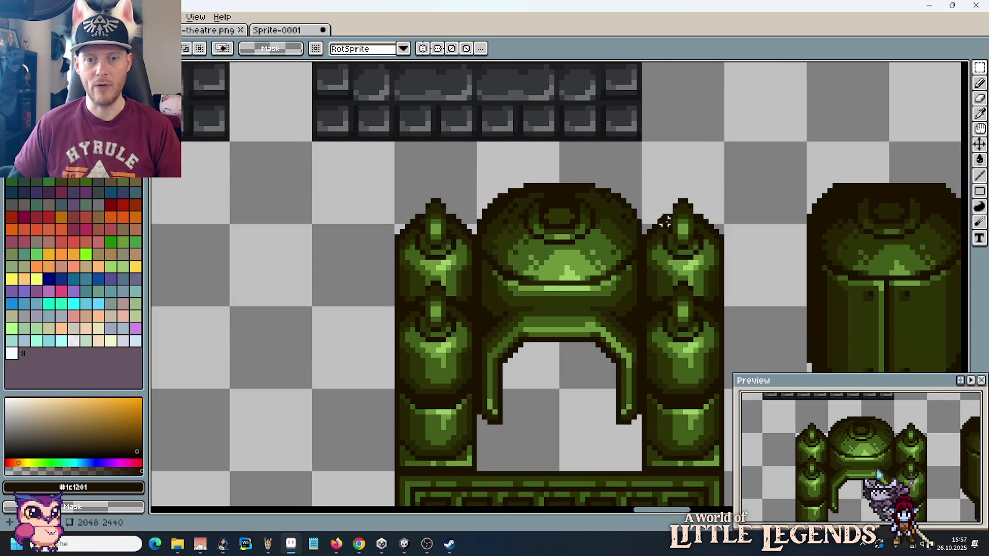
{"action": "scroll", "coordinate": [659, 251], "scroll_direction": "down", "scroll_amount": 2}
{"action": "scroll", "coordinate": [661, 256], "scroll_direction": "down", "scroll_amount": 1}
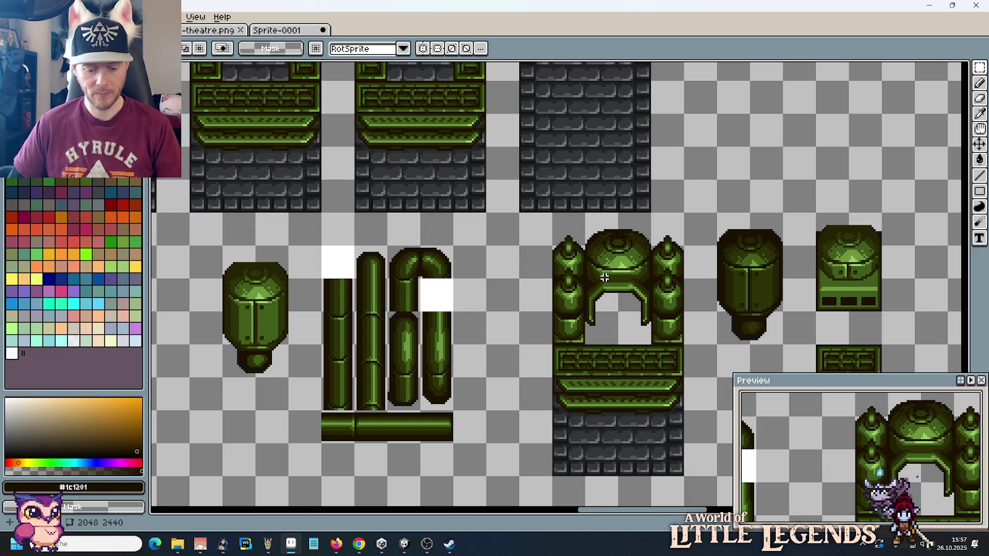
{"action": "scroll", "coordinate": [609, 275], "scroll_direction": "up", "scroll_amount": 2}
{"action": "scroll", "coordinate": [565, 297], "scroll_direction": "up", "scroll_amount": 2}
Step: Recolour the dark row beneath the arch strip with medium green #405d1b
{"action": "key", "text": "b"}
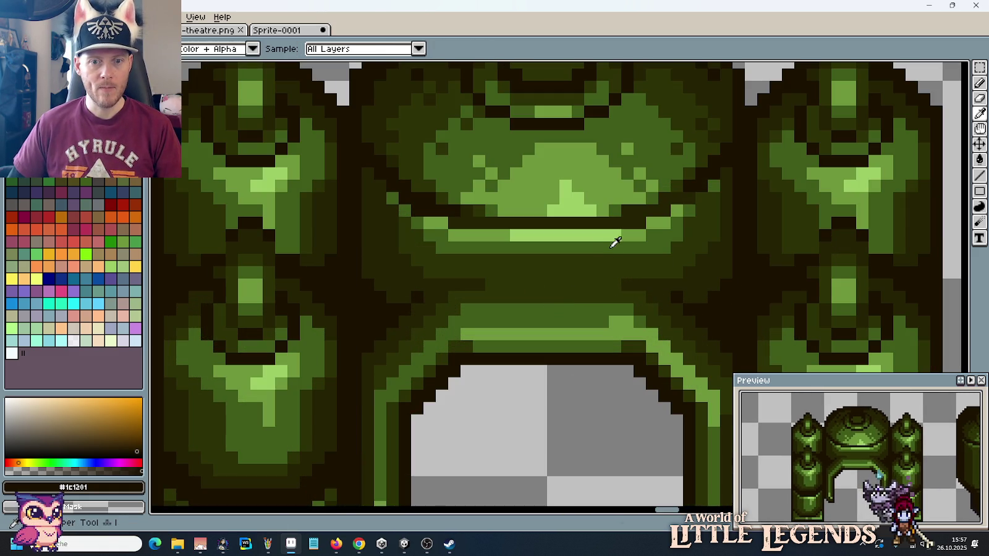
{"action": "left_click", "coordinate": [622, 247], "text": "alt"}
{"action": "left_click_drag", "start_coordinate": [647, 256], "coordinate": [454, 259]}
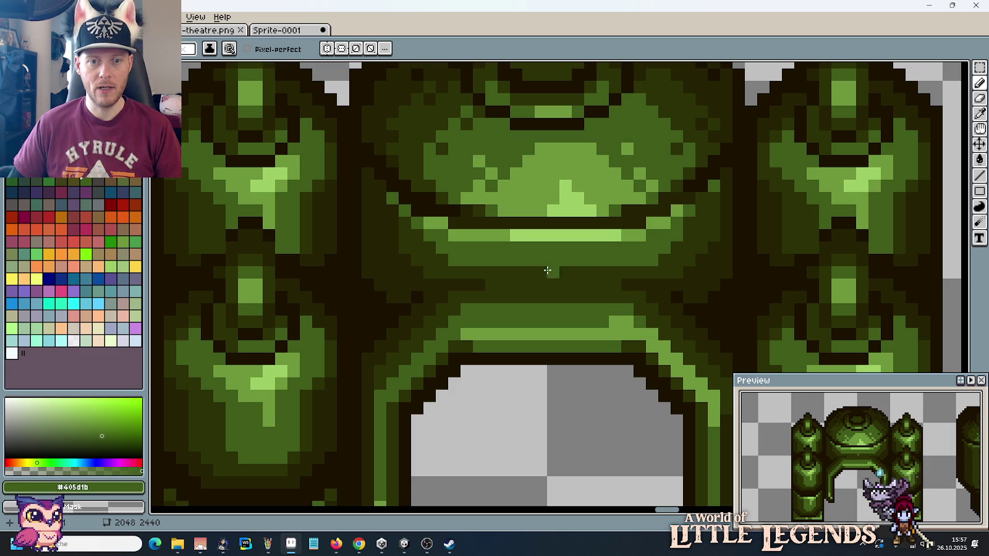
{"action": "left_click", "coordinate": [579, 283]}
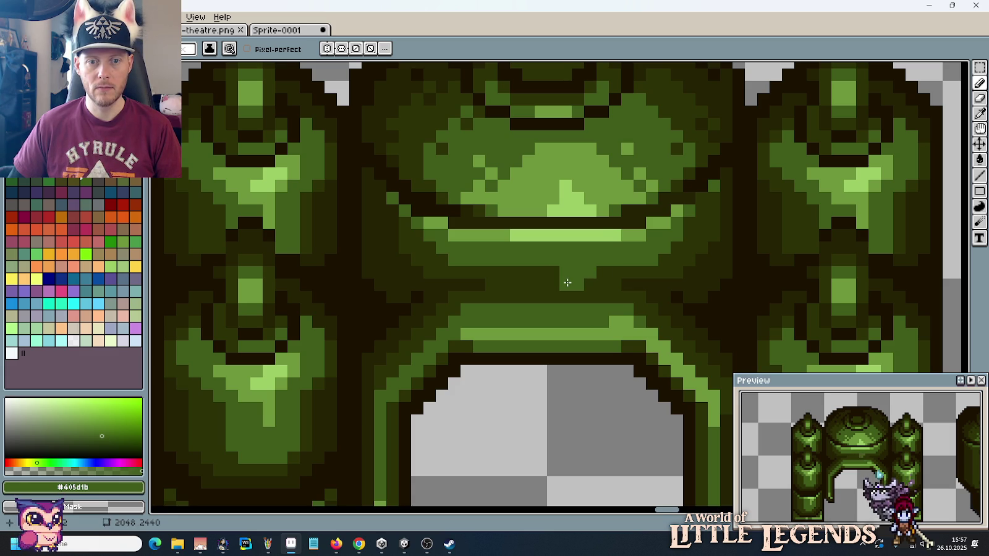
Step: Check the whole tileset, compare the arch's olive and green shades, and undo the last pencil stroke
{"action": "scroll", "coordinate": [567, 283], "scroll_direction": "down", "scroll_amount": 3}
{"action": "left_click_drag", "start_coordinate": [659, 331], "coordinate": [592, 244]}
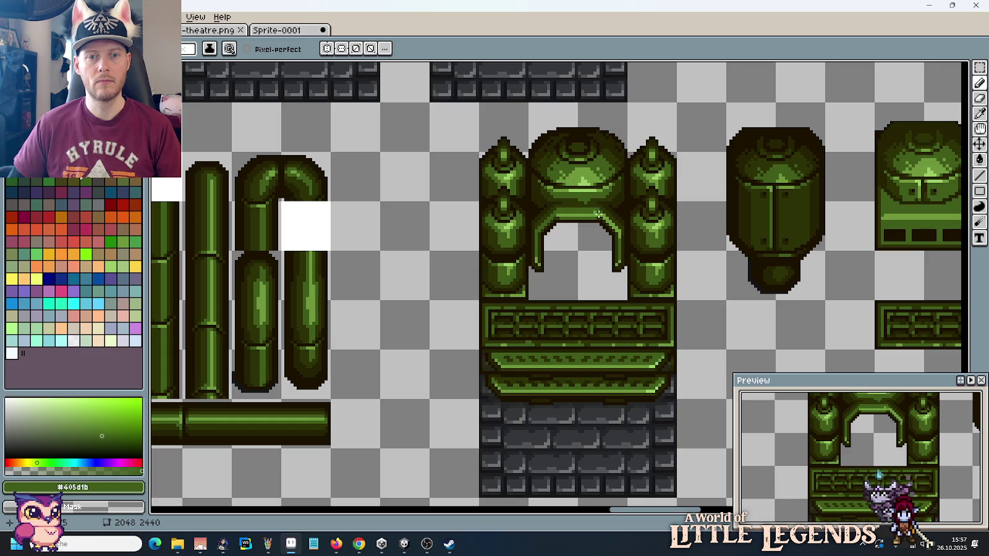
{"action": "scroll", "coordinate": [598, 213], "scroll_direction": "up", "scroll_amount": 5}
{"action": "left_click", "coordinate": [627, 162], "text": "alt"}
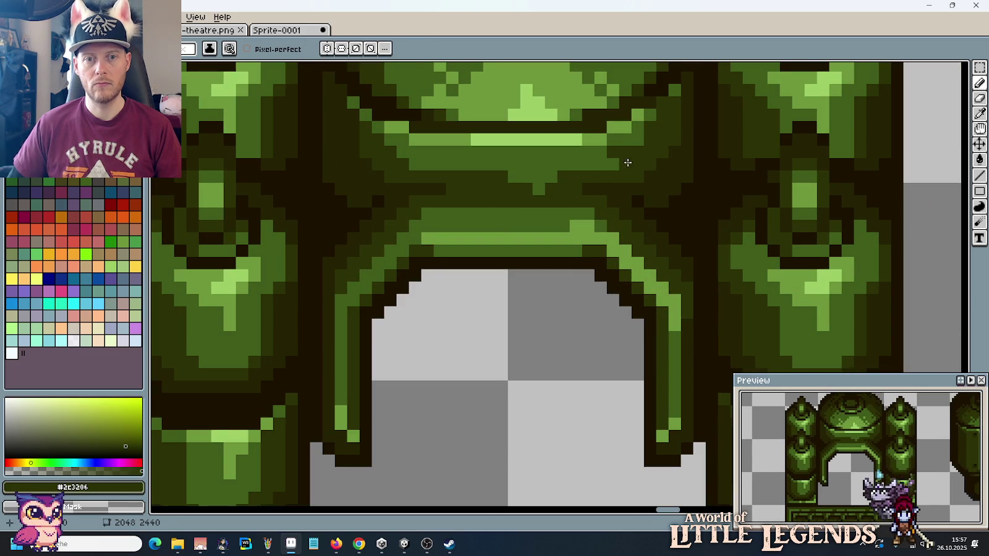
{"action": "left_click", "coordinate": [600, 157], "text": "alt"}
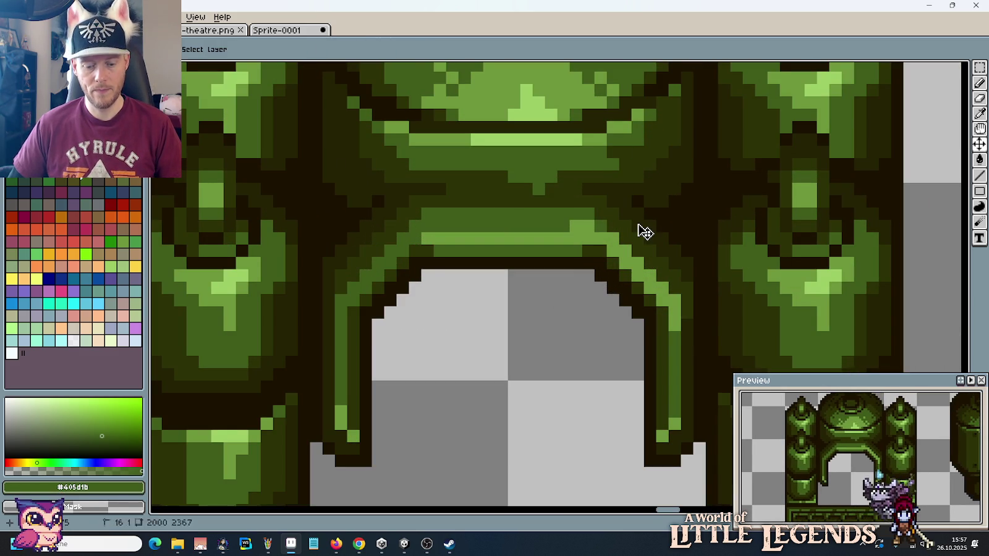
{"action": "key", "text": "ctrl+z"}
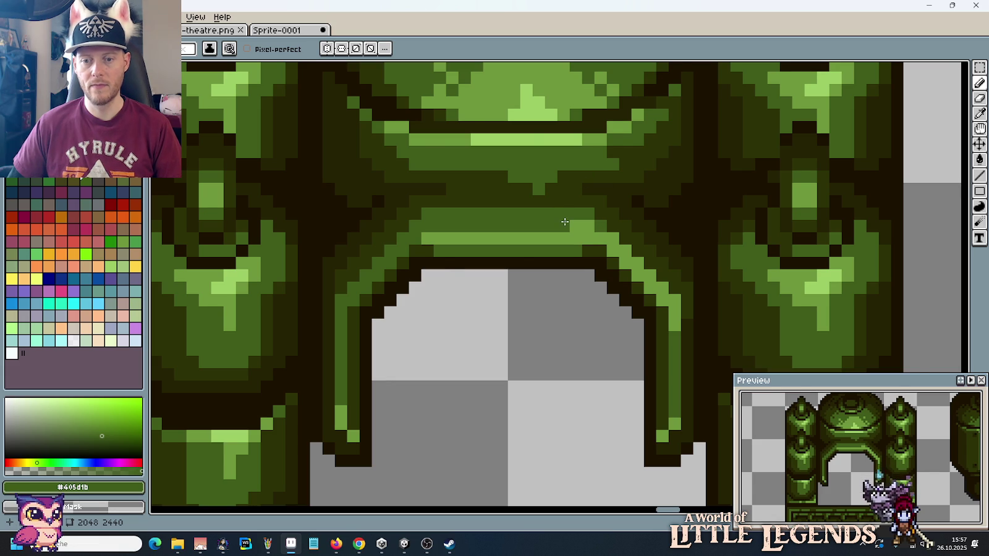
Step: Pick up the arch's dark olive shade and zoom in on the arch opening
{"action": "scroll", "coordinate": [565, 216], "scroll_direction": "down", "scroll_amount": 3}
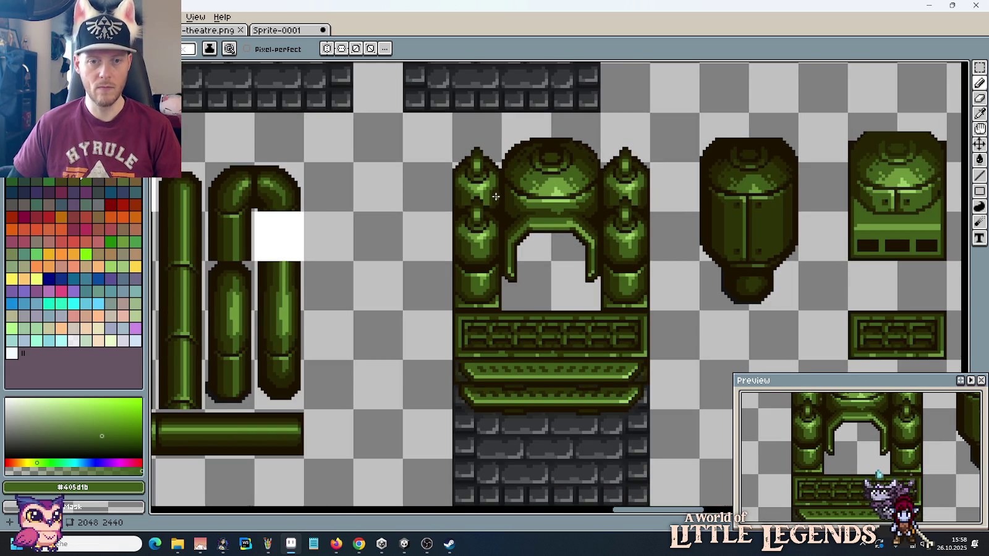
{"action": "scroll", "coordinate": [576, 247], "scroll_direction": "up", "scroll_amount": 2}
{"action": "left_click", "coordinate": [559, 210], "text": "alt"}
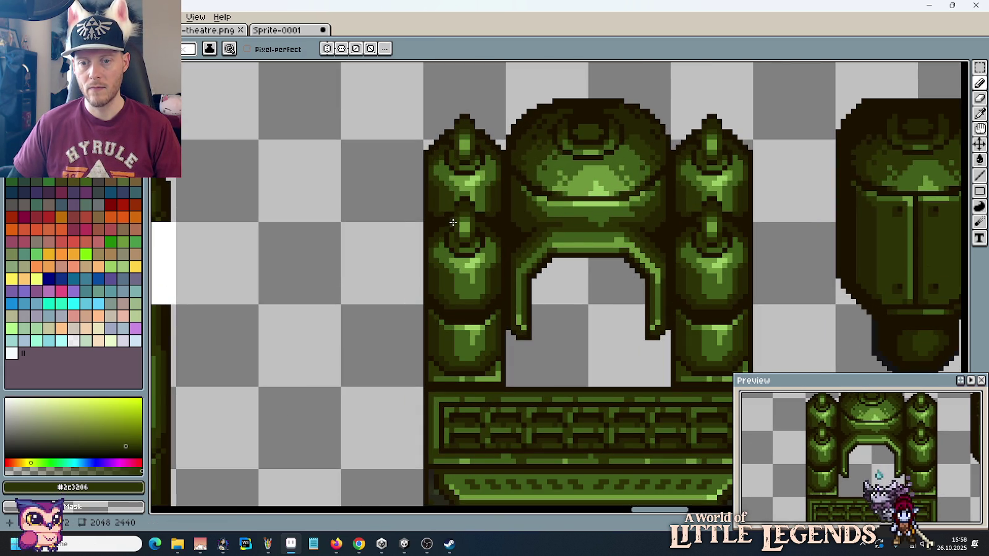
{"action": "scroll", "coordinate": [570, 239], "scroll_direction": "down", "scroll_amount": 3}
{"action": "scroll", "coordinate": [603, 275], "scroll_direction": "down", "scroll_amount": 1}
{"action": "scroll", "coordinate": [597, 272], "scroll_direction": "up", "scroll_amount": 1}
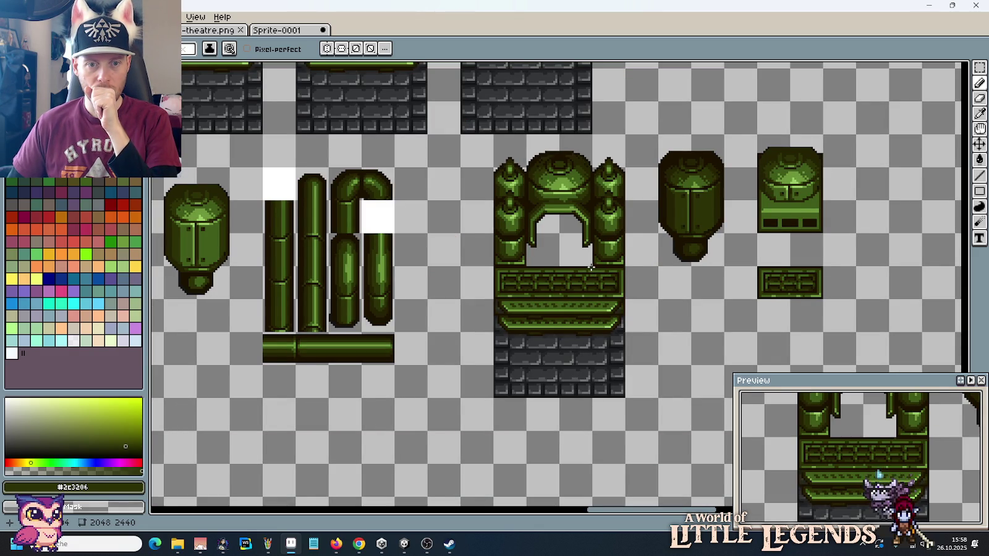
{"action": "scroll", "coordinate": [551, 250], "scroll_direction": "up", "scroll_amount": 1}
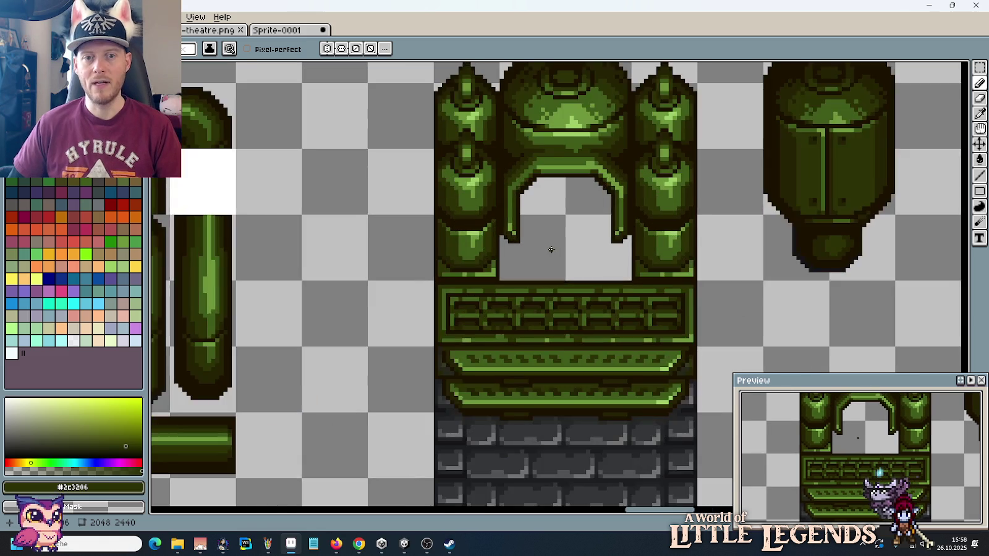
{"action": "scroll", "coordinate": [550, 250], "scroll_direction": "up", "scroll_amount": 1}
{"action": "scroll", "coordinate": [541, 247], "scroll_direction": "up", "scroll_amount": 1}
Step: Sample the arch's dark outline colour #1c1201 for the Pencil
{"action": "scroll", "coordinate": [541, 248], "scroll_direction": "up", "scroll_amount": 1}
{"action": "key", "text": "i"}
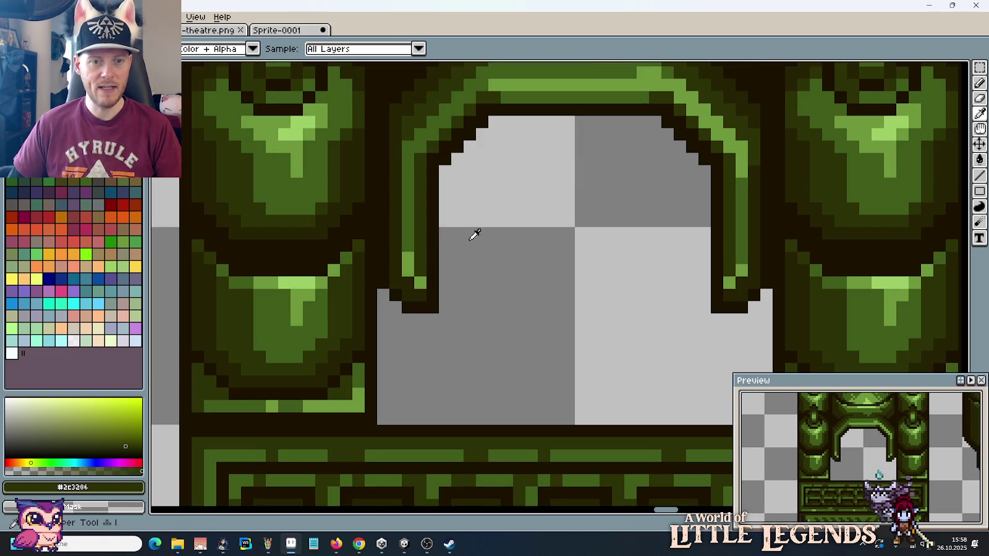
{"action": "left_click", "coordinate": [436, 219]}
{"action": "key", "text": "b"}
Step: Draw a dark circular ring outline with straight segments inside the arch opening
{"action": "left_click", "coordinate": [507, 283]}
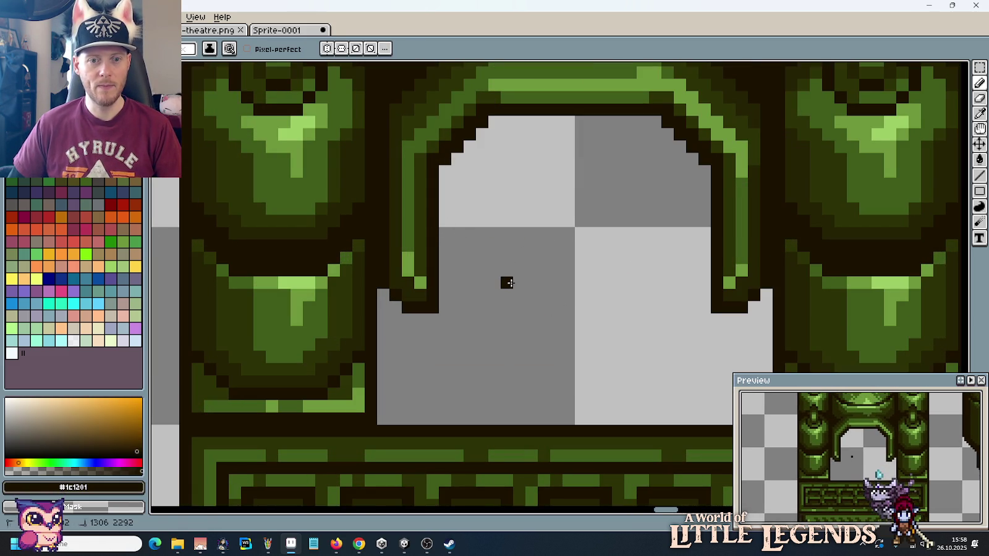
{"action": "left_click", "coordinate": [507, 258]}
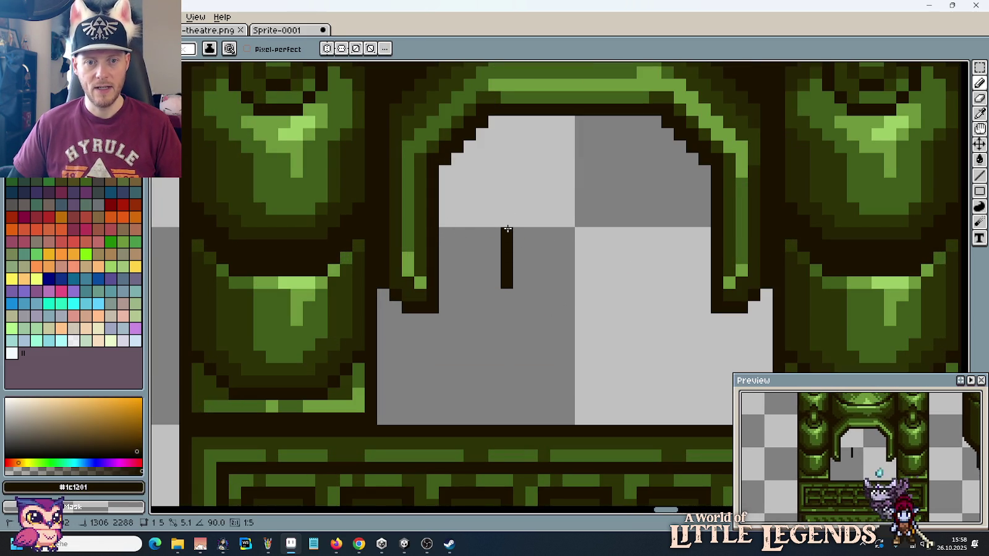
{"action": "left_click", "coordinate": [507, 224], "text": "shift"}
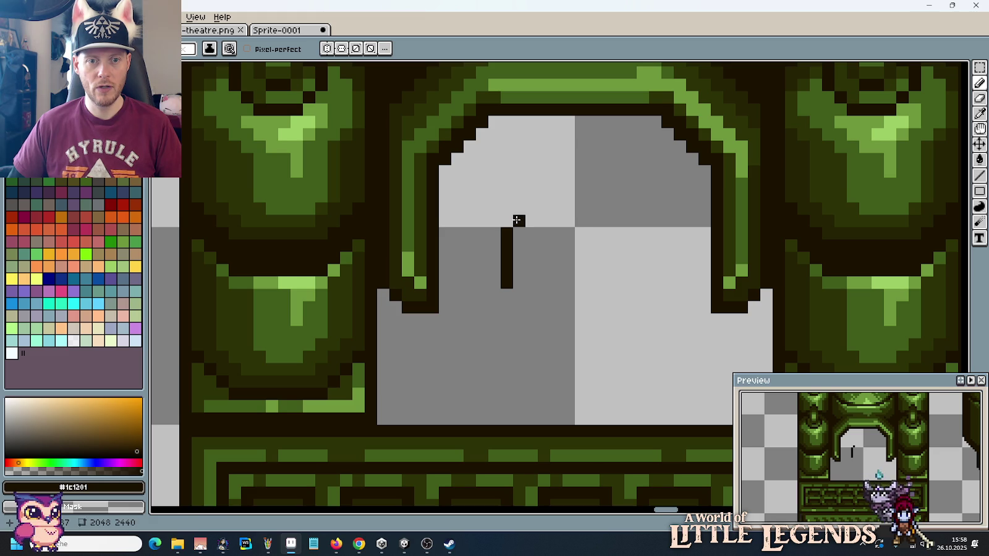
{"action": "left_click", "coordinate": [541, 198]}
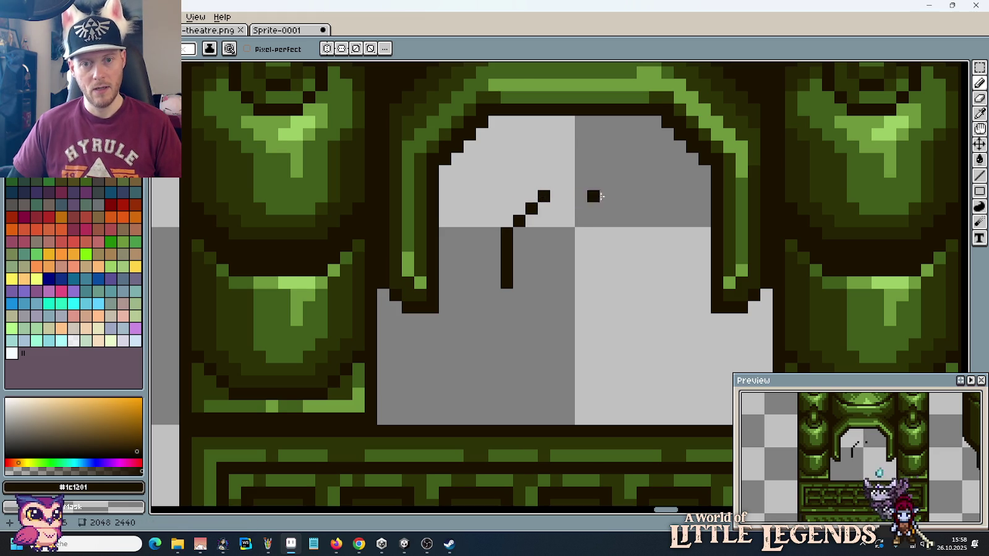
{"action": "left_click", "coordinate": [606, 197], "text": "shift"}
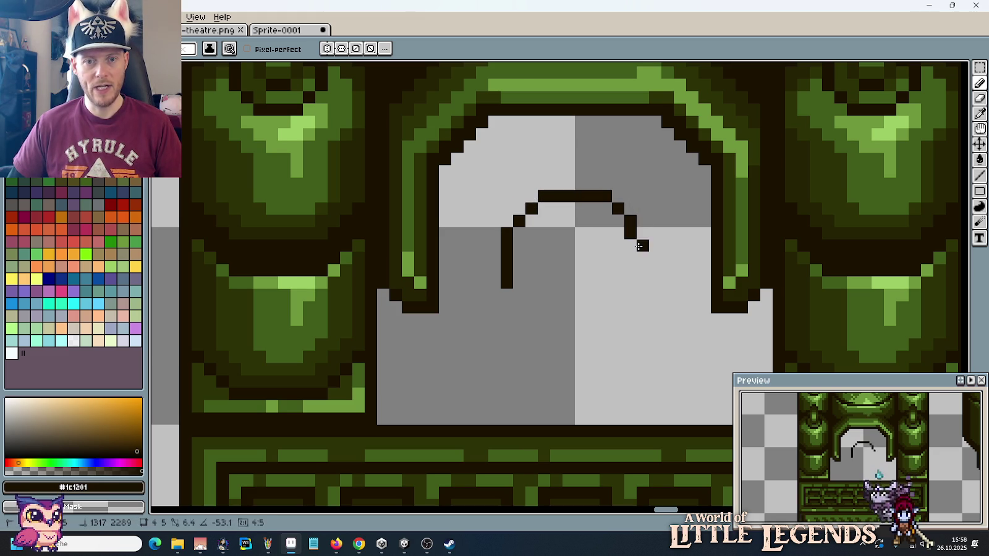
{"action": "mouse_move", "coordinate": [636, 226]}
{"action": "left_mouse_down"}
{"action": "mouse_move", "coordinate": [630, 300]}
{"action": "mouse_move", "coordinate": [604, 320]}
{"action": "mouse_move", "coordinate": [540, 320]}
{"action": "mouse_move", "coordinate": [513, 290]}
{"action": "left_mouse_up"}
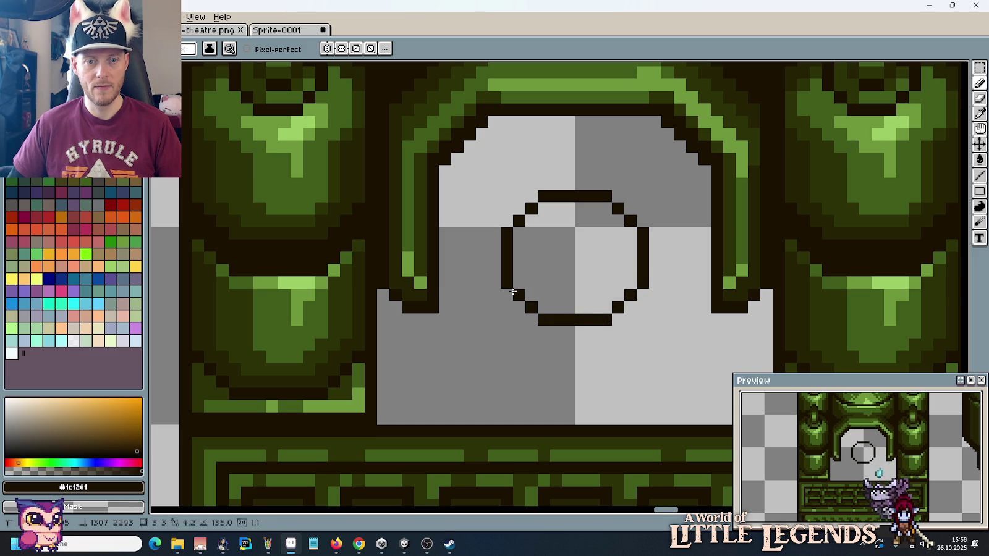
{"action": "scroll", "coordinate": [628, 294], "scroll_direction": "down", "scroll_amount": 5}
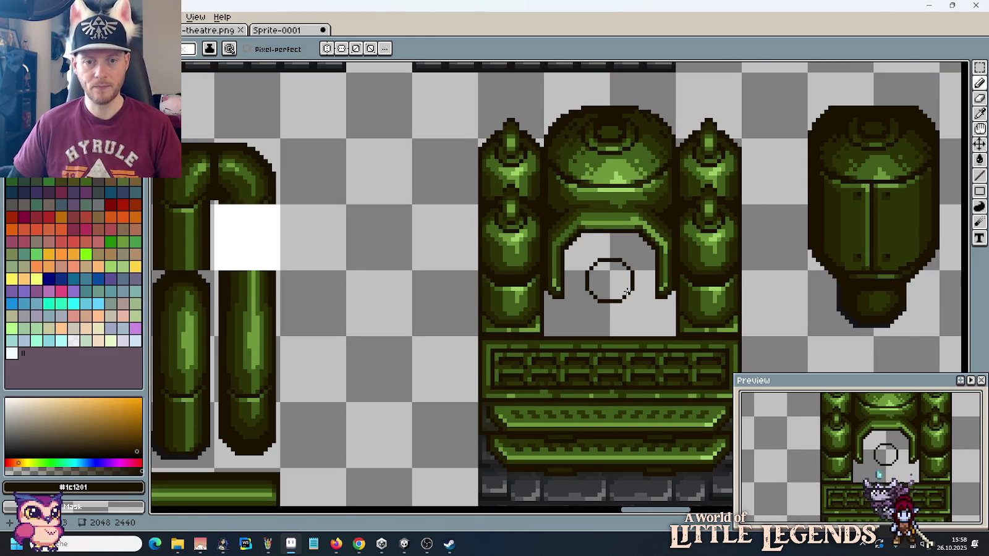
{"action": "key", "text": "alt+Tab"}
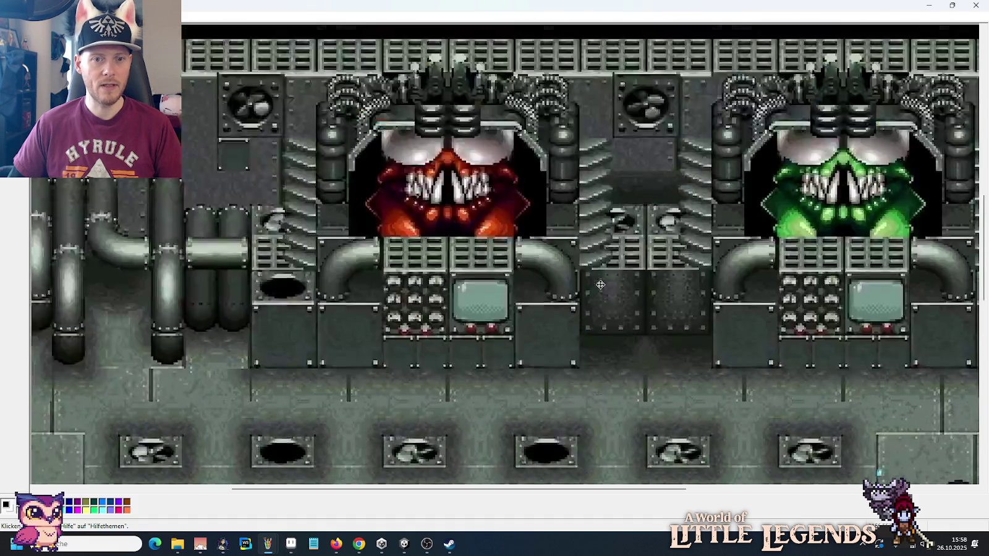
Step: Look over the machine reference tileset in Paint, then bring back the Chrome image search
{"action": "scroll", "coordinate": [600, 284], "scroll_direction": "up", "scroll_amount": 3}
{"action": "scroll", "coordinate": [600, 284], "scroll_direction": "down", "scroll_amount": 2}
{"action": "scroll", "coordinate": [601, 284], "scroll_direction": "down", "scroll_amount": 5}
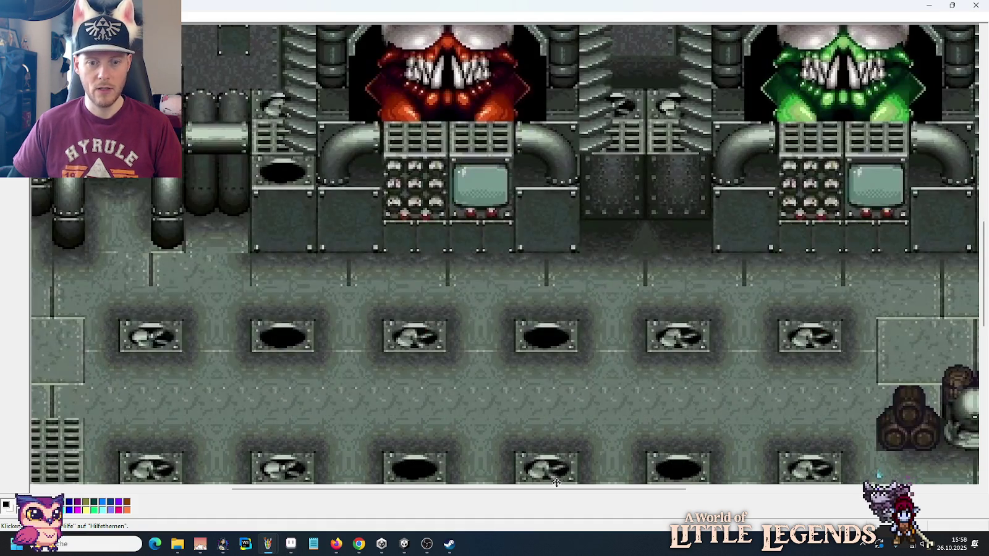
{"action": "left_click_drag", "start_coordinate": [557, 485], "coordinate": [824, 490]}
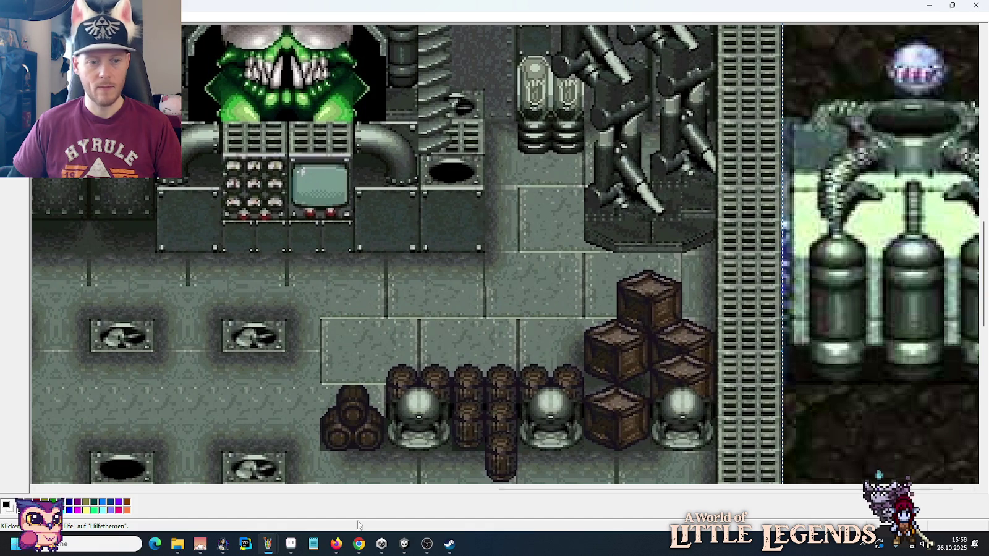
{"action": "left_click", "coordinate": [355, 545]}
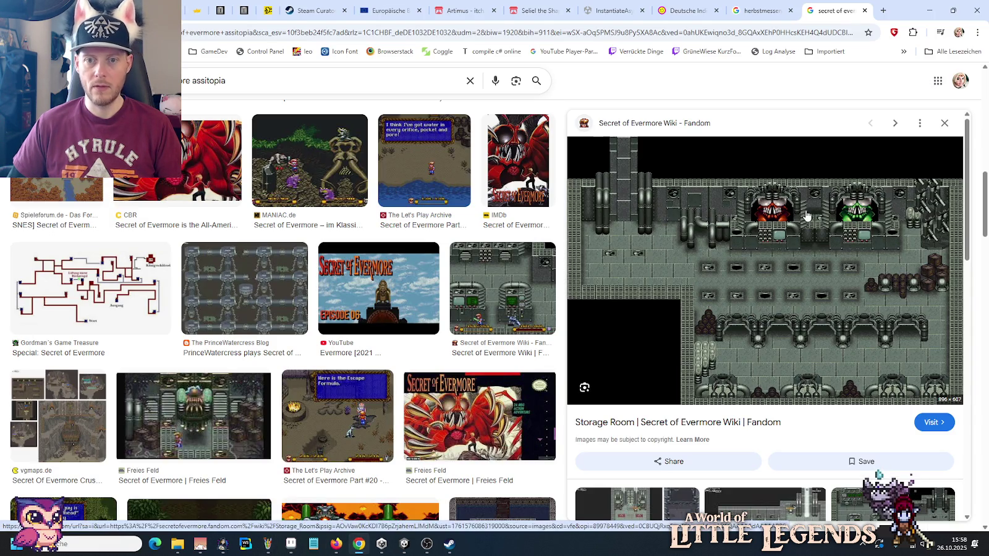
Step: Preview image results such as the Gordman's maze map and the Secret of Evermore Wiki screenshot
{"action": "left_click", "coordinate": [441, 229]}
{"action": "left_click", "coordinate": [99, 294]}
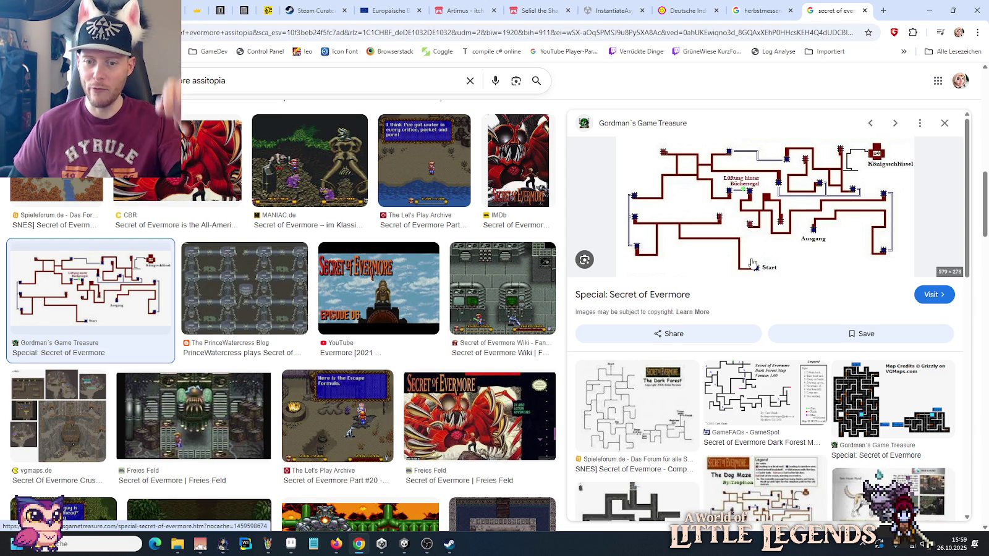
{"action": "key", "text": "Right"}
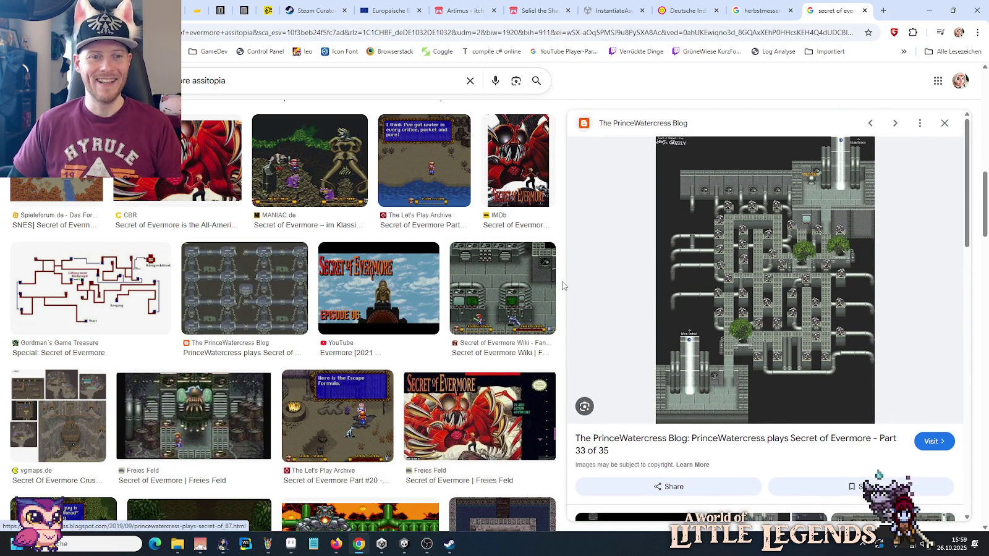
{"action": "left_click", "coordinate": [503, 288]}
{"action": "scroll", "coordinate": [785, 289], "scroll_direction": "down", "scroll_amount": 3}
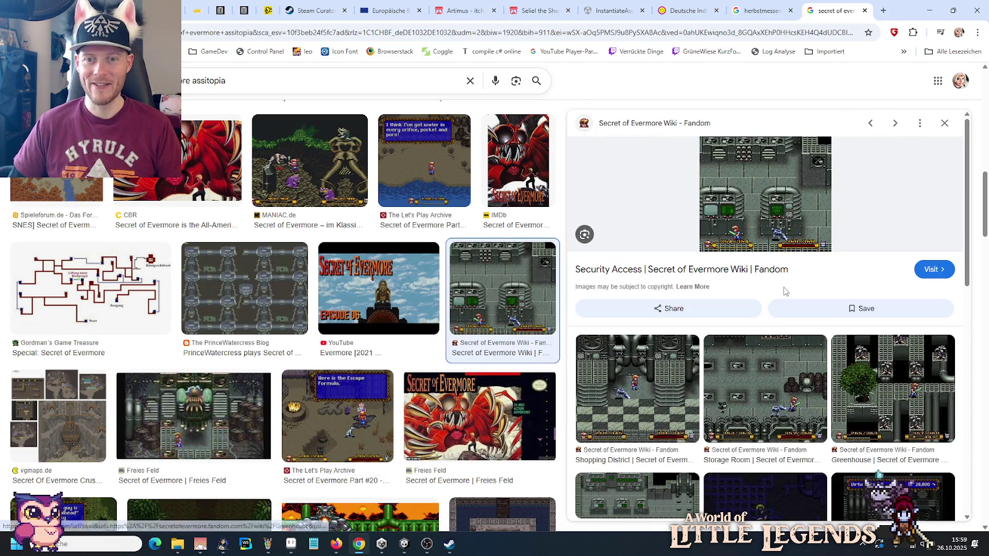
{"action": "scroll", "coordinate": [779, 291], "scroll_direction": "down", "scroll_amount": 5}
{"action": "scroll", "coordinate": [777, 291], "scroll_direction": "down", "scroll_amount": 5}
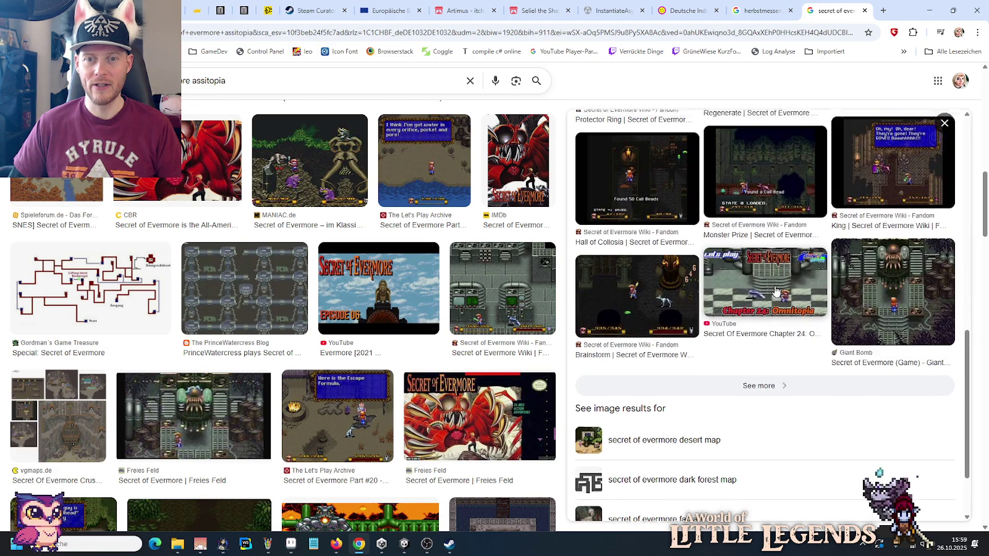
{"action": "scroll", "coordinate": [770, 291], "scroll_direction": "up", "scroll_amount": 3}
Step: Preview the Secret of Evermore video results, go back to the 'machine' search, and return to Aseprite
{"action": "left_click", "coordinate": [768, 291]}
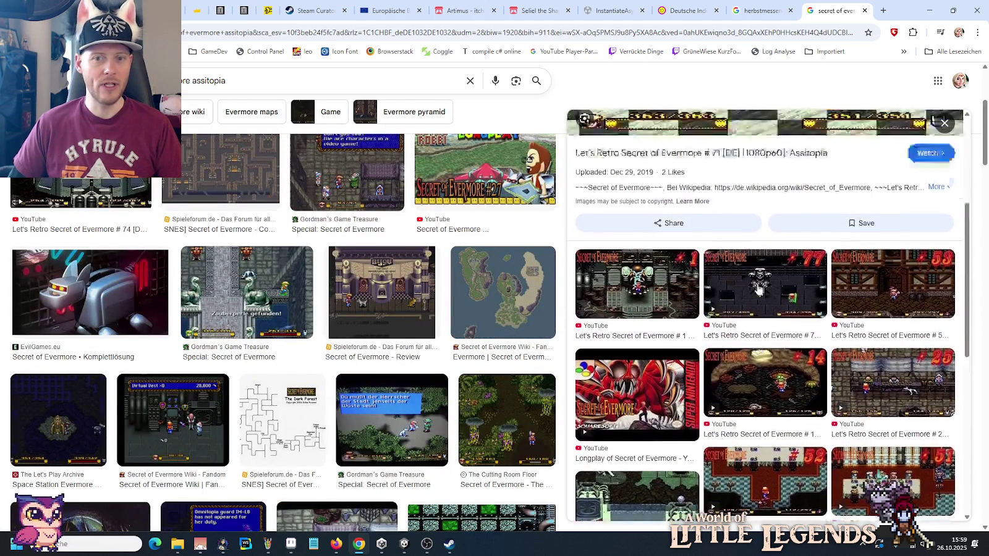
{"action": "key", "text": "alt+Left"}
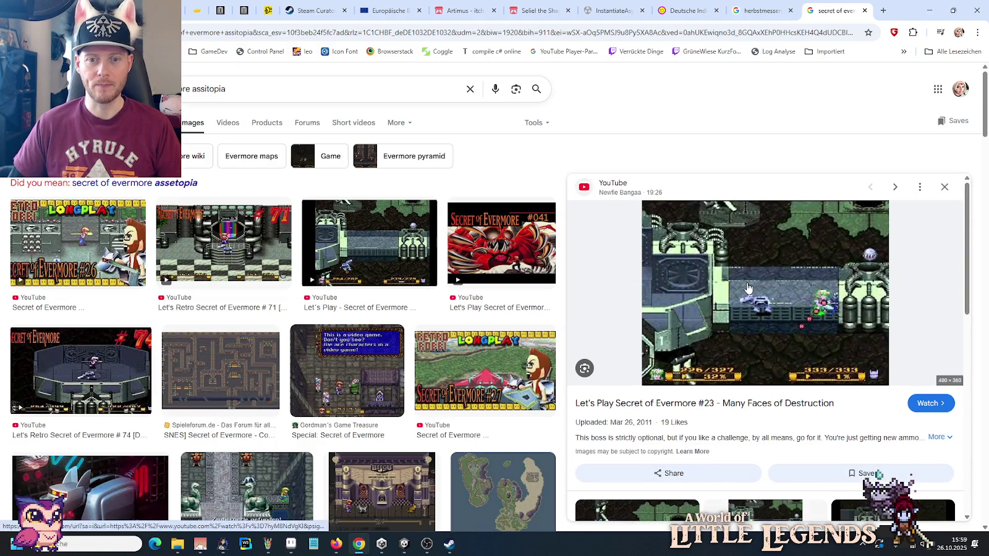
{"action": "key", "text": "alt+Left"}
{"action": "scroll", "coordinate": [735, 286], "scroll_direction": "up", "scroll_amount": 4}
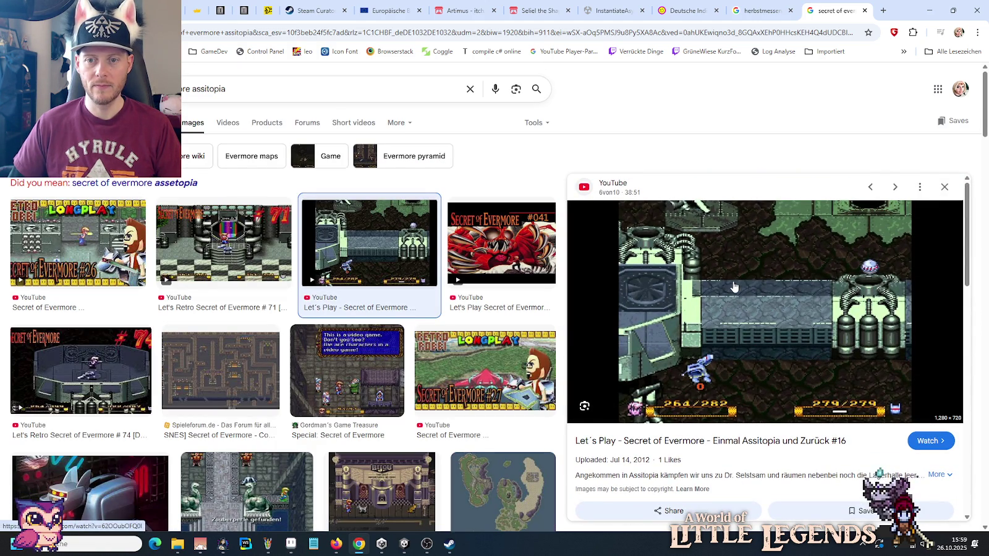
{"action": "key", "text": "alt+Left"}
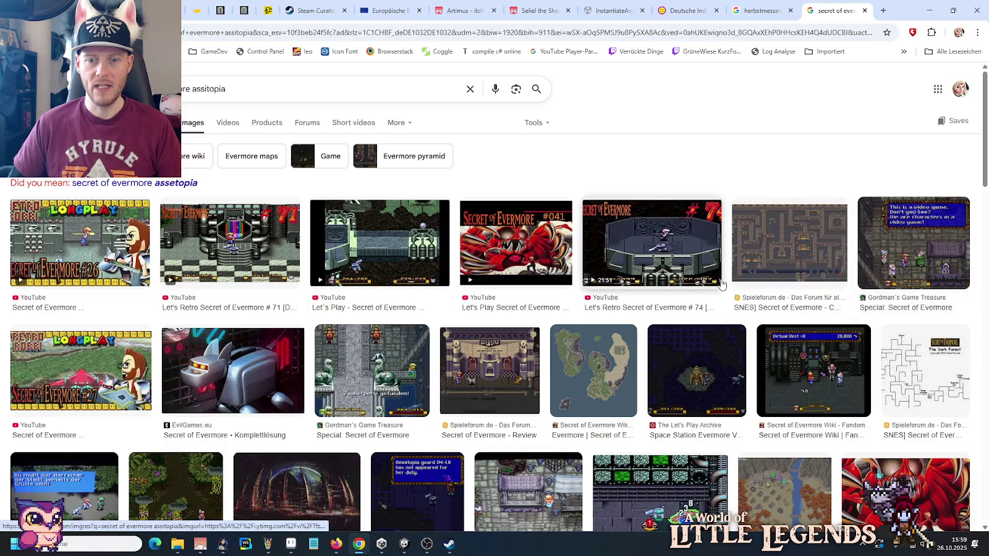
{"action": "key", "text": "alt+Left"}
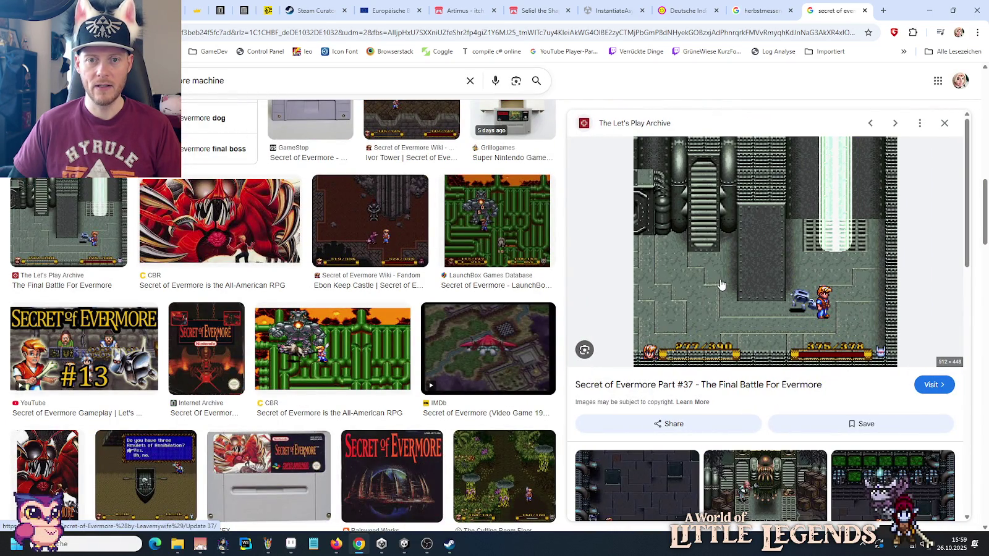
{"action": "key", "text": "alt+Left"}
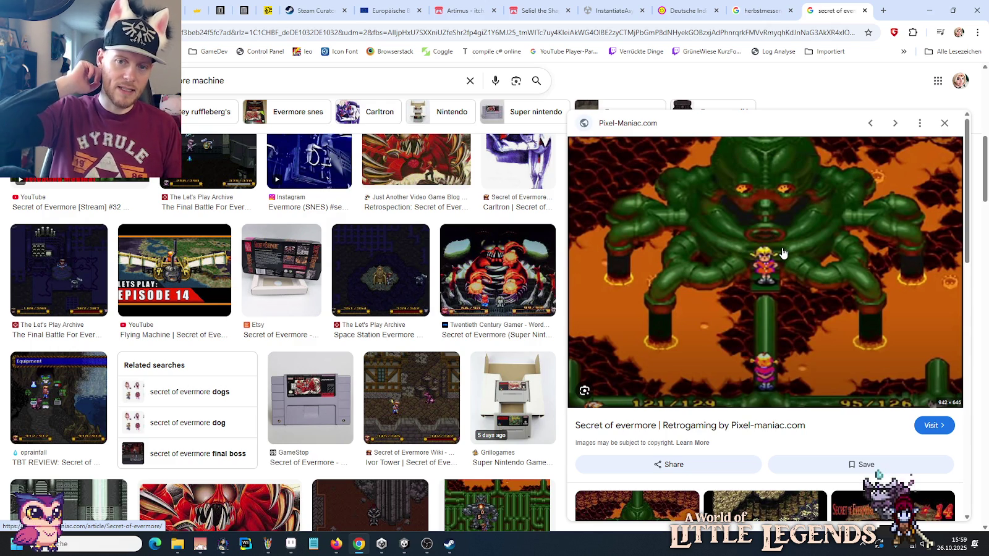
{"action": "key", "text": "alt+Tab"}
{"action": "key", "text": "alt+Tab"}
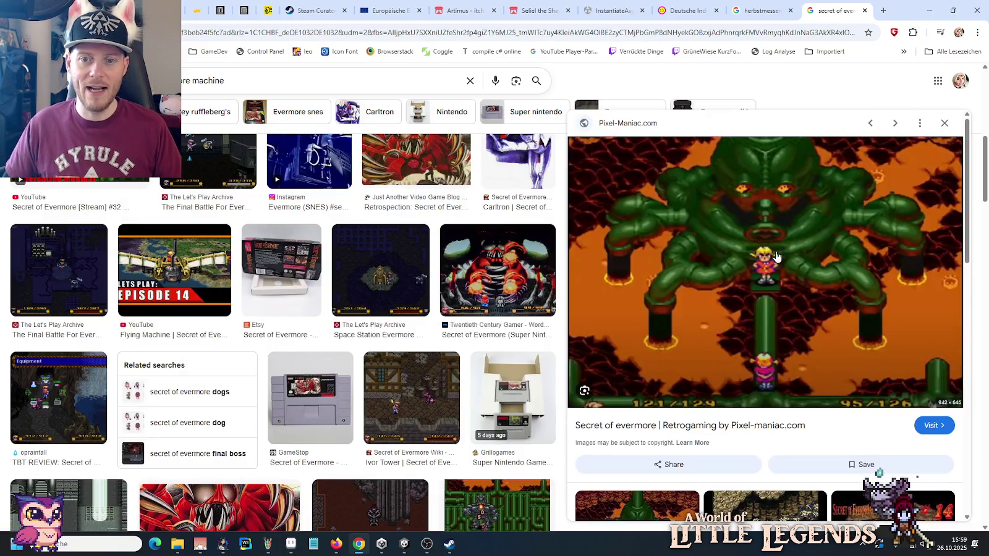
{"action": "key", "text": "alt+Tab"}
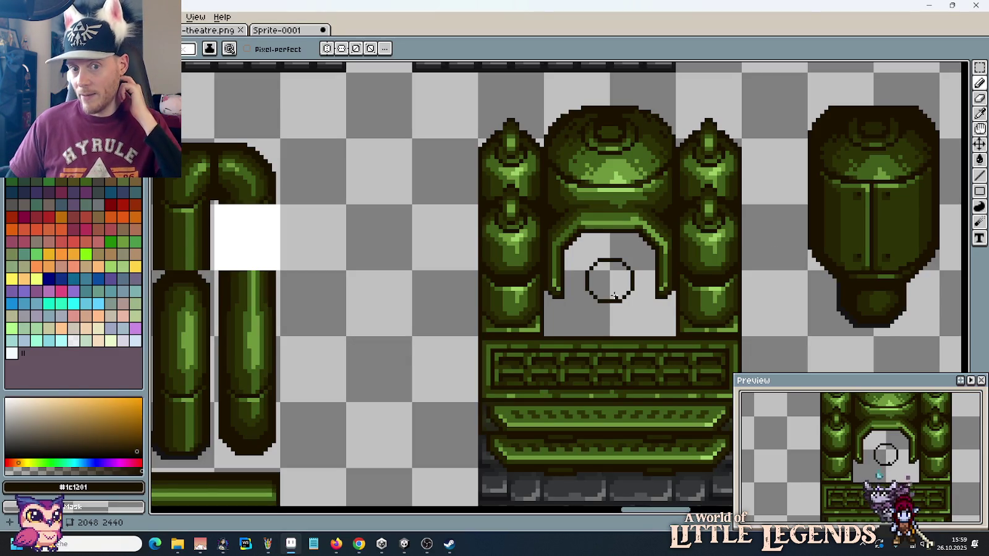
Step: Draw an inner ring with a vertical stroke inside the arch's dark circle
{"action": "scroll", "coordinate": [601, 298], "scroll_direction": "up", "scroll_amount": 3}
{"action": "left_click_drag", "start_coordinate": [579, 263], "coordinate": [580, 239]}
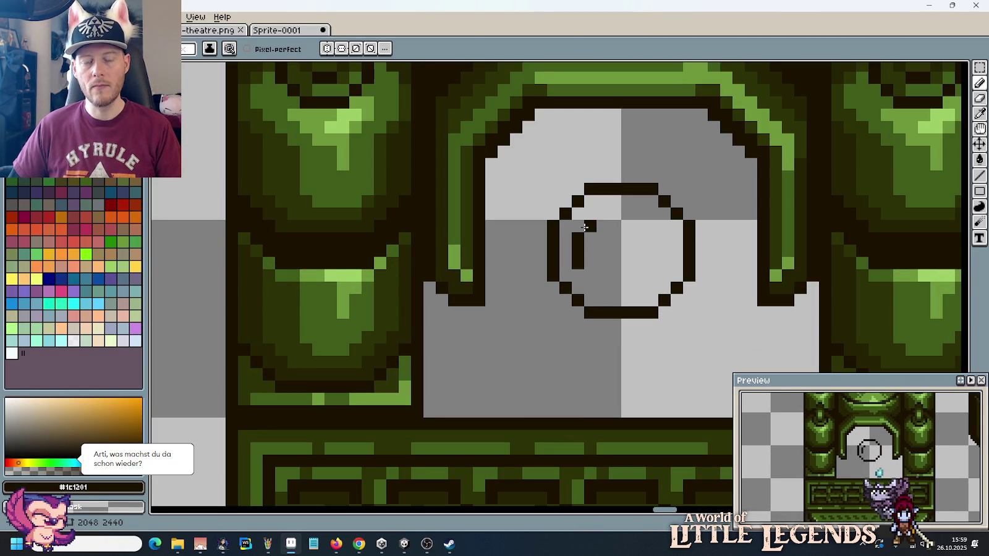
{"action": "left_click_drag", "start_coordinate": [591, 222], "coordinate": [646, 214]}
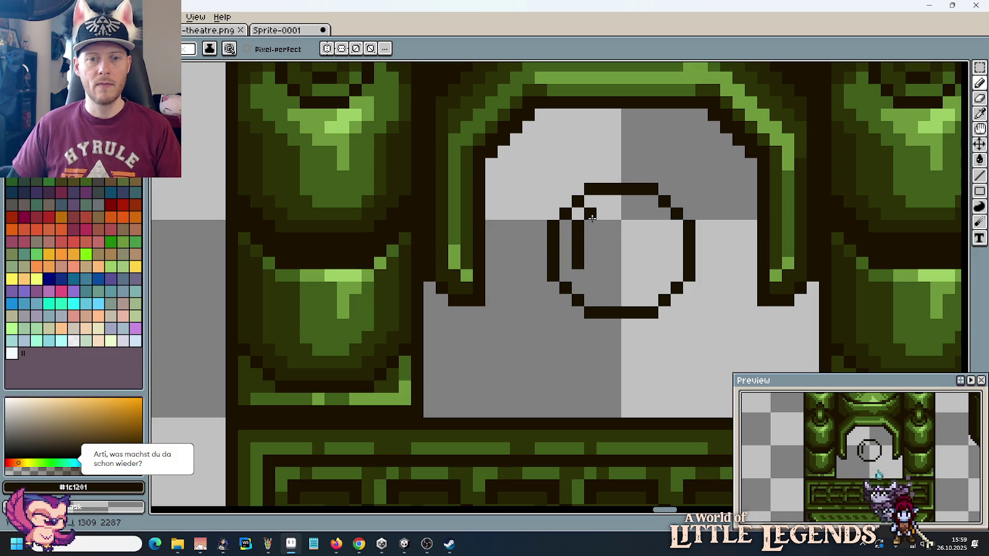
{"action": "key", "text": "ctrl+z"}
{"action": "left_click", "coordinate": [591, 225]}
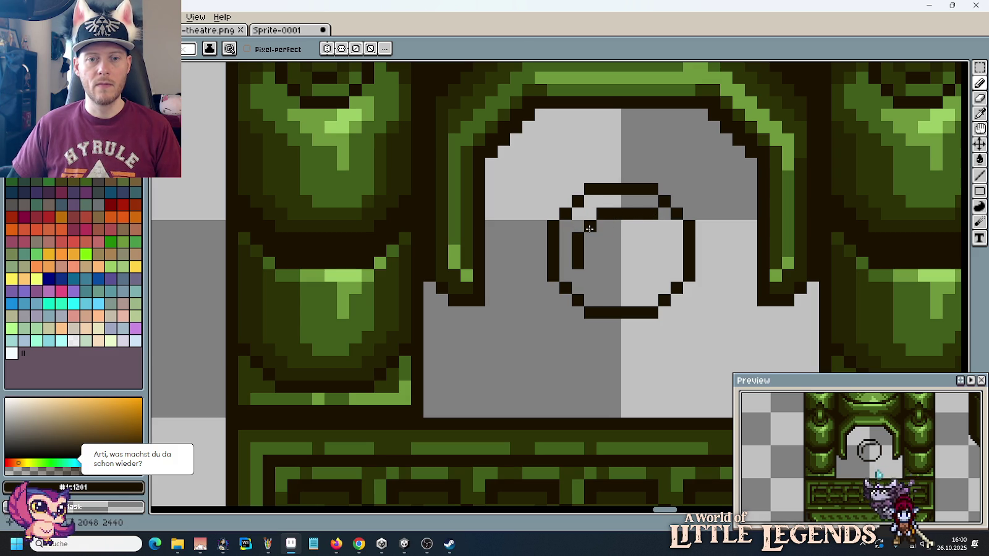
{"action": "left_click", "coordinate": [652, 226]}
{"action": "mouse_move", "coordinate": [652, 229]}
{"action": "left_mouse_down"}
{"action": "mouse_move", "coordinate": [619, 285]}
{"action": "mouse_move", "coordinate": [584, 274]}
{"action": "left_mouse_up"}
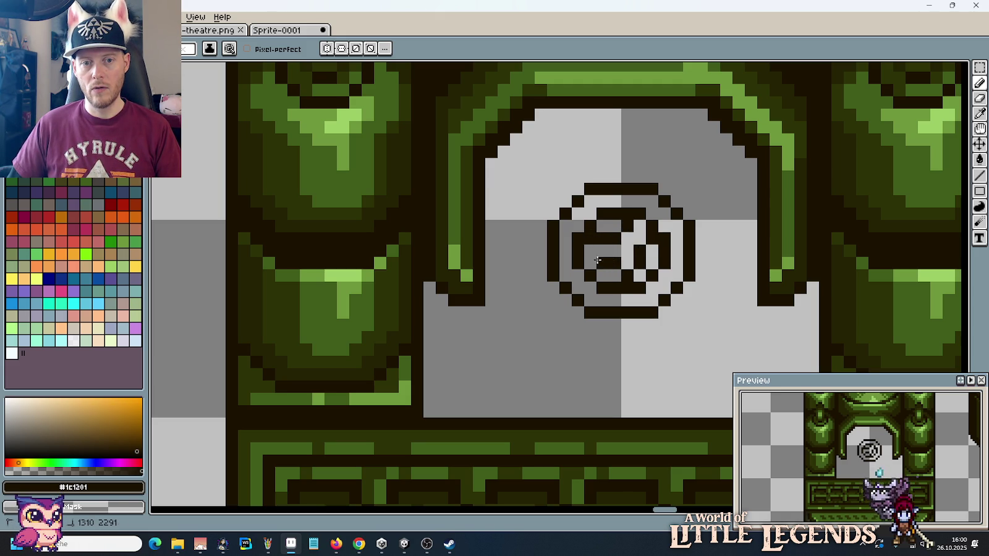
{"action": "scroll", "coordinate": [662, 288], "scroll_direction": "down", "scroll_amount": 5}
{"action": "scroll", "coordinate": [662, 288], "scroll_direction": "down", "scroll_amount": 3}
{"action": "scroll", "coordinate": [664, 290], "scroll_direction": "up", "scroll_amount": 3}
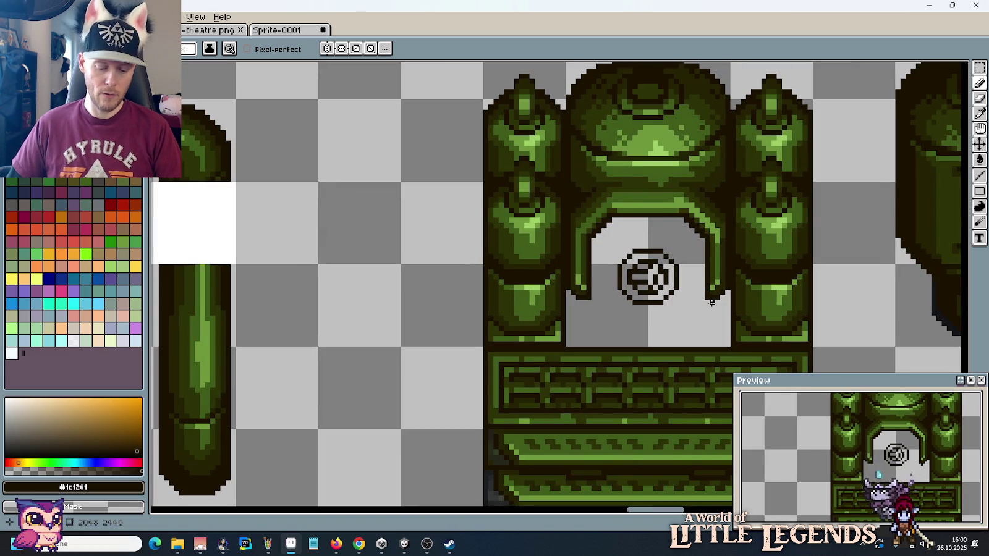
Step: Paint light and dark green pixels around the circle to form a green ring
{"action": "scroll", "coordinate": [703, 276], "scroll_direction": "up", "scroll_amount": 2}
{"action": "left_click", "coordinate": [714, 146], "text": "alt"}
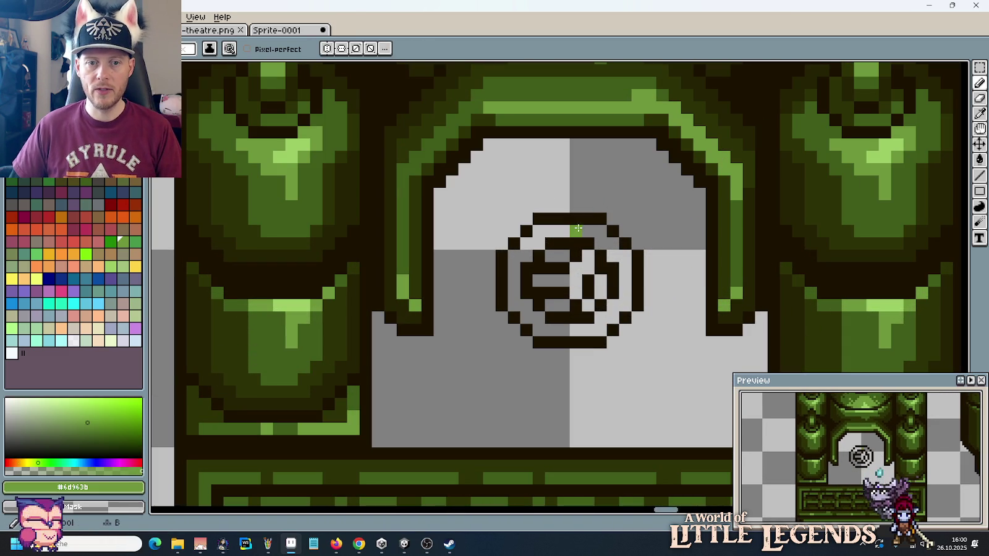
{"action": "left_click_drag", "start_coordinate": [593, 230], "coordinate": [597, 232]}
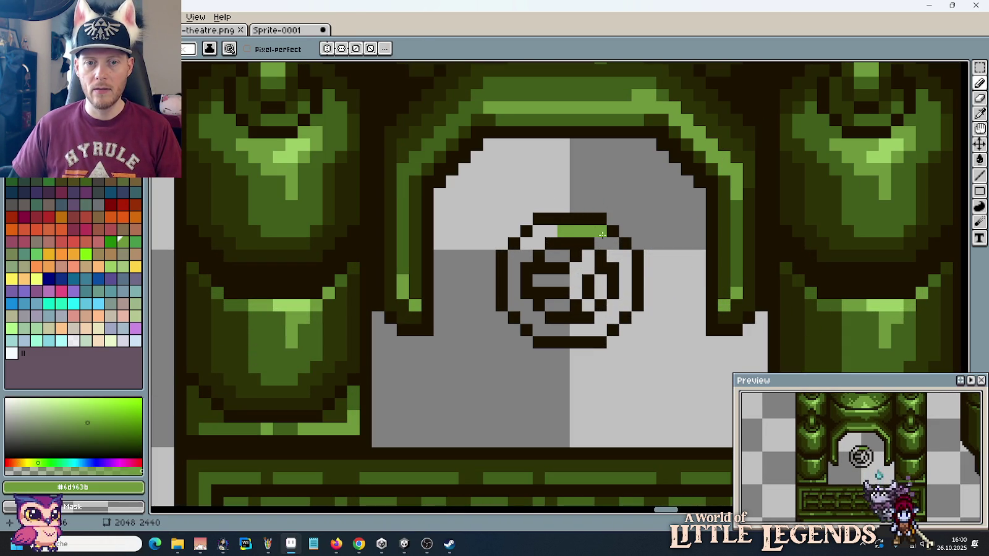
{"action": "left_click", "coordinate": [737, 206], "text": "alt"}
{"action": "left_click", "coordinate": [601, 208]}
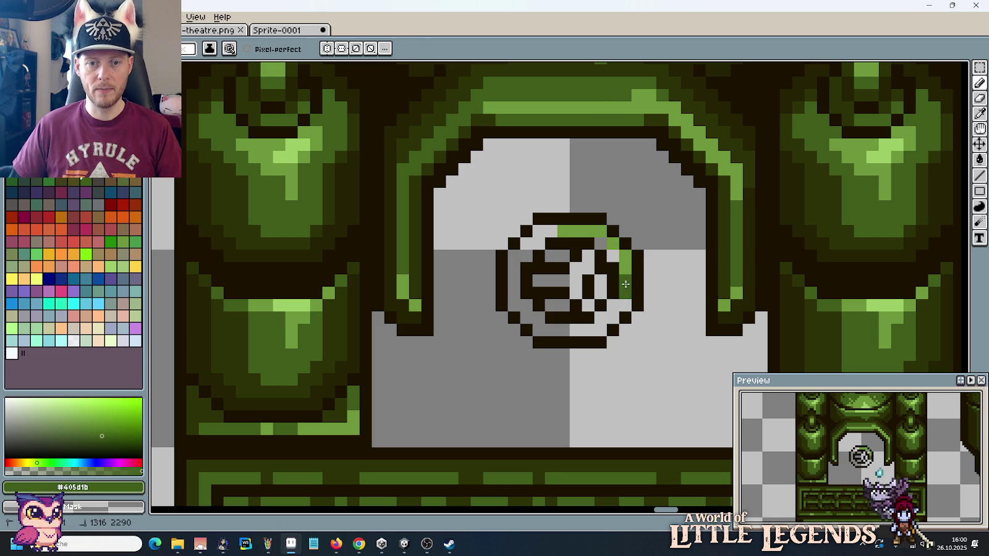
{"action": "mouse_move", "coordinate": [553, 231]}
{"action": "left_mouse_down"}
{"action": "mouse_move", "coordinate": [533, 230]}
{"action": "mouse_move", "coordinate": [513, 282]}
{"action": "left_mouse_up"}
{"action": "left_click", "coordinate": [535, 317]}
{"action": "left_click", "coordinate": [599, 317]}
{"action": "left_click", "coordinate": [612, 305]}
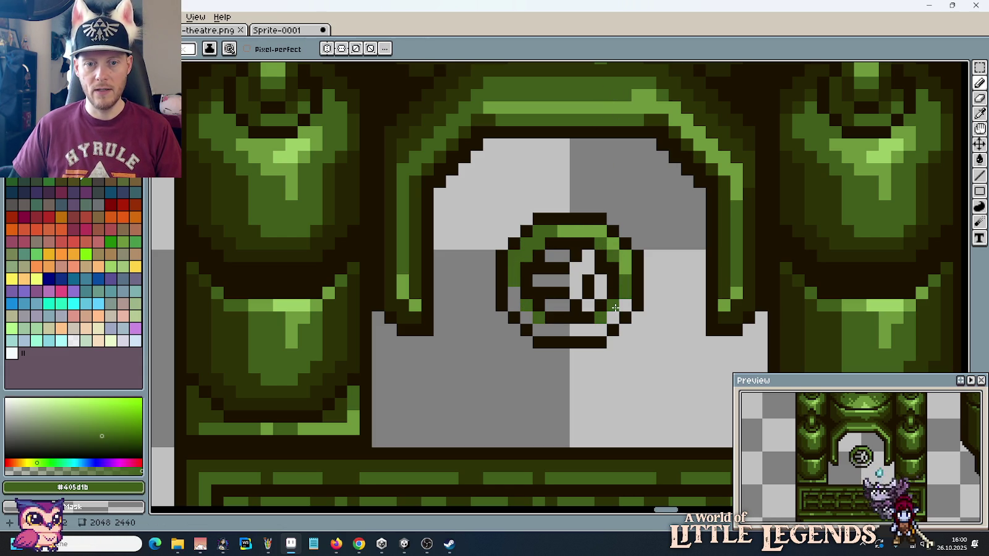
{"action": "left_click", "coordinate": [662, 305]}
Step: Darken the ring's lower-right edge and fill the circle's grey interior with near-black
{"action": "left_click", "coordinate": [731, 216], "text": "alt"}
{"action": "key", "text": "ctrl+z"}
{"action": "mouse_move", "coordinate": [612, 316]}
{"action": "left_mouse_down"}
{"action": "mouse_move", "coordinate": [600, 329]}
{"action": "mouse_move", "coordinate": [531, 325]}
{"action": "left_mouse_up"}
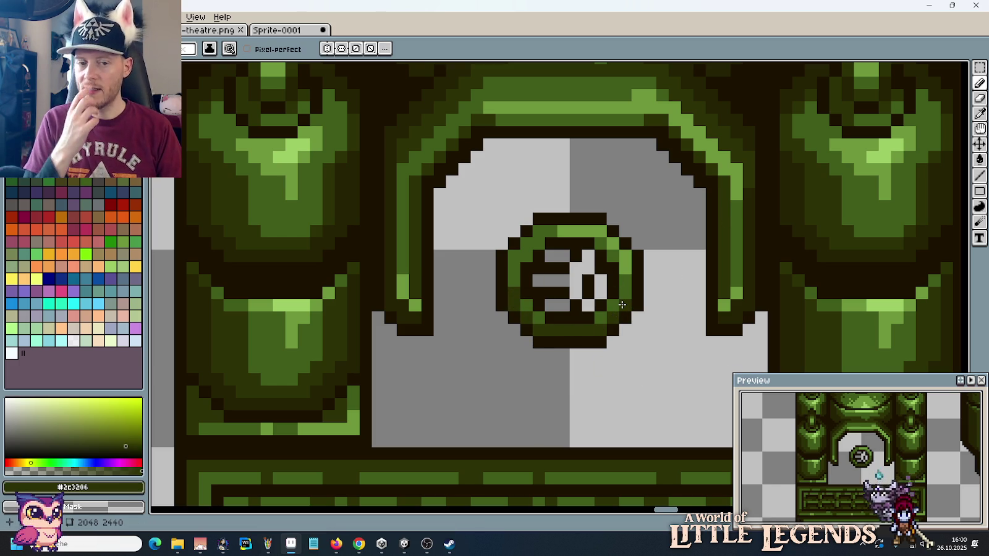
{"action": "left_click", "coordinate": [551, 269], "text": "alt"}
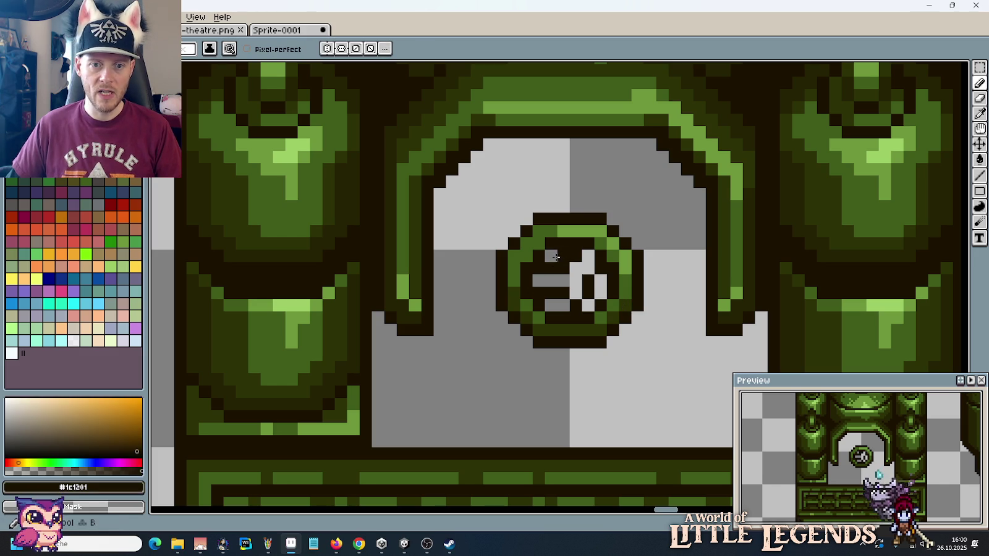
{"action": "mouse_move", "coordinate": [552, 256]}
{"action": "left_mouse_down"}
{"action": "mouse_move", "coordinate": [574, 272]}
{"action": "mouse_move", "coordinate": [560, 306]}
{"action": "left_mouse_up"}
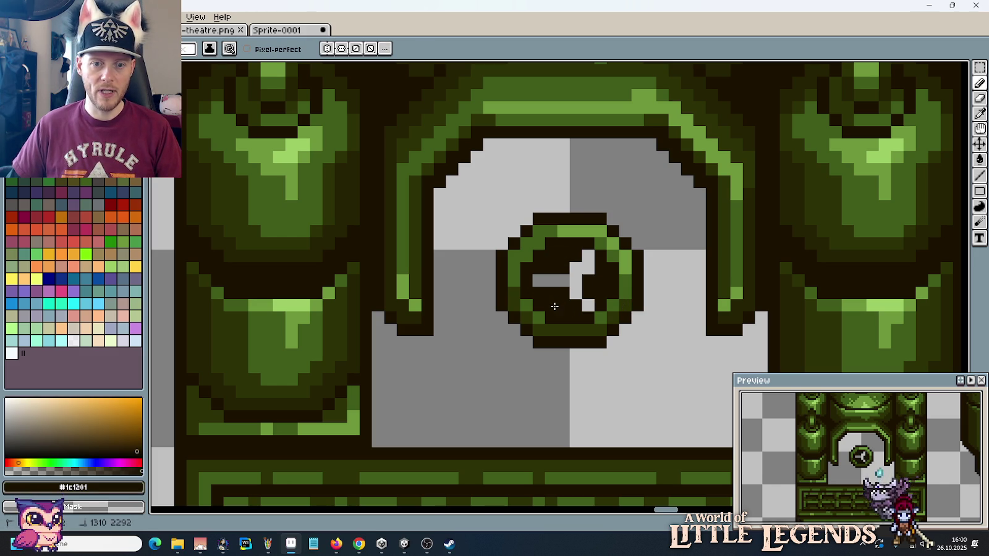
Step: Add mid-green spokes from the valve centre, dark handle pixels, and light-green highlights
{"action": "key", "text": "alt"}
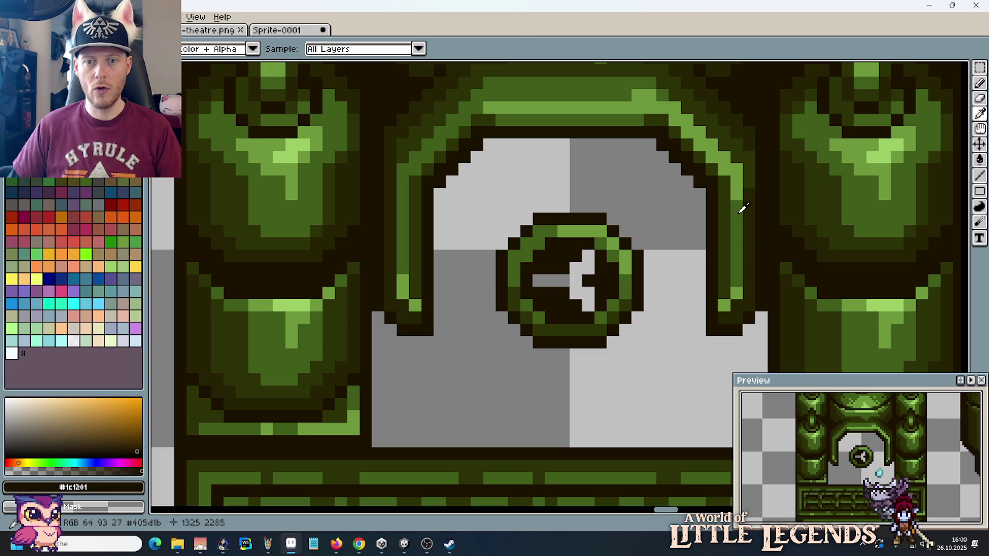
{"action": "left_click", "coordinate": [742, 209]}
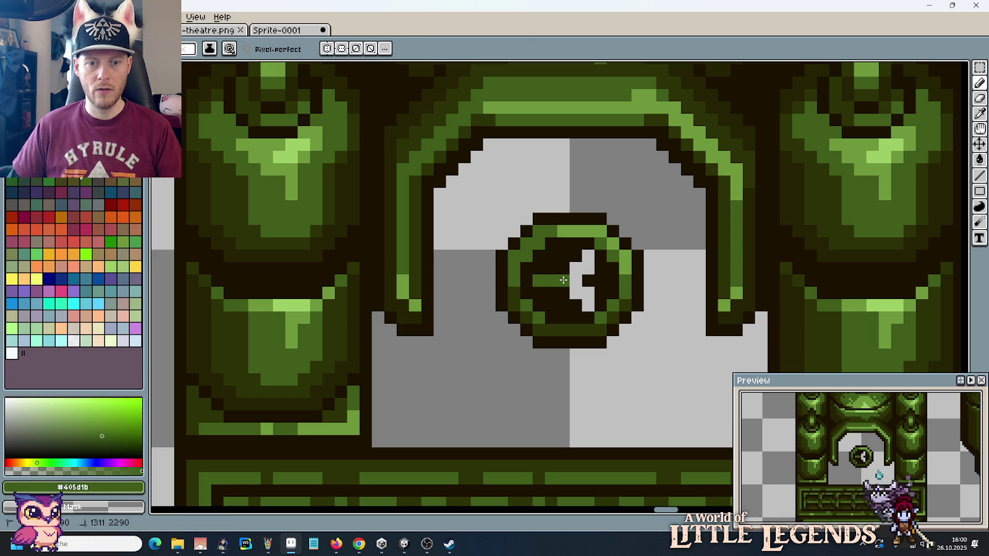
{"action": "mouse_move", "coordinate": [564, 280]}
{"action": "left_mouse_down"}
{"action": "mouse_move", "coordinate": [586, 258]}
{"action": "mouse_move", "coordinate": [590, 308]}
{"action": "left_mouse_up"}
{"action": "left_click", "coordinate": [596, 310], "text": "alt"}
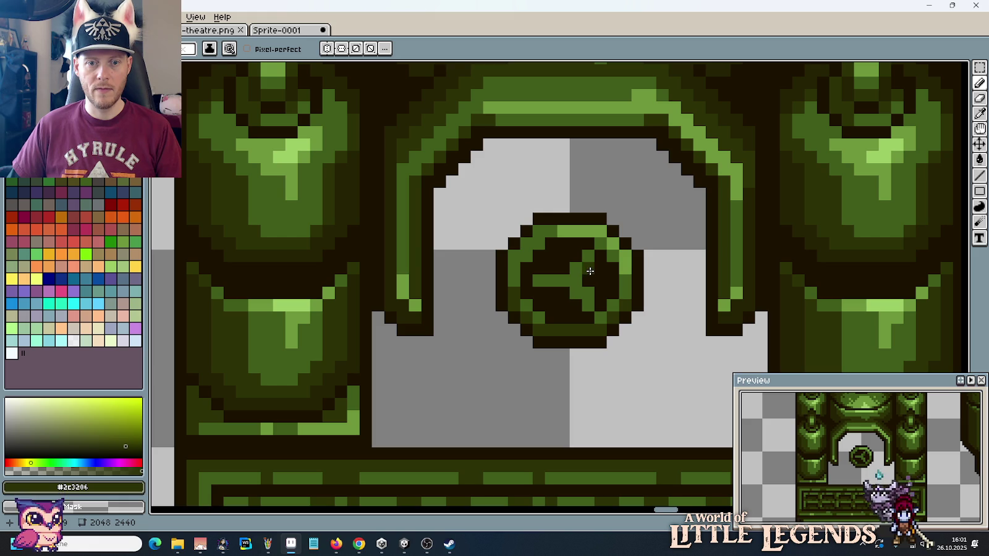
{"action": "left_click_drag", "start_coordinate": [588, 275], "coordinate": [590, 301]}
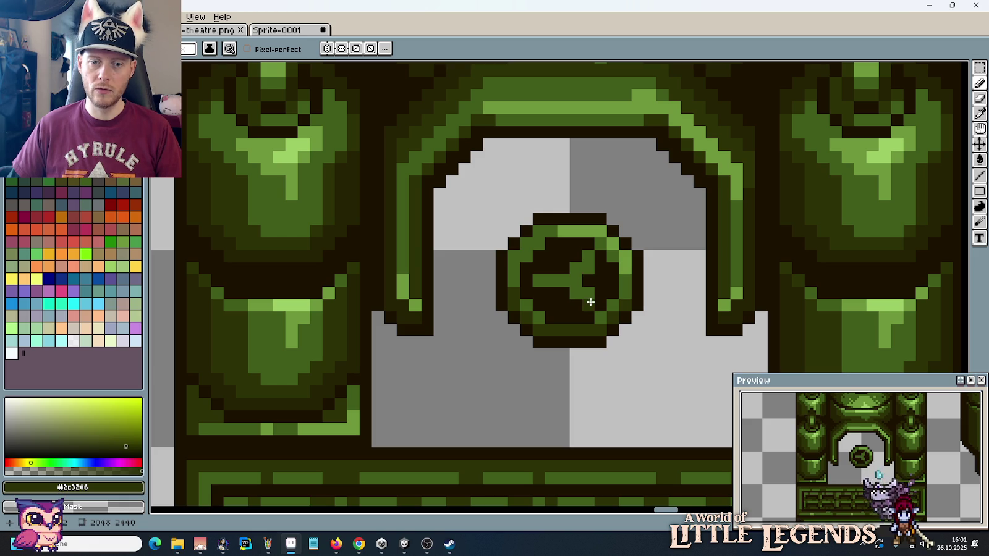
{"action": "left_click", "coordinate": [595, 302], "text": "alt"}
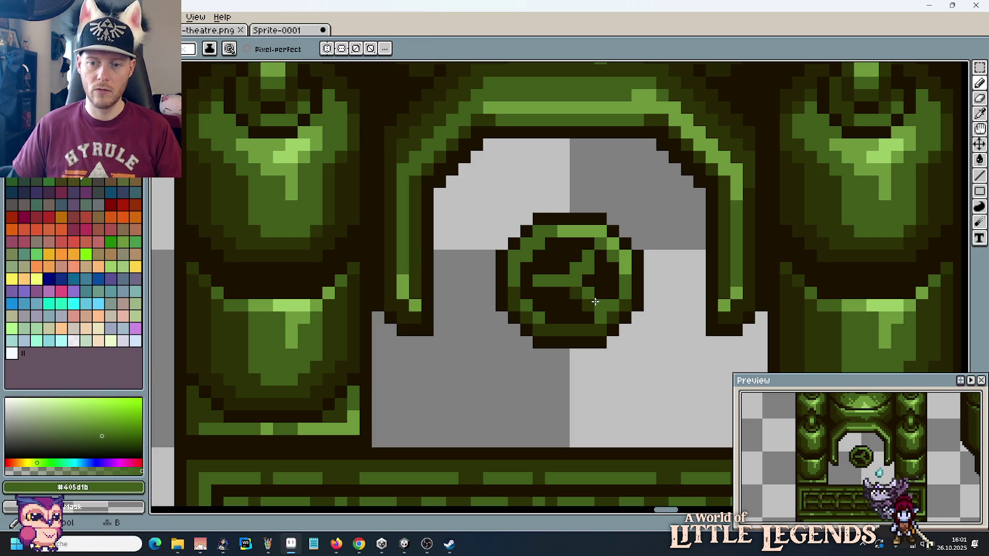
{"action": "left_click", "coordinate": [598, 296], "text": "alt"}
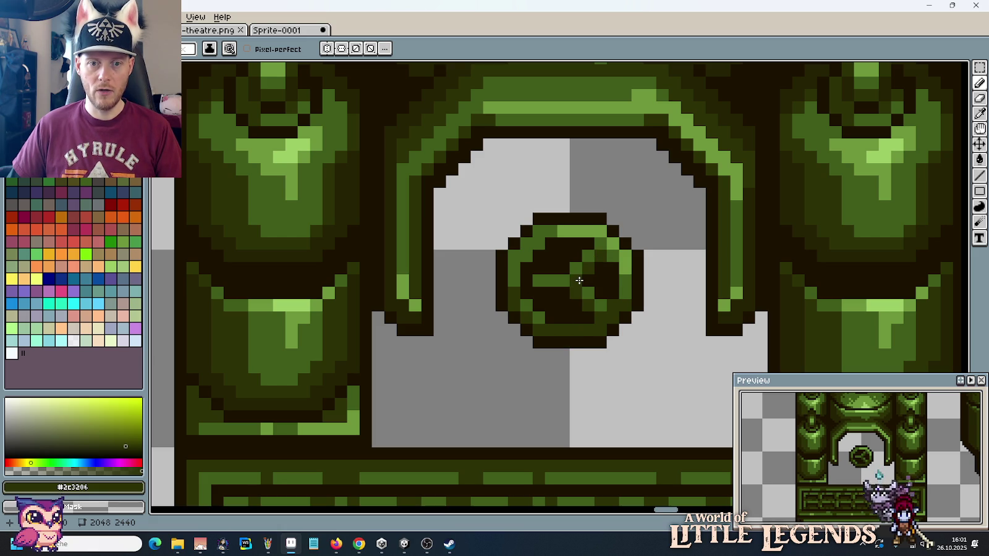
{"action": "left_click", "coordinate": [578, 269], "text": "alt"}
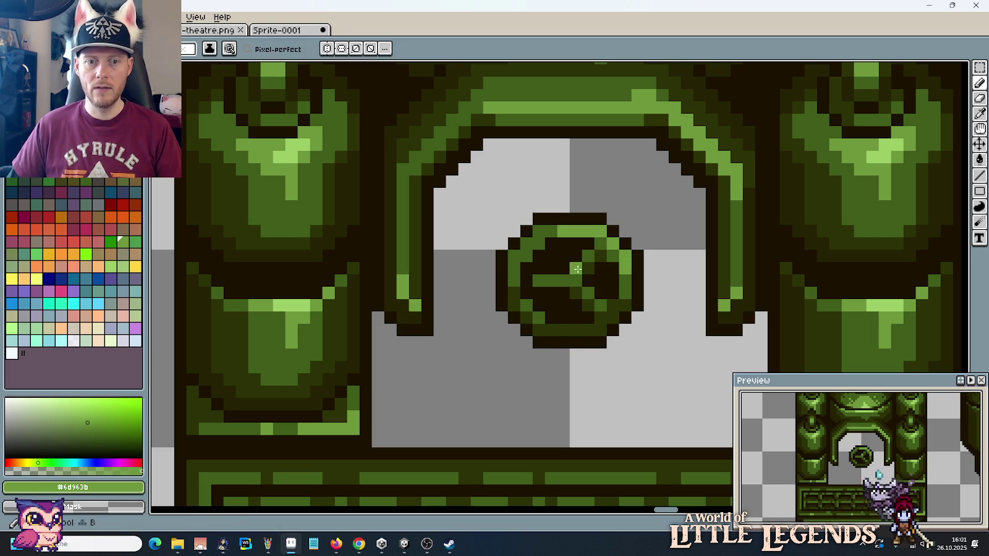
{"action": "left_click_drag", "start_coordinate": [553, 278], "coordinate": [562, 280]}
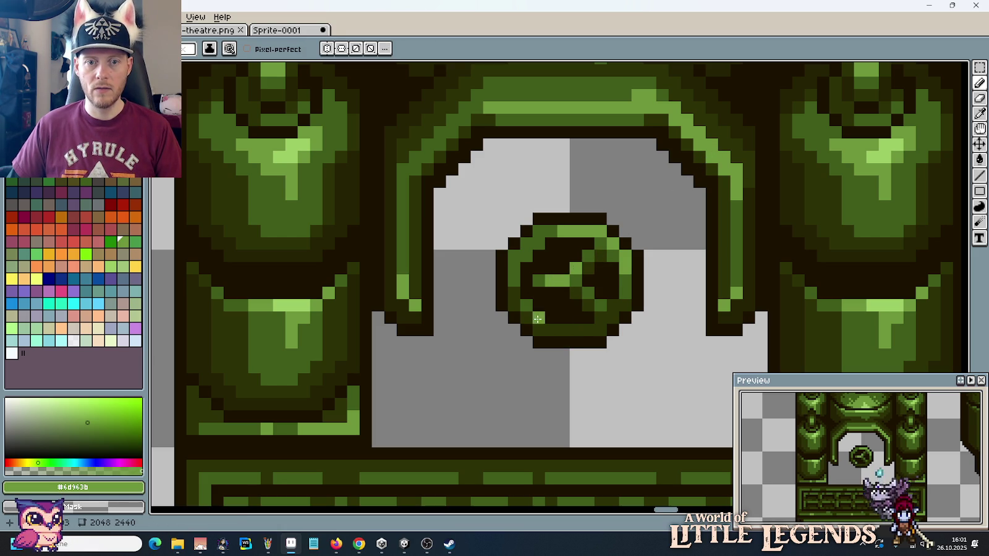
Step: Zoom out and centre the arch tile to check the valve against the whole sheet
{"action": "scroll", "coordinate": [624, 337], "scroll_direction": "down", "scroll_amount": 3}
{"action": "scroll", "coordinate": [624, 337], "scroll_direction": "down", "scroll_amount": 1}
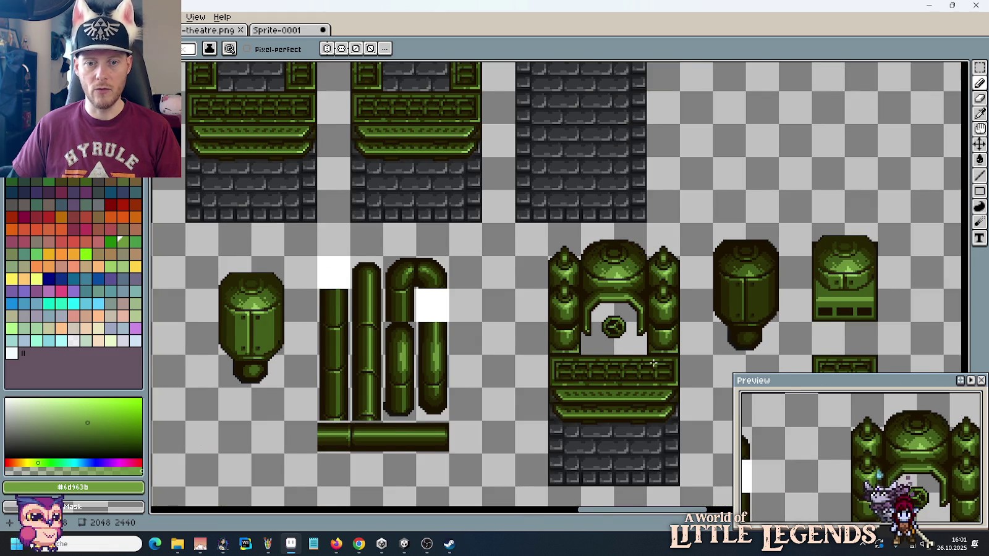
{"action": "left_click_drag", "start_coordinate": [653, 363], "coordinate": [625, 337]}
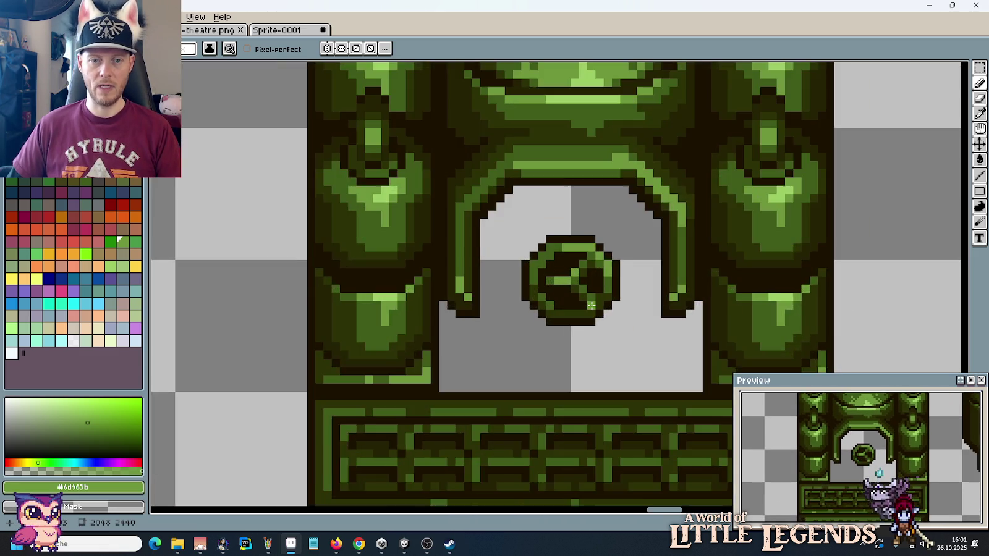
{"action": "scroll", "coordinate": [597, 311], "scroll_direction": "up", "scroll_amount": 2}
{"action": "scroll", "coordinate": [588, 303], "scroll_direction": "up", "scroll_amount": 2}
{"action": "scroll", "coordinate": [589, 298], "scroll_direction": "down", "scroll_amount": 1}
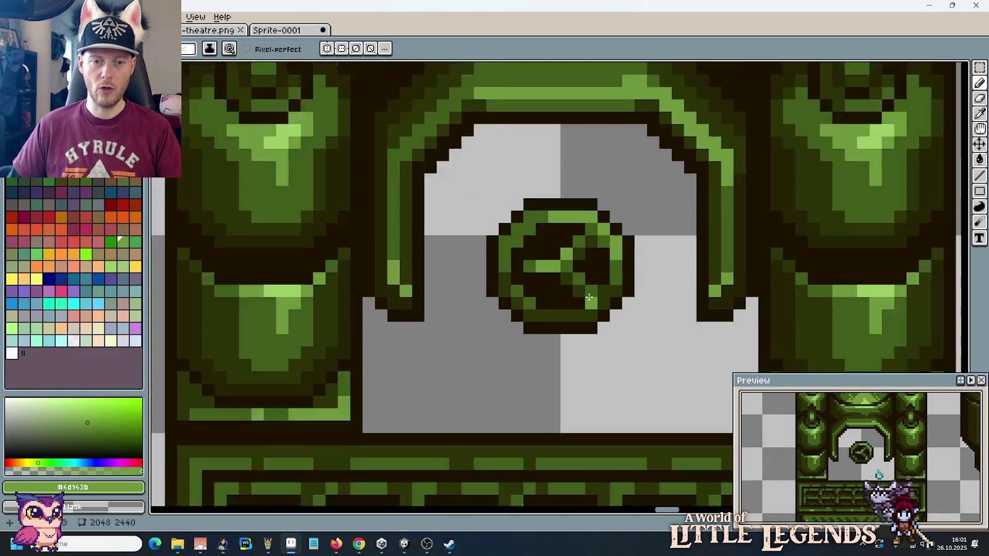
{"action": "scroll", "coordinate": [590, 298], "scroll_direction": "down", "scroll_amount": 1}
{"action": "scroll", "coordinate": [516, 268], "scroll_direction": "up", "scroll_amount": 1}
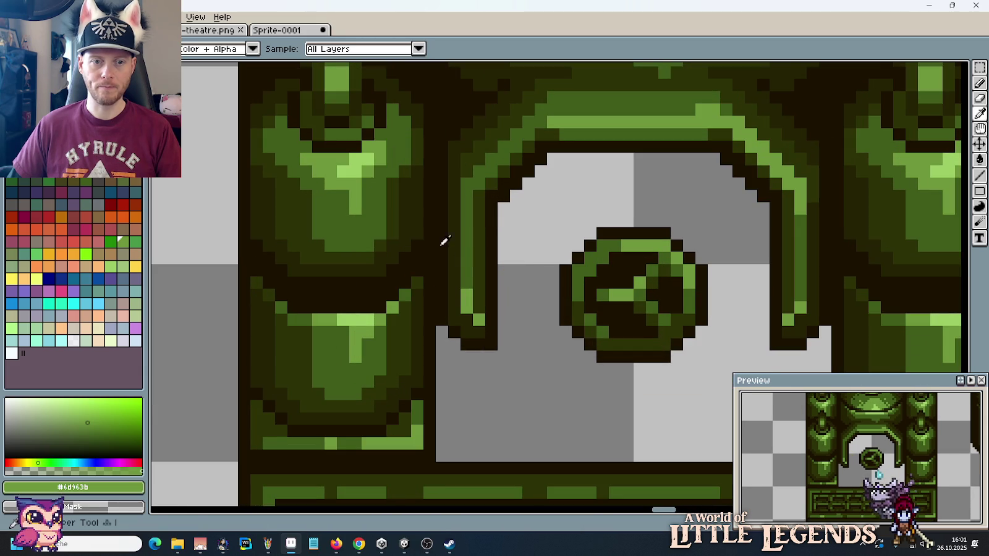
Step: Sample the valve's dark olive shades and darken a pixel on its ring
{"action": "left_click", "coordinate": [445, 241], "text": "alt"}
{"action": "scroll", "coordinate": [621, 317], "scroll_direction": "up", "scroll_amount": 1}
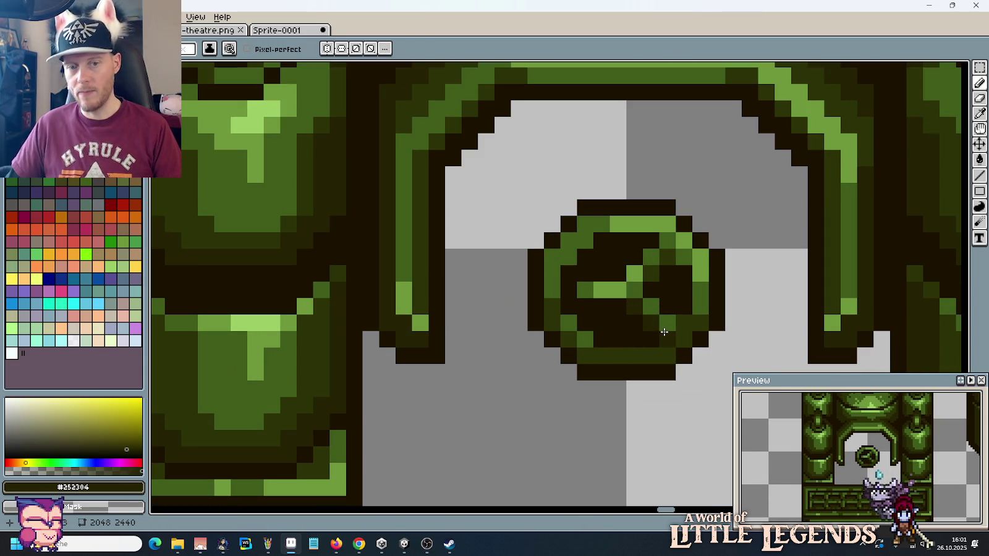
{"action": "left_click", "coordinate": [698, 317], "text": "alt"}
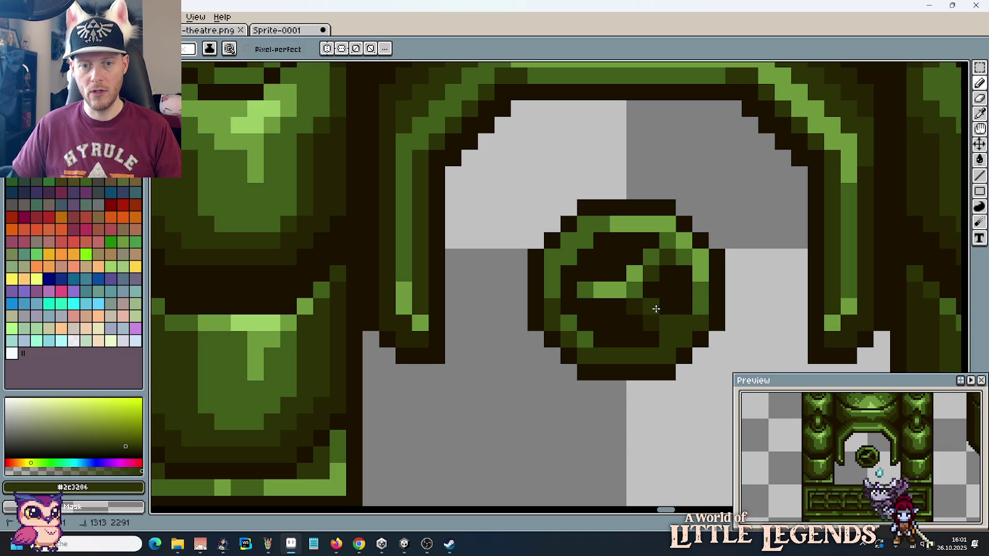
{"action": "left_click", "coordinate": [701, 298], "text": "alt"}
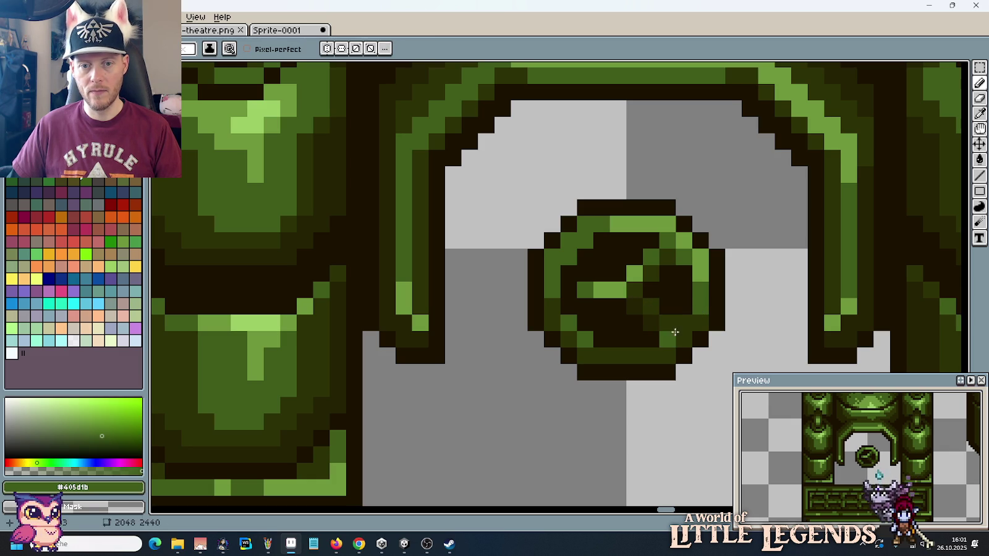
{"action": "key", "text": "alt"}
{"action": "left_click", "coordinate": [632, 303], "text": "alt"}
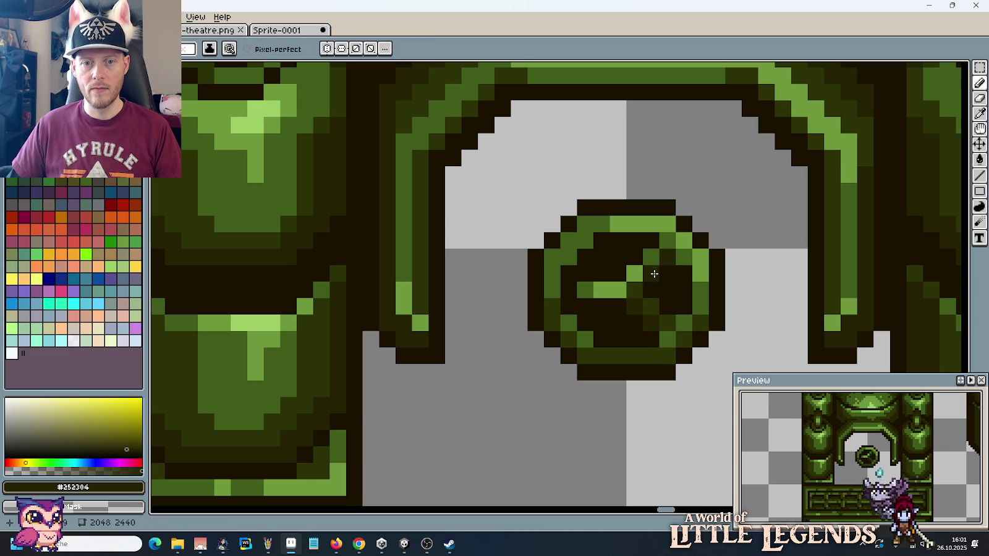
{"action": "key", "text": "alt"}
{"action": "left_click", "coordinate": [659, 301], "text": "alt"}
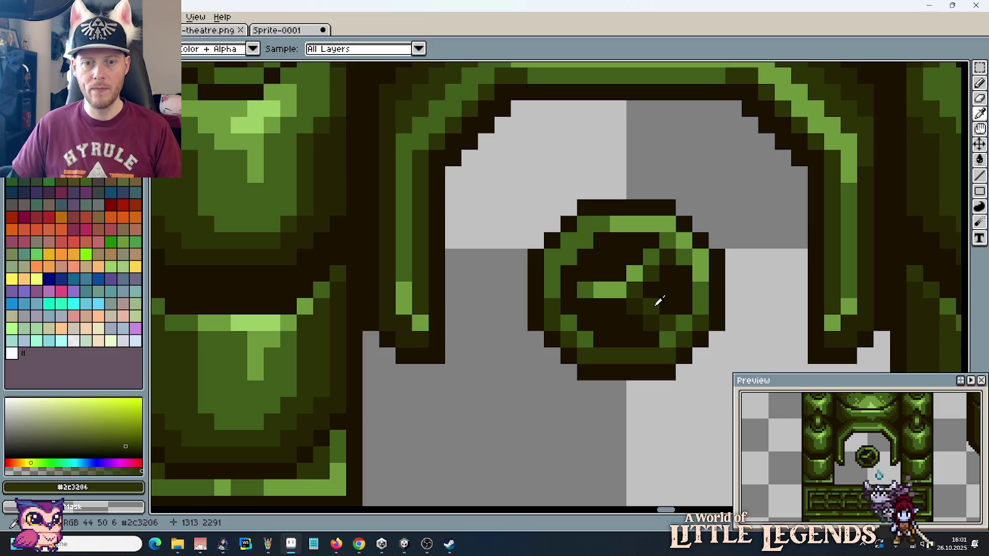
{"action": "left_click", "coordinate": [651, 257]}
Step: Sample the valve's mid green for the Pencil and zoom out to review the tile
{"action": "key", "text": "alt"}
{"action": "key", "text": "i"}
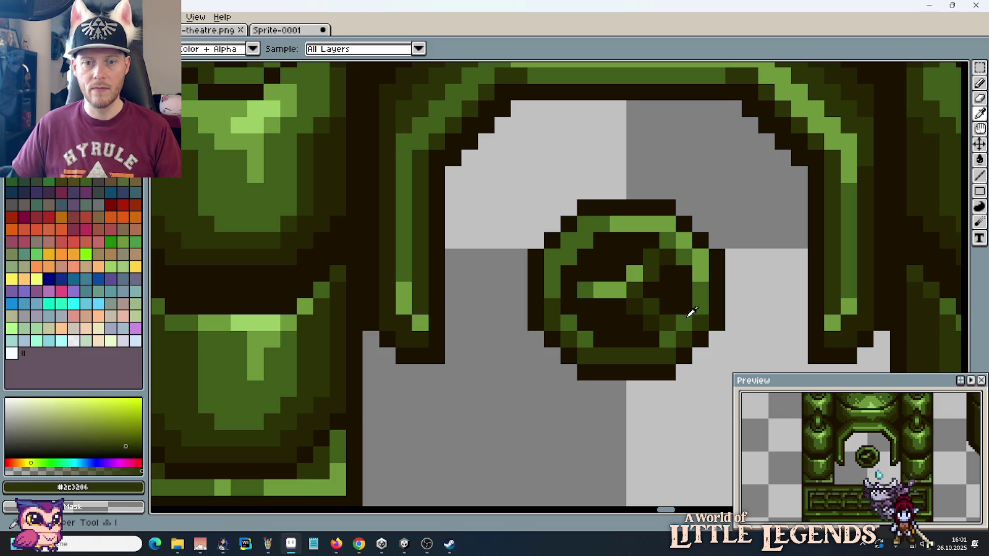
{"action": "left_click", "coordinate": [585, 334]}
{"action": "key", "text": "b"}
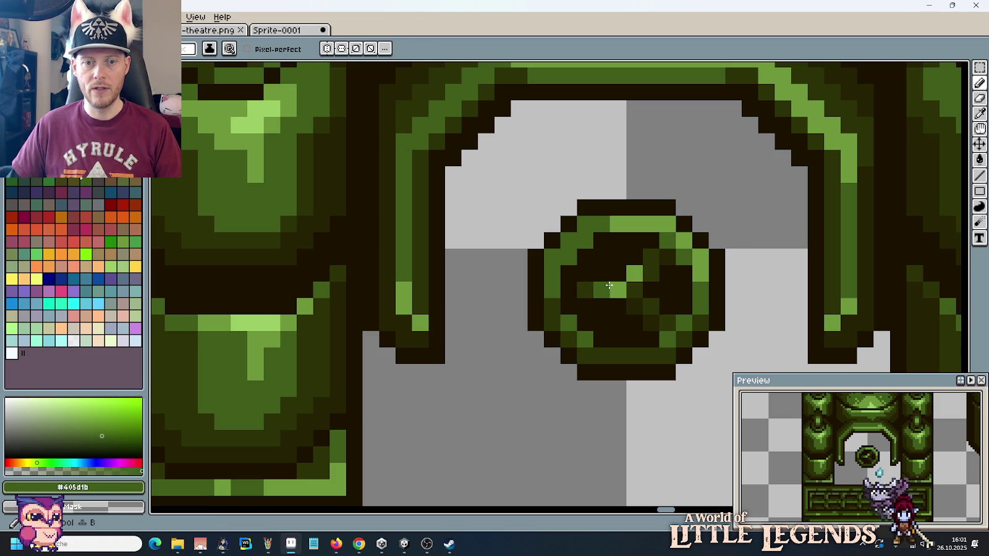
{"action": "scroll", "coordinate": [658, 363], "scroll_direction": "down", "scroll_amount": 5}
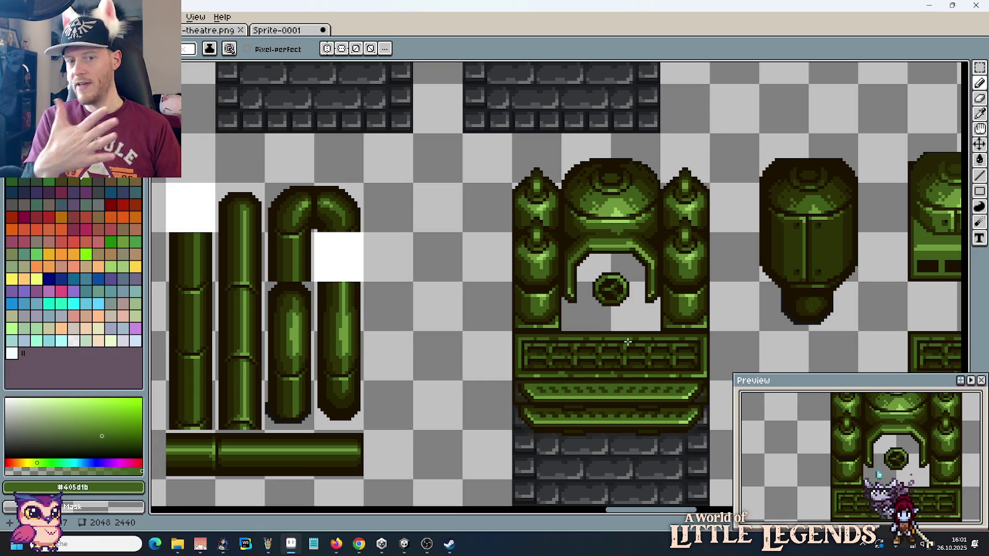
{"action": "scroll", "coordinate": [624, 317], "scroll_direction": "up", "scroll_amount": 2}
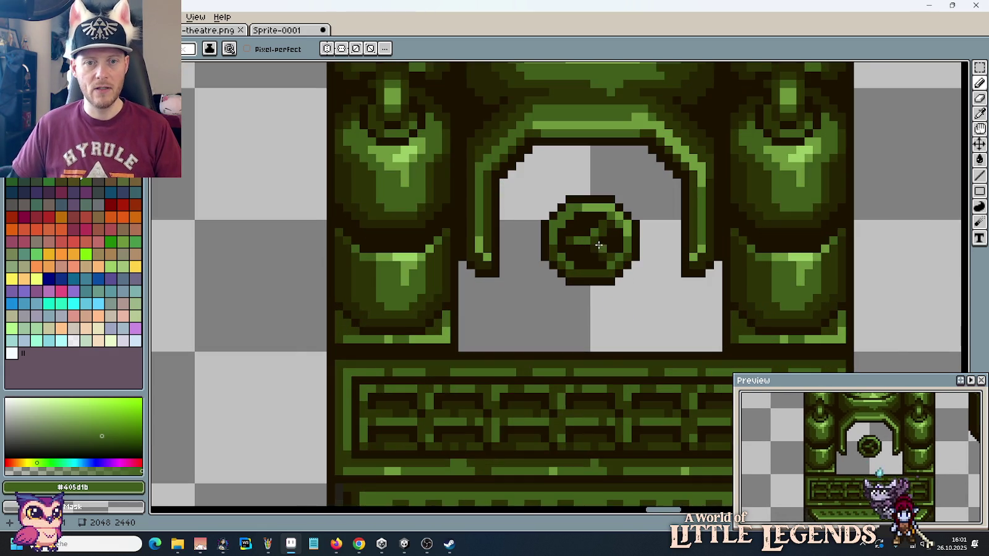
{"action": "scroll", "coordinate": [601, 248], "scroll_direction": "down", "scroll_amount": 1}
{"action": "scroll", "coordinate": [597, 284], "scroll_direction": "down", "scroll_amount": 2}
{"action": "scroll", "coordinate": [597, 284], "scroll_direction": "down", "scroll_amount": 1}
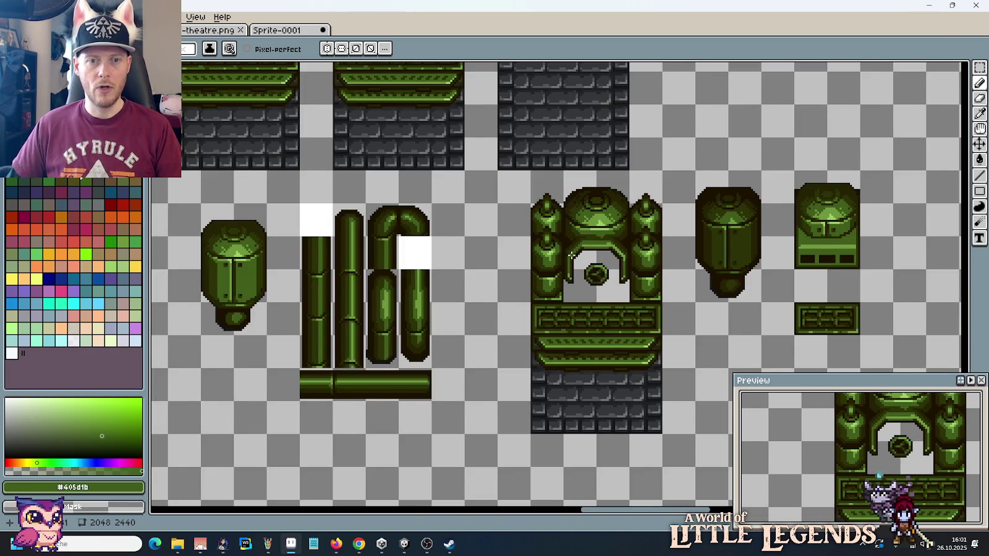
Step: Move the 32x64 green door tile beside the arch
{"action": "scroll", "coordinate": [572, 255], "scroll_direction": "down", "scroll_amount": 2}
{"action": "left_click_drag", "start_coordinate": [572, 256], "coordinate": [724, 393]}
{"action": "key", "text": "m"}
{"action": "mouse_move", "coordinate": [561, 206]}
{"action": "left_mouse_down"}
{"action": "mouse_move", "coordinate": [530, 231]}
{"action": "mouse_move", "coordinate": [619, 280]}
{"action": "left_mouse_up"}
{"action": "scroll", "coordinate": [575, 366], "scroll_direction": "up", "scroll_amount": 5}
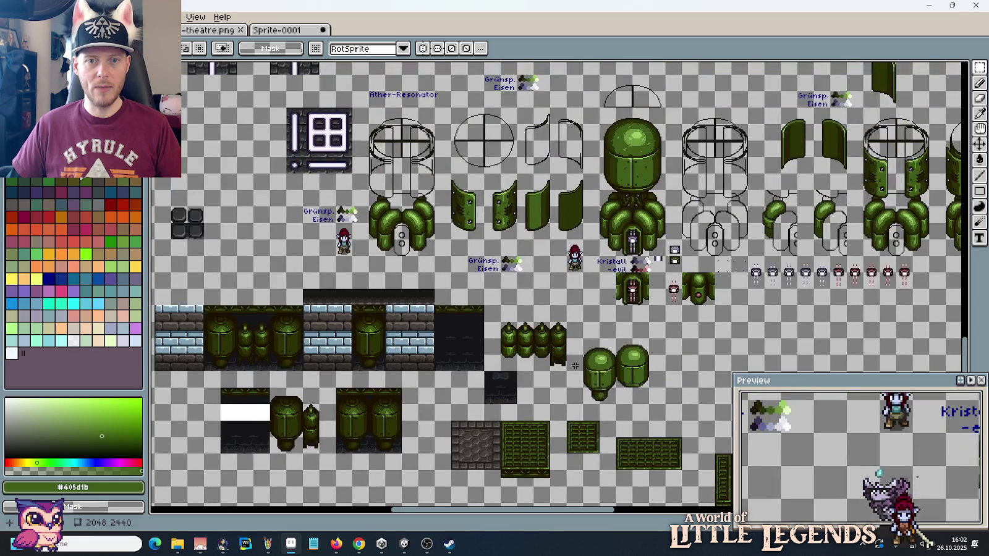
{"action": "scroll", "coordinate": [673, 229], "scroll_direction": "up", "scroll_amount": 2}
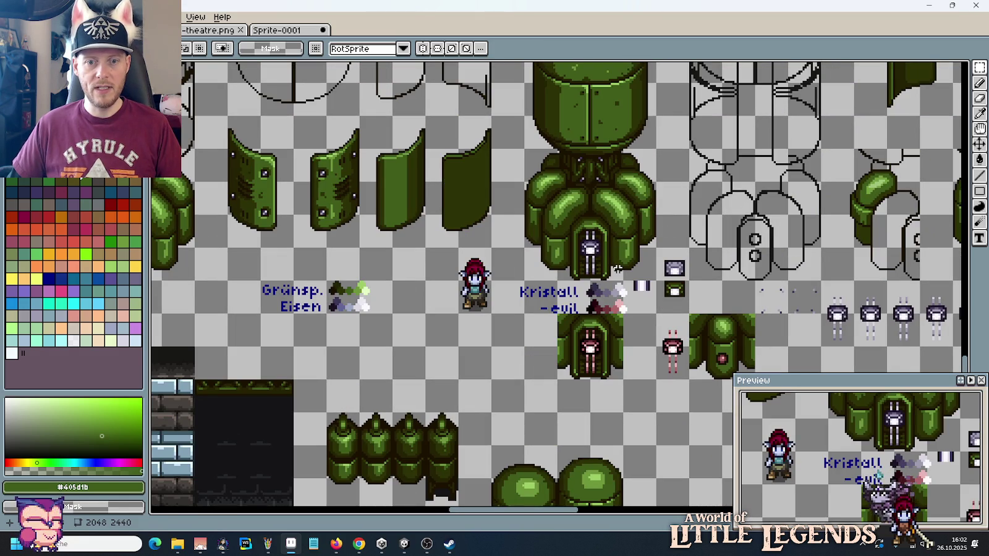
{"action": "left_click_drag", "start_coordinate": [618, 269], "coordinate": [558, 149]}
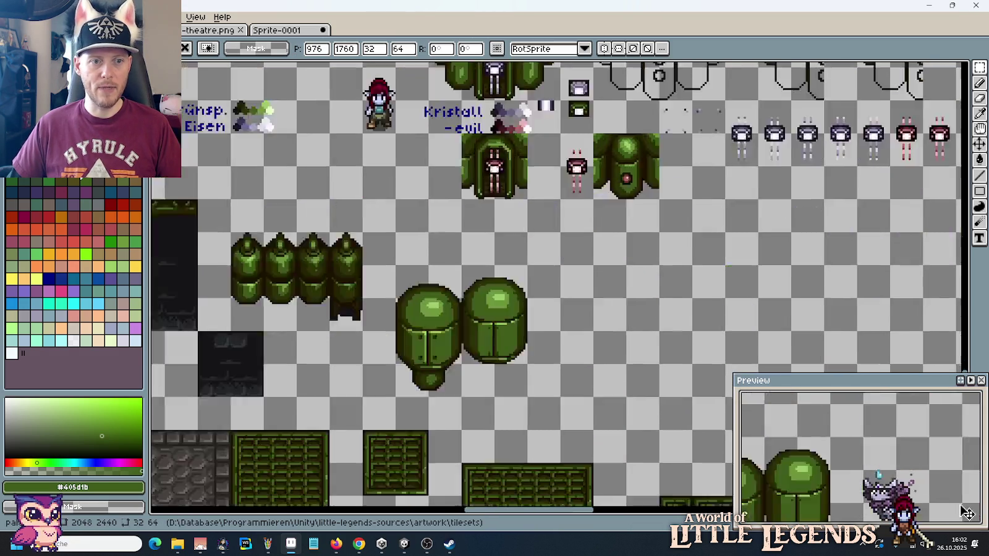
{"action": "mouse_move", "coordinate": [966, 512]}
{"action": "left_mouse_down"}
{"action": "mouse_move", "coordinate": [159, 241]}
{"action": "mouse_move", "coordinate": [587, 353]}
{"action": "mouse_move", "coordinate": [585, 324]}
{"action": "left_mouse_up"}
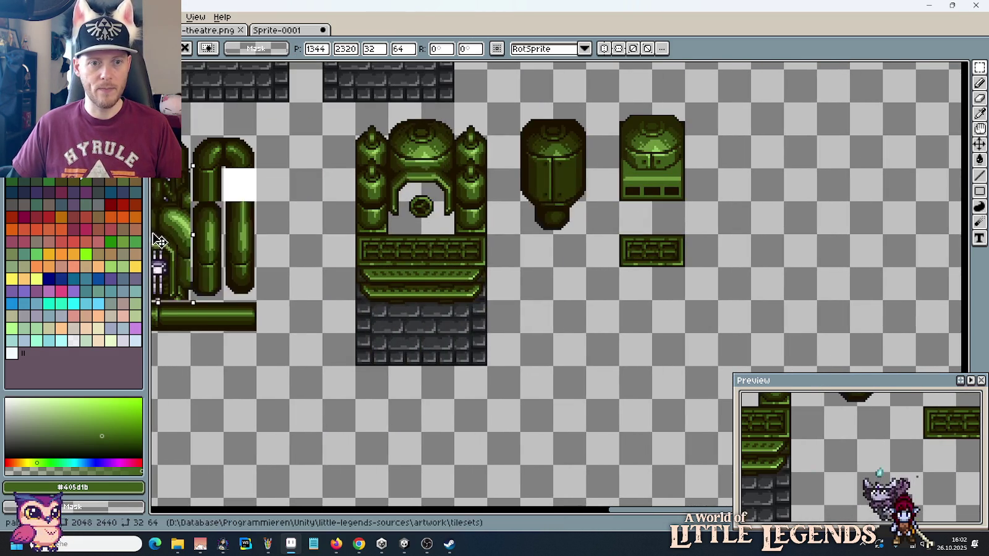
{"action": "left_click", "coordinate": [690, 303]}
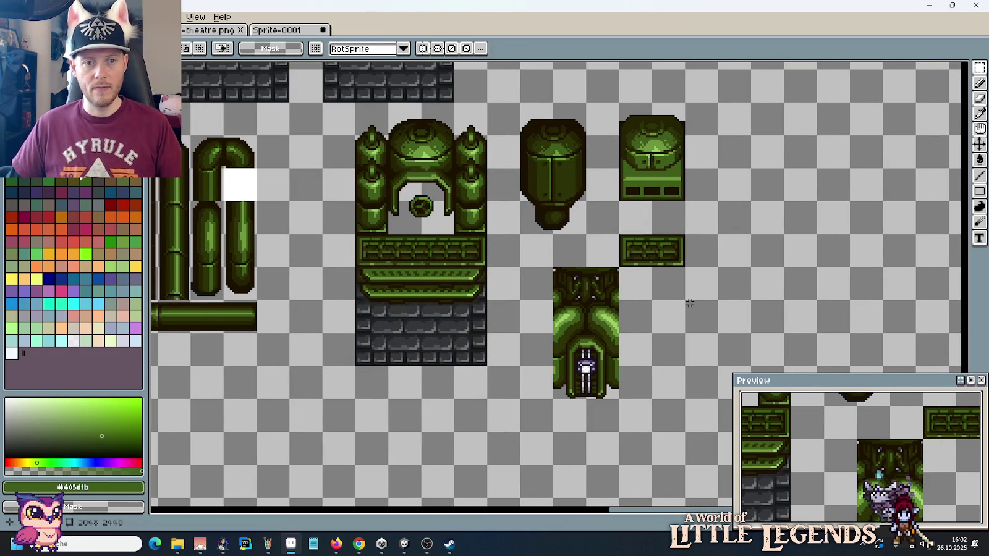
Step: Shift the tall valve dome and the dome-and-grate tile pair further right
{"action": "left_click_drag", "start_coordinate": [581, 301], "coordinate": [639, 323]}
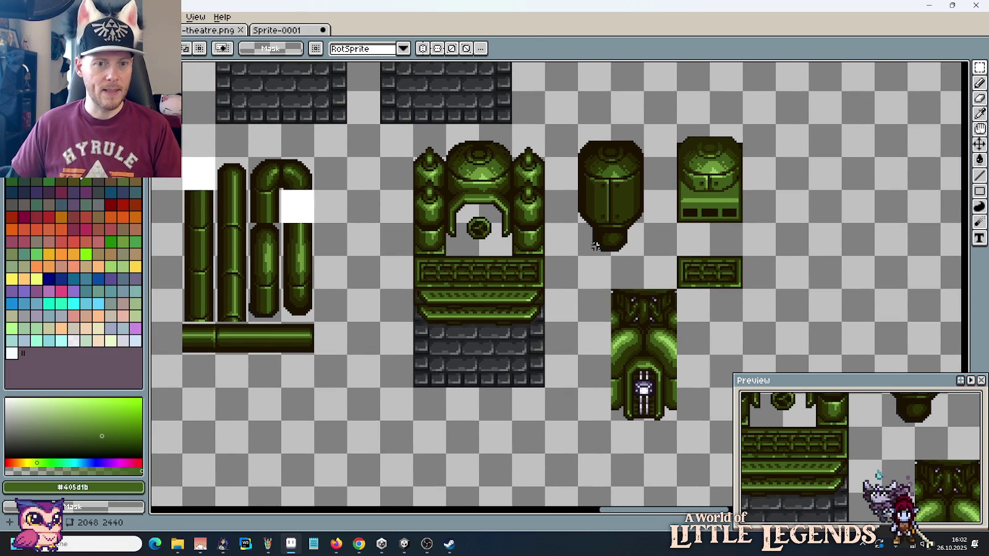
{"action": "mouse_move", "coordinate": [623, 242]}
{"action": "left_mouse_down"}
{"action": "mouse_move", "coordinate": [556, 244]}
{"action": "mouse_move", "coordinate": [512, 127]}
{"action": "left_mouse_up"}
{"action": "left_click_drag", "start_coordinate": [540, 176], "coordinate": [837, 176]}
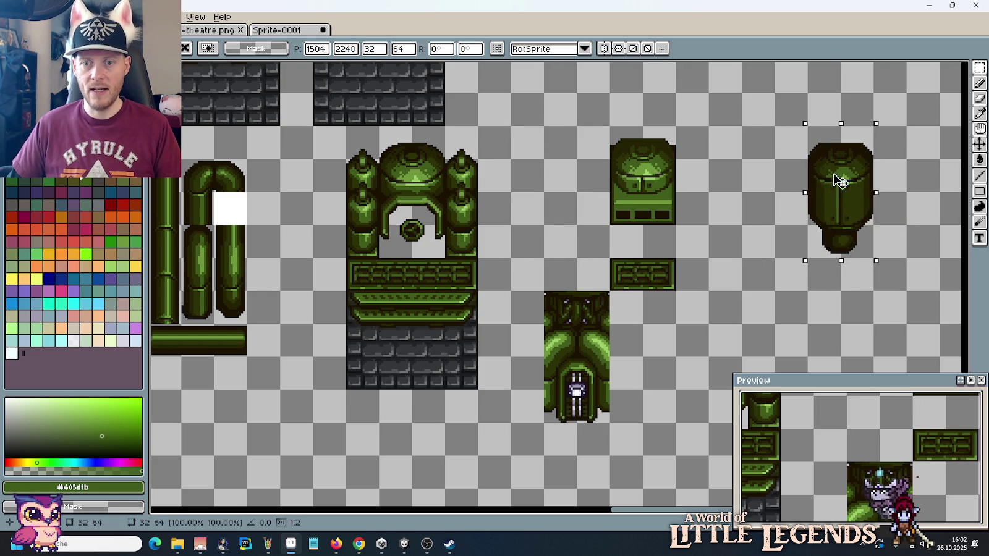
{"action": "left_click_drag", "start_coordinate": [676, 292], "coordinate": [610, 124]}
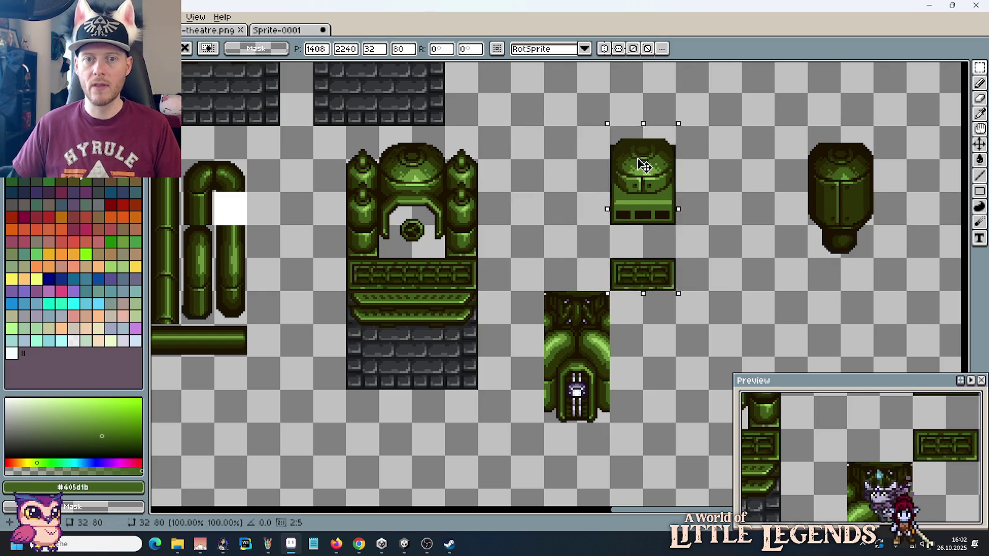
{"action": "left_click_drag", "start_coordinate": [648, 158], "coordinate": [746, 158]}
{"action": "left_click", "coordinate": [815, 246]}
Step: Place a copy of the arch's dome on top of the door tile
{"action": "left_click_drag", "start_coordinate": [441, 254], "coordinate": [403, 144]}
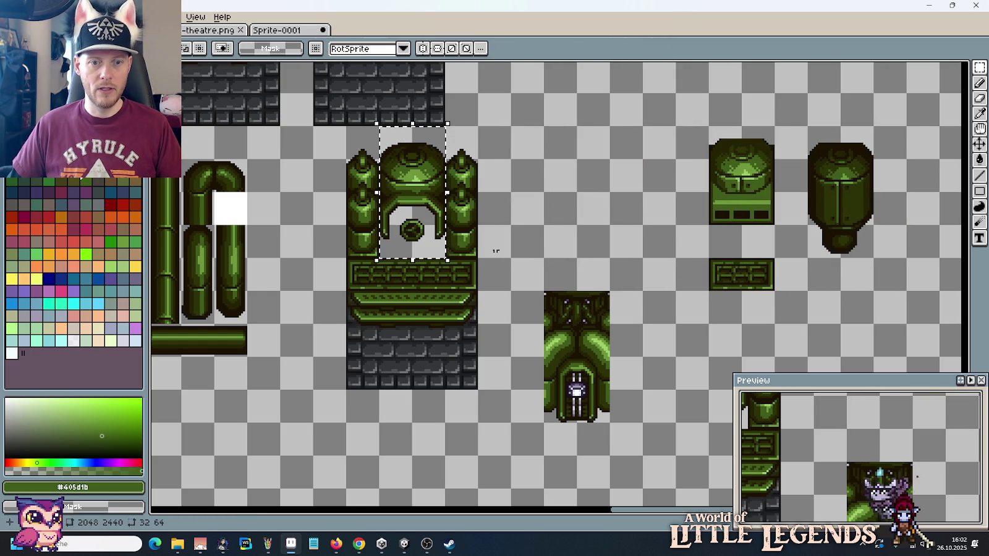
{"action": "left_click_drag", "start_coordinate": [415, 176], "coordinate": [580, 266]}
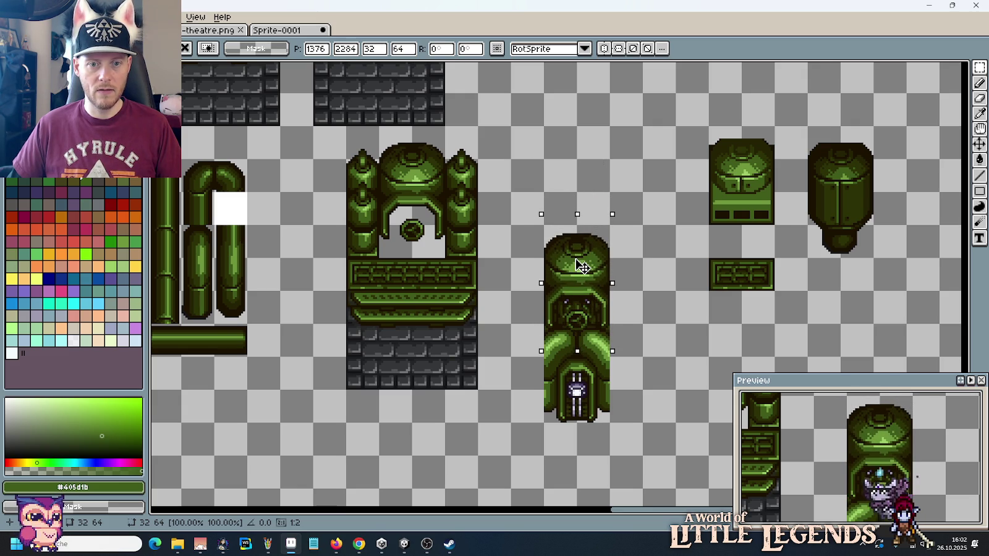
{"action": "left_click_drag", "start_coordinate": [580, 265], "coordinate": [579, 257]}
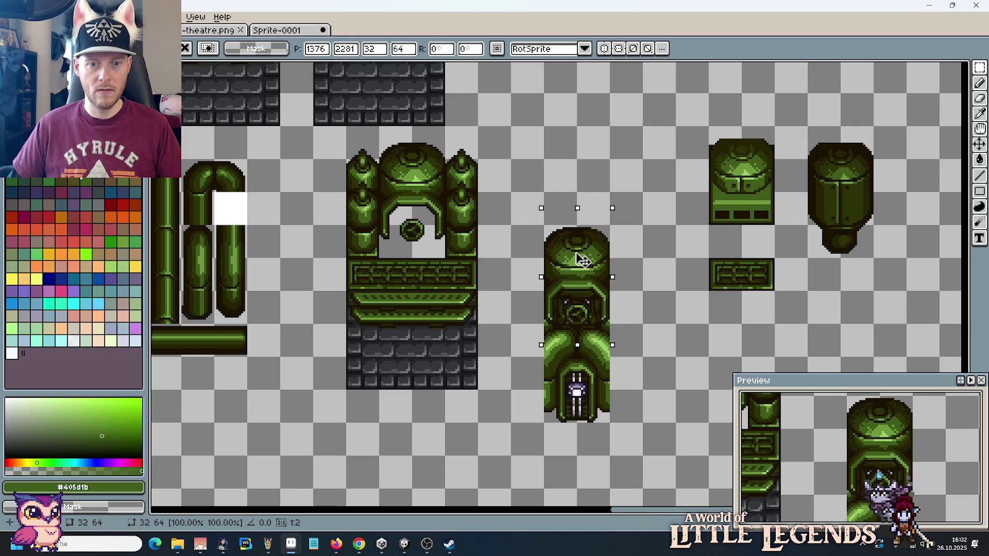
{"action": "left_click_drag", "start_coordinate": [580, 256], "coordinate": [581, 265]}
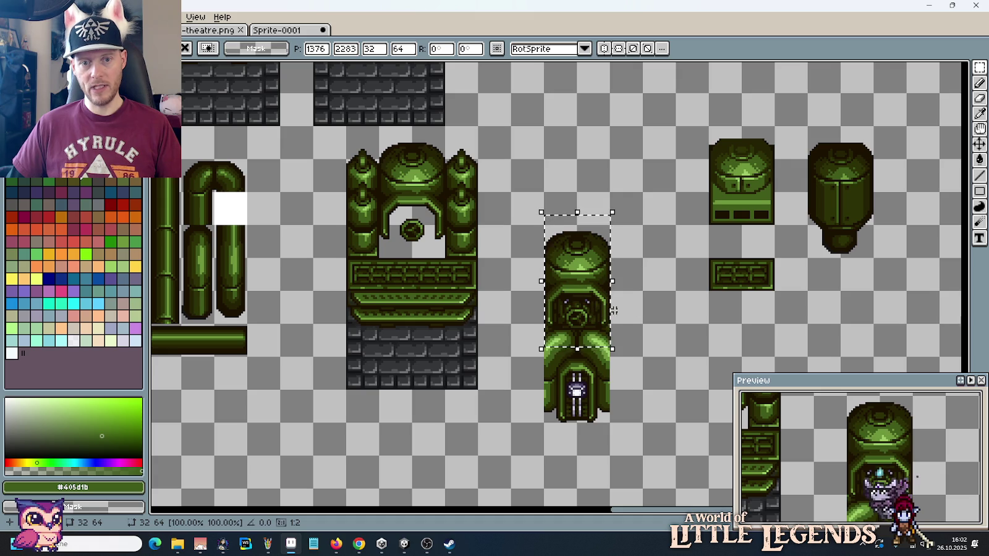
{"action": "left_click", "coordinate": [639, 310]}
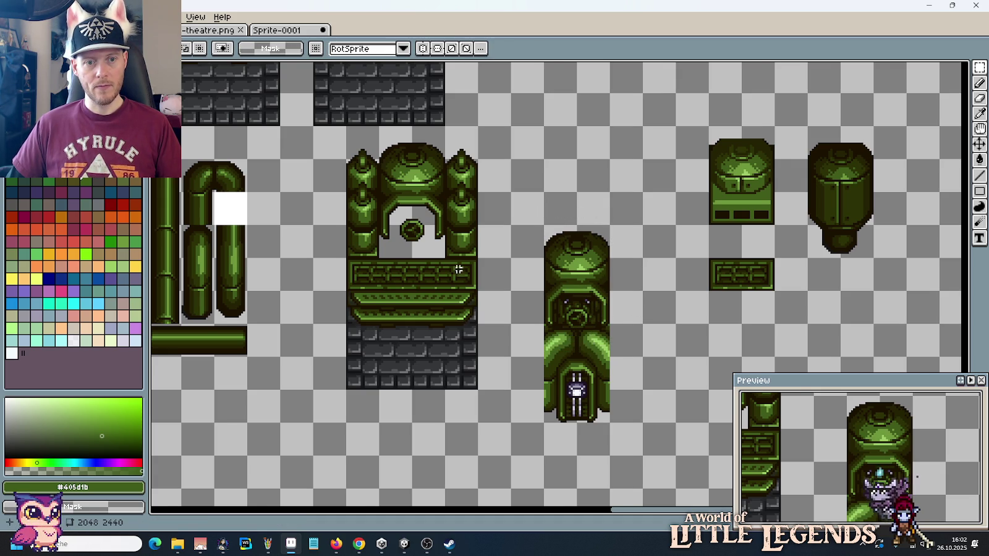
Step: Copy a small area from under the arch's valve and paste it onto the dome tile
{"action": "scroll", "coordinate": [398, 243], "scroll_direction": "up", "scroll_amount": 1}
{"action": "scroll", "coordinate": [368, 242], "scroll_direction": "up", "scroll_amount": 1}
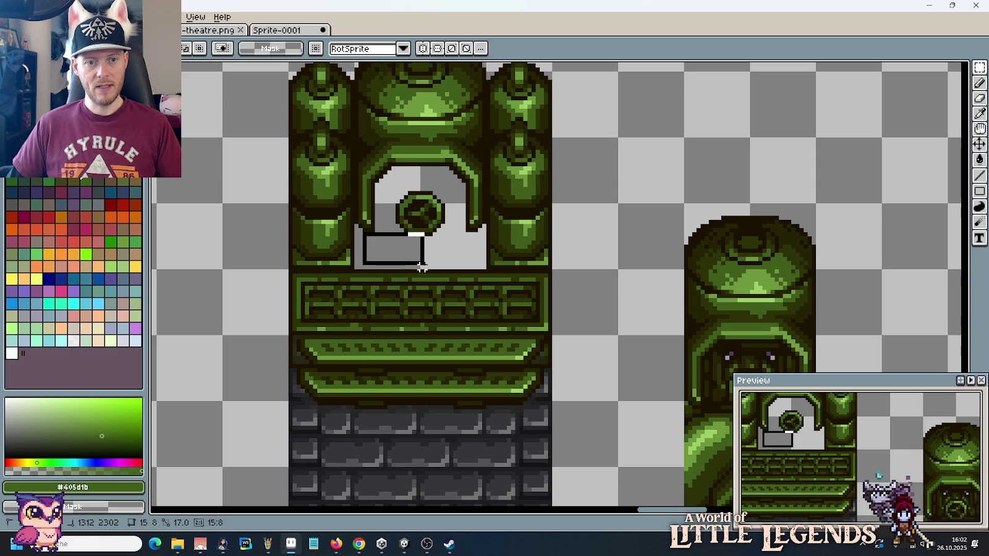
{"action": "mouse_move", "coordinate": [364, 234]}
{"action": "left_mouse_down"}
{"action": "mouse_move", "coordinate": [432, 272]}
{"action": "mouse_move", "coordinate": [412, 263]}
{"action": "left_mouse_up"}
{"action": "key", "text": "ctrl+c"}
{"action": "key", "text": "ctrl+v"}
{"action": "mouse_move", "coordinate": [441, 211]}
{"action": "left_mouse_down"}
{"action": "mouse_move", "coordinate": [608, 304]}
{"action": "mouse_move", "coordinate": [519, 249]}
{"action": "left_mouse_up"}
{"action": "scroll", "coordinate": [518, 249], "scroll_direction": "up", "scroll_amount": 1}
{"action": "left_click_drag", "start_coordinate": [558, 287], "coordinate": [482, 231]}
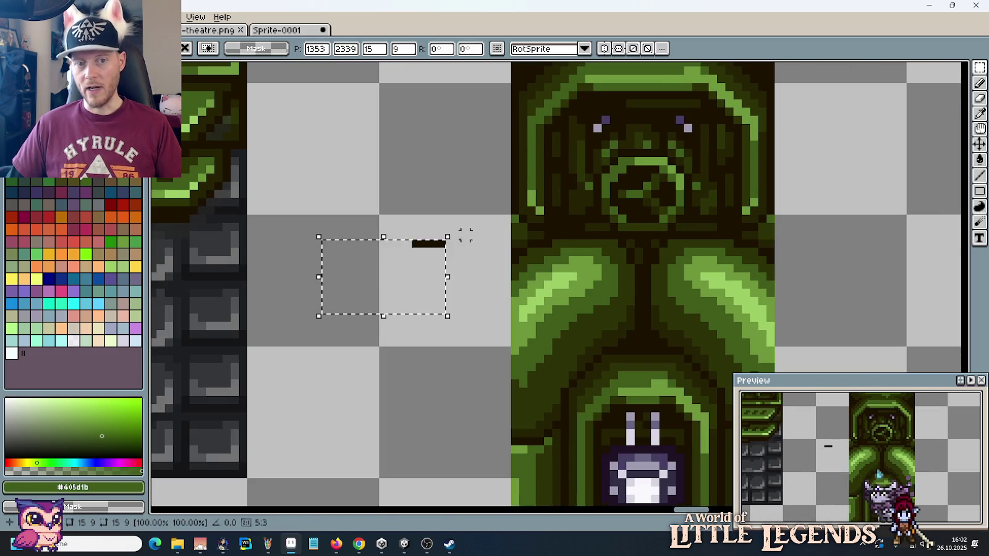
{"action": "left_click_drag", "start_coordinate": [400, 276], "coordinate": [597, 267]}
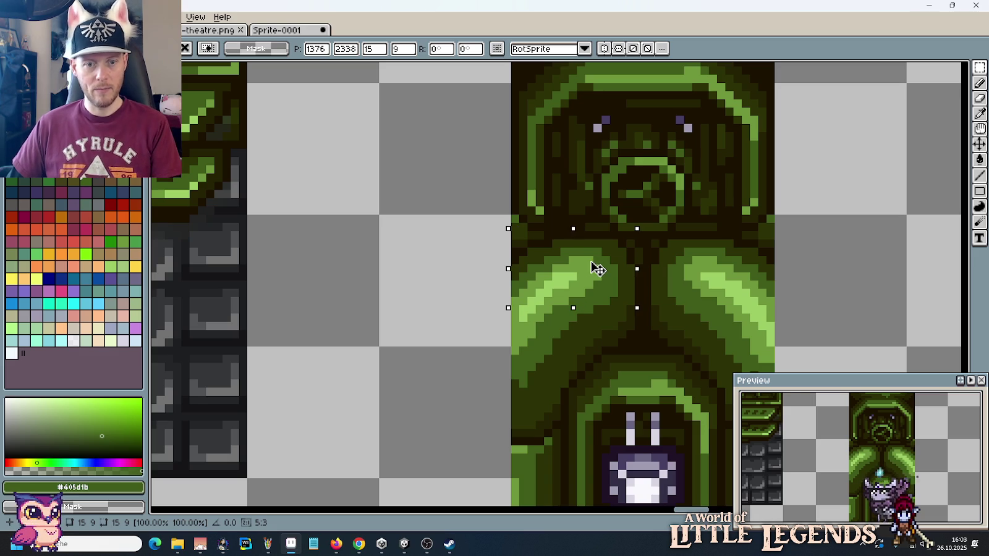
Step: Clear a band across the tile's lower area and delete the door section beneath
{"action": "left_click_drag", "start_coordinate": [496, 307], "coordinate": [732, 363]}
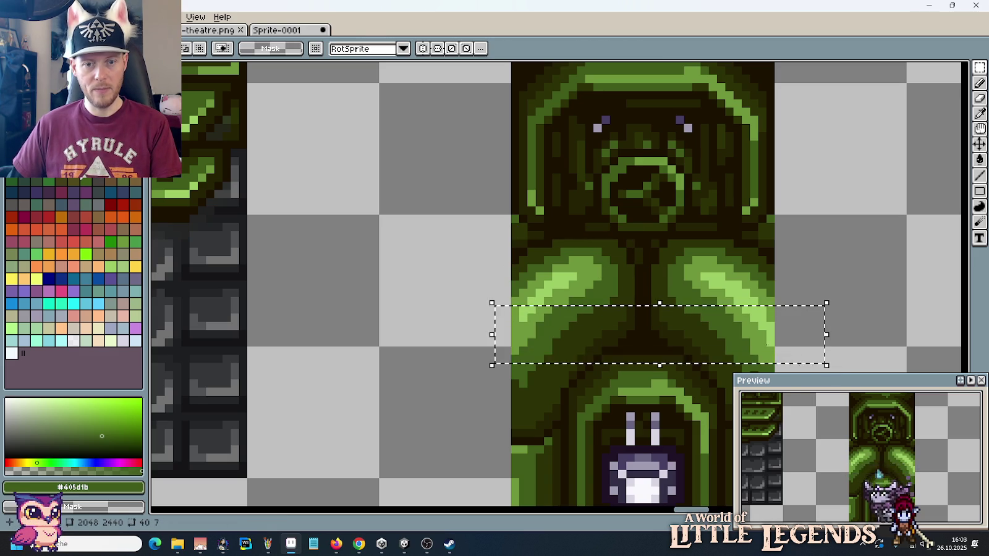
{"action": "key", "text": "Delete"}
{"action": "scroll", "coordinate": [567, 277], "scroll_direction": "down", "scroll_amount": 2}
{"action": "left_click_drag", "start_coordinate": [532, 290], "coordinate": [661, 403]}
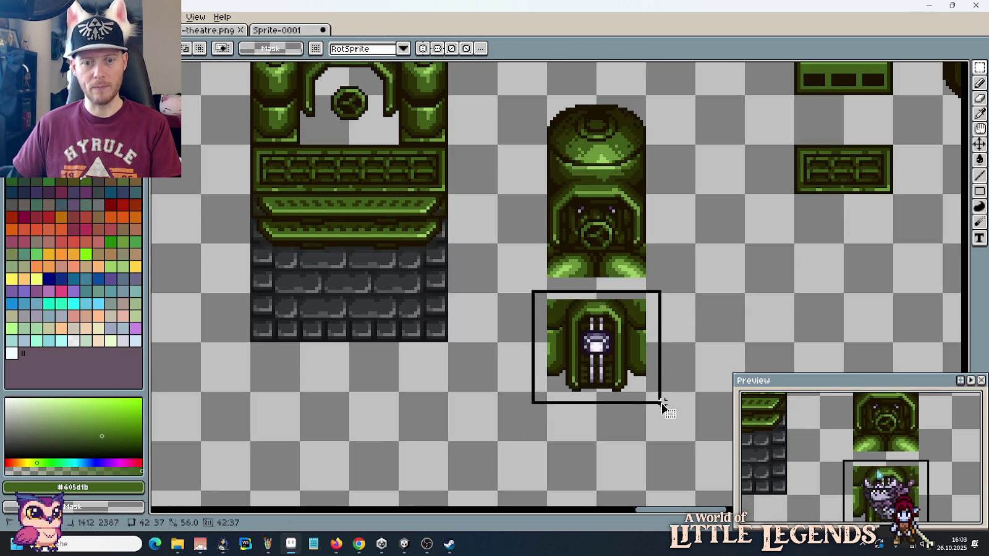
{"action": "key", "text": "Delete"}
{"action": "scroll", "coordinate": [680, 276], "scroll_direction": "up", "scroll_amount": 1}
{"action": "scroll", "coordinate": [663, 235], "scroll_direction": "up", "scroll_amount": 1}
Step: Pan across the sheet to locate the green tank and dark bottle tiles
{"action": "scroll", "coordinate": [662, 235], "scroll_direction": "down", "scroll_amount": 1}
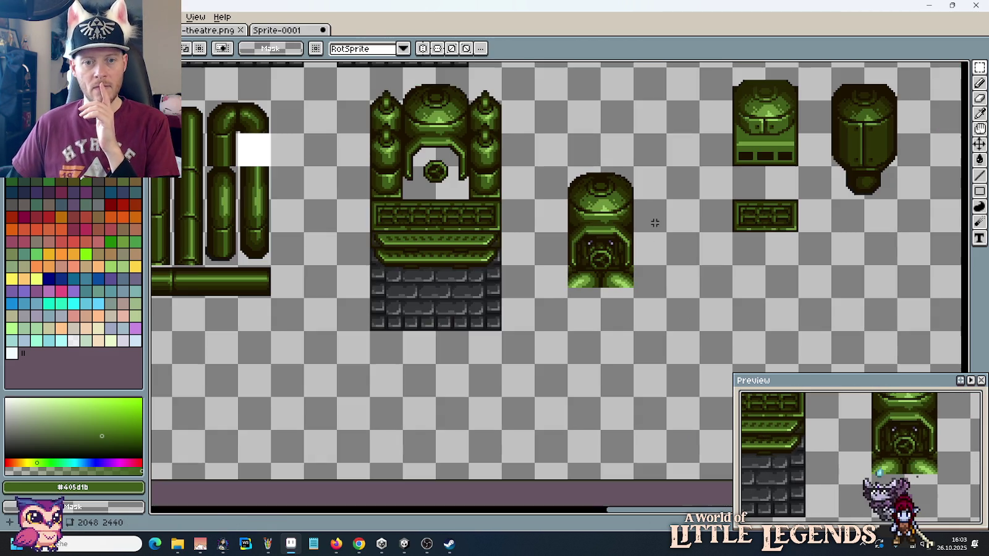
{"action": "left_click_drag", "start_coordinate": [663, 221], "coordinate": [637, 250]}
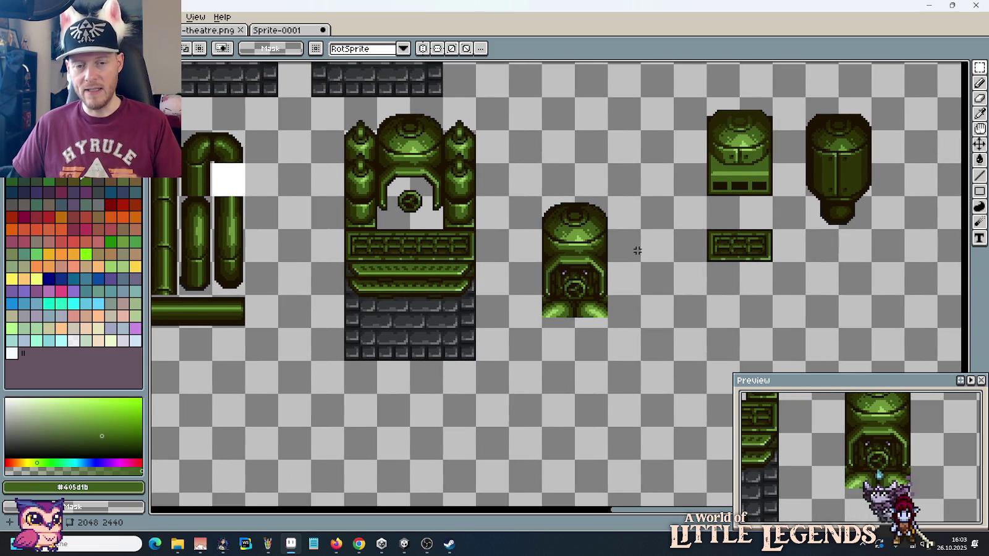
{"action": "left_click_drag", "start_coordinate": [639, 196], "coordinate": [605, 228]}
{"action": "scroll", "coordinate": [605, 228], "scroll_direction": "down", "scroll_amount": 2}
{"action": "left_click_drag", "start_coordinate": [631, 189], "coordinate": [581, 272]}
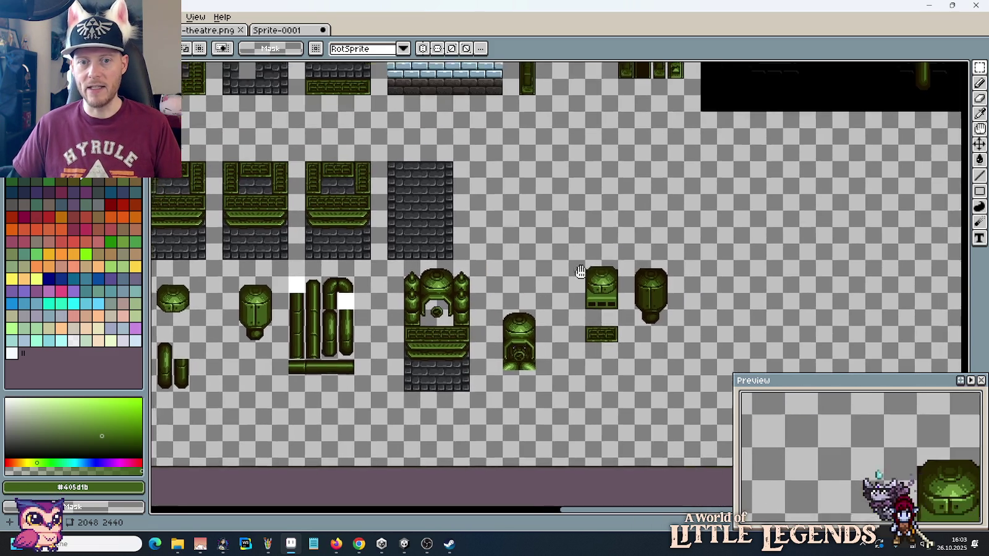
{"action": "left_click_drag", "start_coordinate": [595, 215], "coordinate": [551, 271]}
{"action": "left_click_drag", "start_coordinate": [664, 165], "coordinate": [563, 258]}
{"action": "scroll", "coordinate": [563, 259], "scroll_direction": "up", "scroll_amount": 1}
{"action": "scroll", "coordinate": [556, 266], "scroll_direction": "down", "scroll_amount": 1}
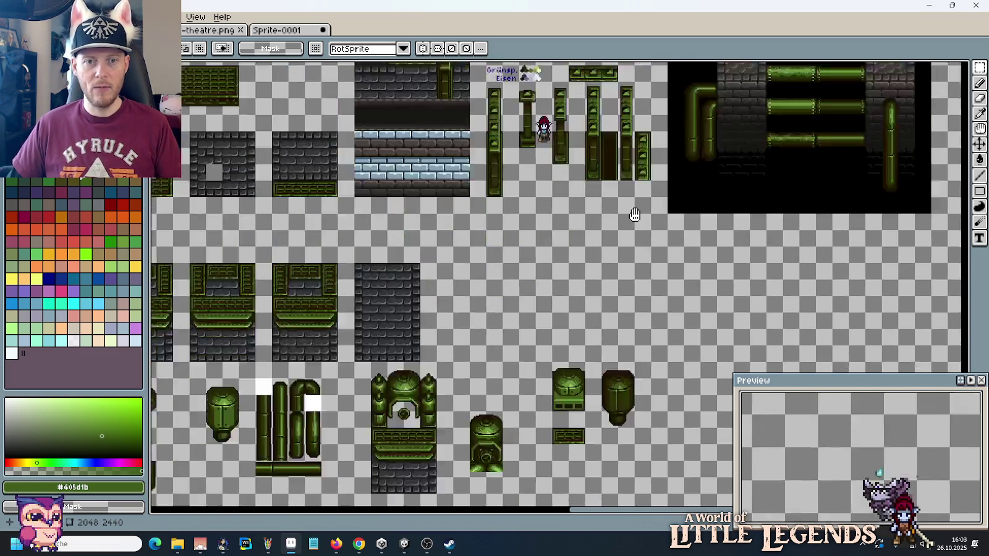
{"action": "left_click_drag", "start_coordinate": [346, 416], "coordinate": [561, 301]}
{"action": "left_click_drag", "start_coordinate": [634, 295], "coordinate": [495, 270]}
{"action": "scroll", "coordinate": [680, 281], "scroll_direction": "up", "scroll_amount": 2}
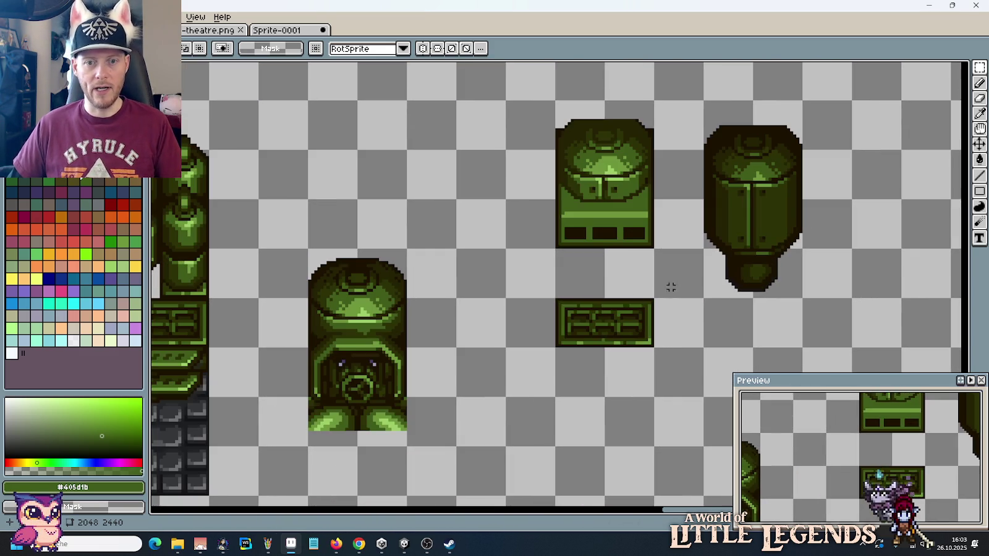
Step: Move the tank and bottle tiles right, then pan back to the pipes and arch
{"action": "left_click_drag", "start_coordinate": [804, 350], "coordinate": [555, 99]}
{"action": "left_click_drag", "start_coordinate": [612, 205], "coordinate": [761, 204]}
{"action": "left_click", "coordinate": [549, 223]}
{"action": "scroll", "coordinate": [548, 271], "scroll_direction": "down", "scroll_amount": 1}
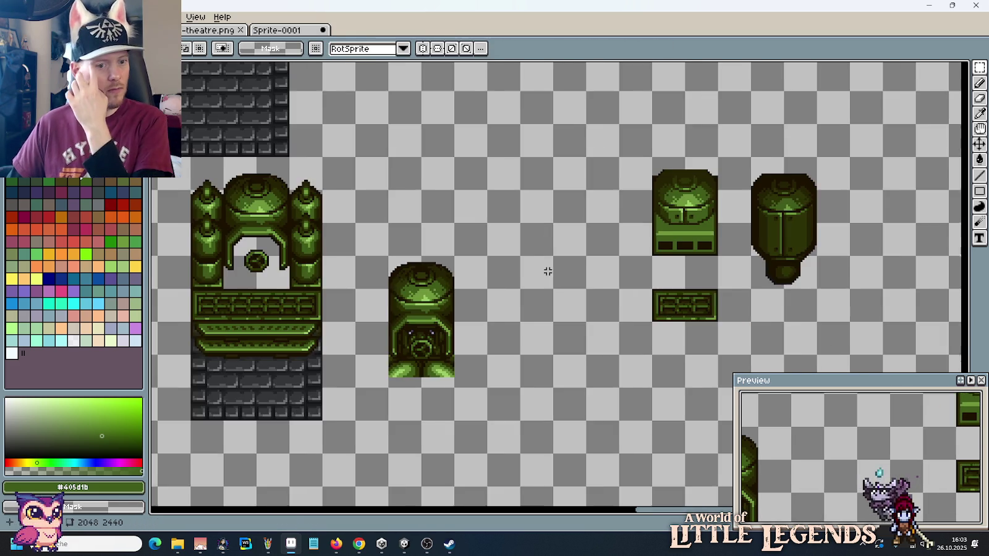
{"action": "mouse_move", "coordinate": [548, 271]}
{"action": "left_mouse_down"}
{"action": "mouse_move", "coordinate": [624, 236]}
{"action": "mouse_move", "coordinate": [735, 233]}
{"action": "left_mouse_up"}
{"action": "left_click_drag", "start_coordinate": [369, 255], "coordinate": [503, 247]}
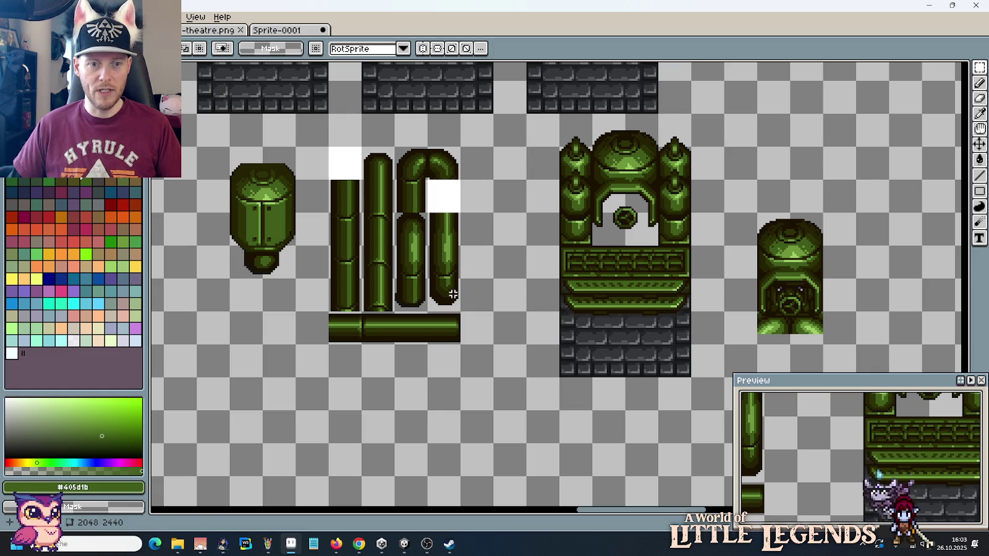
{"action": "left_click_drag", "start_coordinate": [454, 304], "coordinate": [906, 294]}
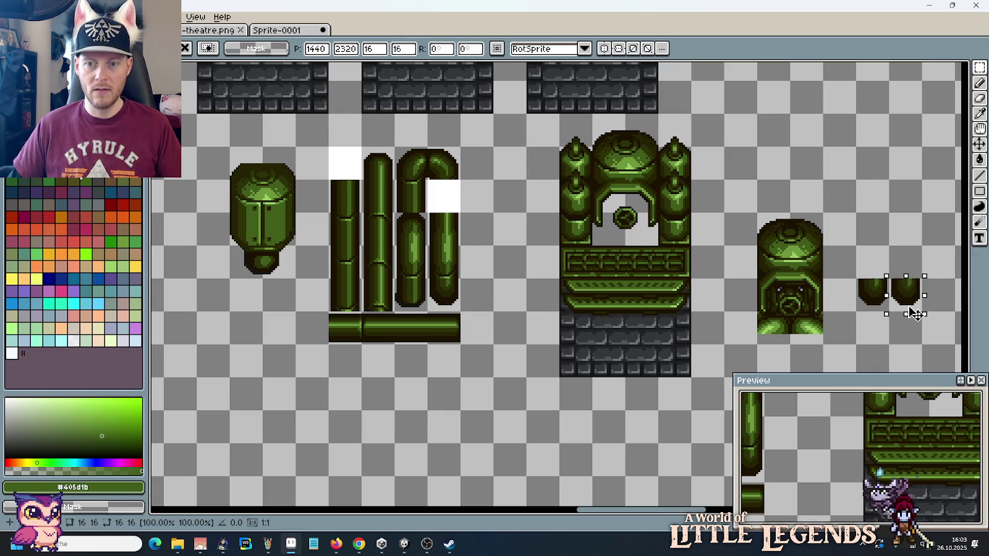
{"action": "key", "text": "Return"}
{"action": "scroll", "coordinate": [838, 337], "scroll_direction": "up", "scroll_amount": 1}
{"action": "left_click_drag", "start_coordinate": [844, 333], "coordinate": [609, 324]}
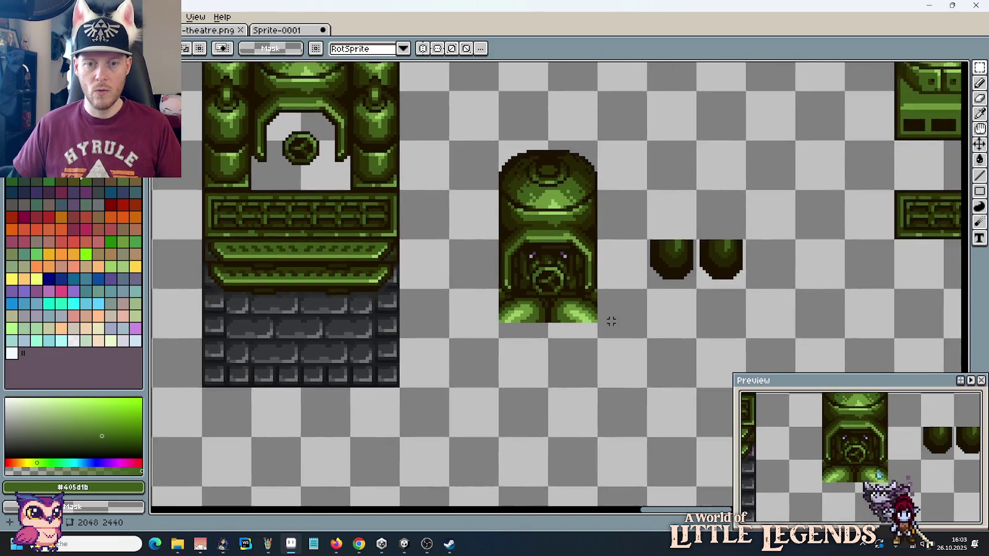
{"action": "scroll", "coordinate": [610, 322], "scroll_direction": "up", "scroll_amount": 1}
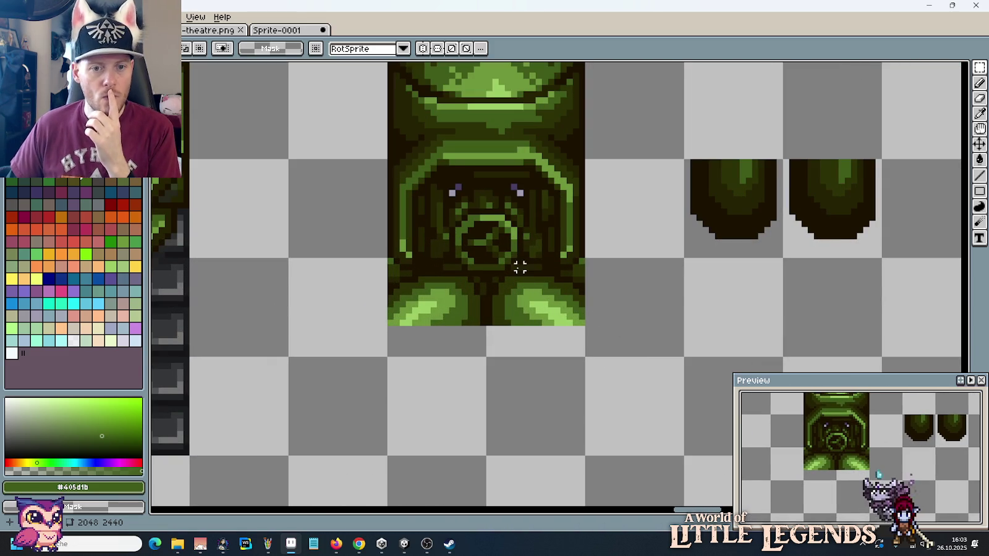
{"action": "mouse_move", "coordinate": [506, 272]}
{"action": "left_mouse_down"}
{"action": "mouse_move", "coordinate": [578, 305]}
{"action": "mouse_move", "coordinate": [593, 327]}
{"action": "left_mouse_up"}
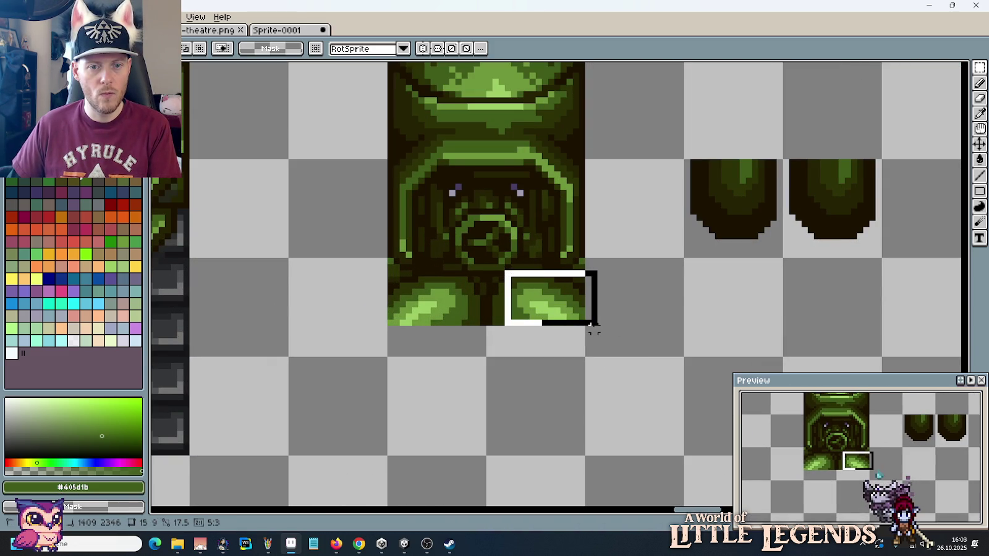
{"action": "left_click_drag", "start_coordinate": [593, 331], "coordinate": [597, 326]}
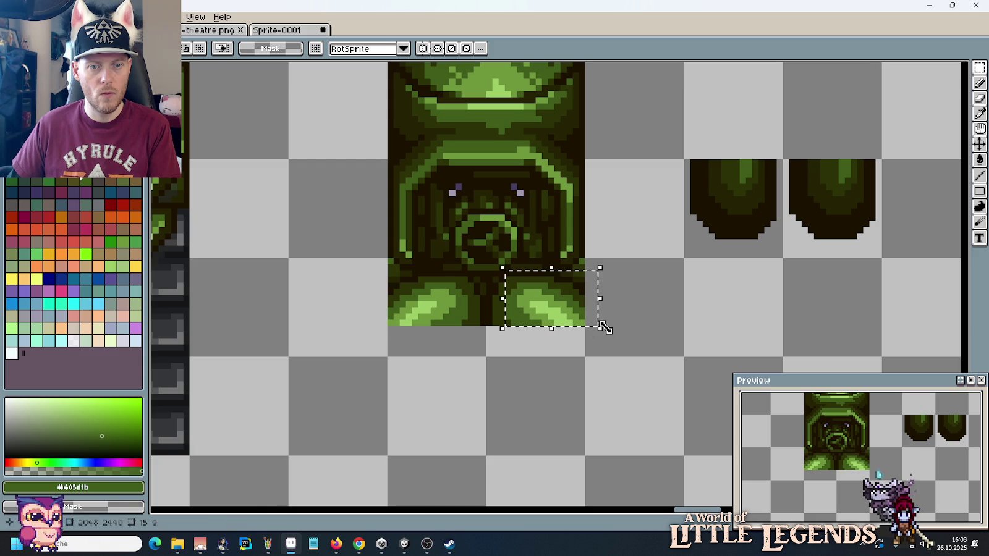
{"action": "left_click", "coordinate": [609, 311]}
{"action": "scroll", "coordinate": [610, 309], "scroll_direction": "down", "scroll_amount": 3}
{"action": "scroll", "coordinate": [609, 308], "scroll_direction": "down", "scroll_amount": 2}
{"action": "scroll", "coordinate": [608, 307], "scroll_direction": "up", "scroll_amount": 3}
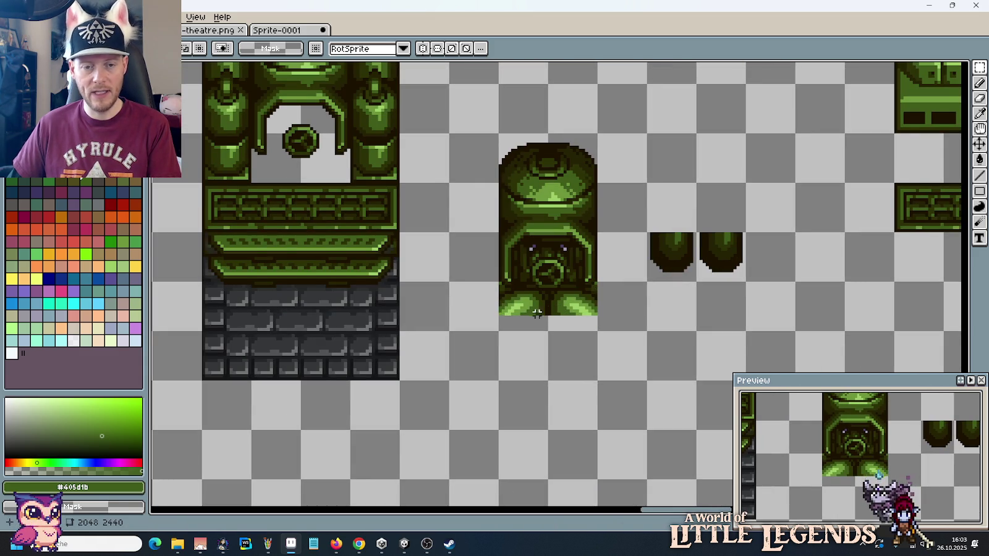
{"action": "mouse_move", "coordinate": [490, 307]}
{"action": "left_mouse_down"}
{"action": "mouse_move", "coordinate": [660, 327]}
{"action": "mouse_move", "coordinate": [631, 326]}
{"action": "mouse_move", "coordinate": [773, 327]}
{"action": "mouse_move", "coordinate": [541, 321]}
{"action": "left_mouse_up"}
{"action": "scroll", "coordinate": [609, 303], "scroll_direction": "up", "scroll_amount": 3}
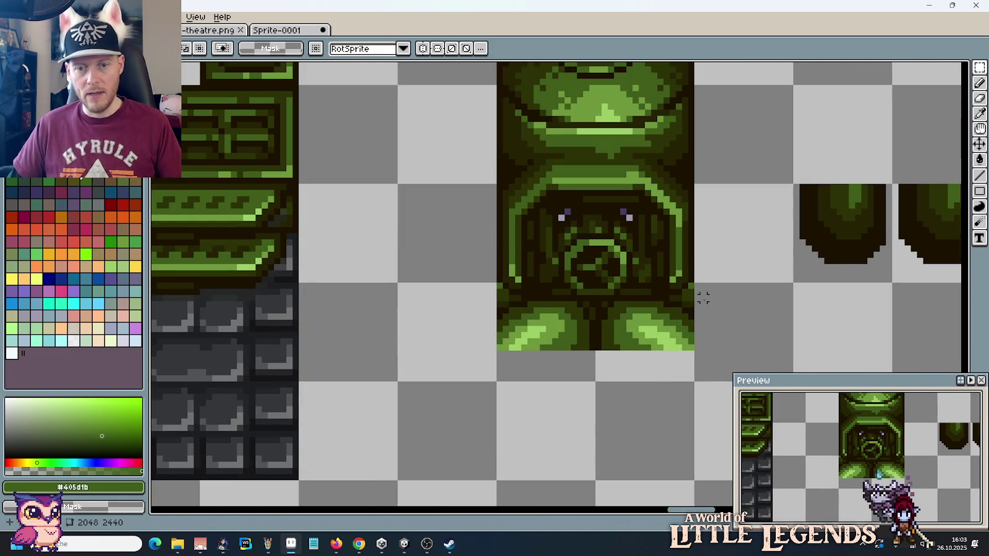
Step: Erase the bright green feet at the statue's lower right and lower left
{"action": "left_click_drag", "start_coordinate": [734, 359], "coordinate": [691, 299]}
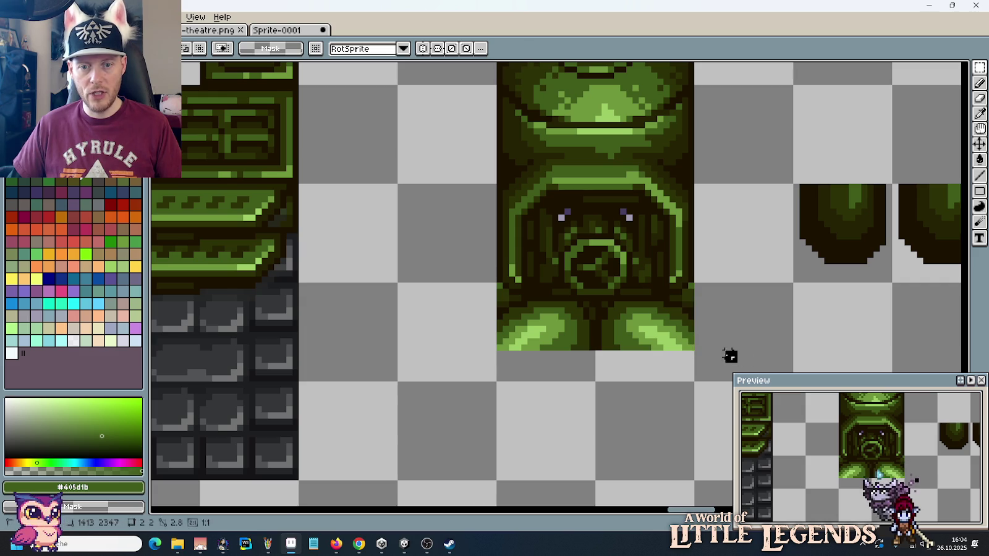
{"action": "left_click", "coordinate": [691, 309]}
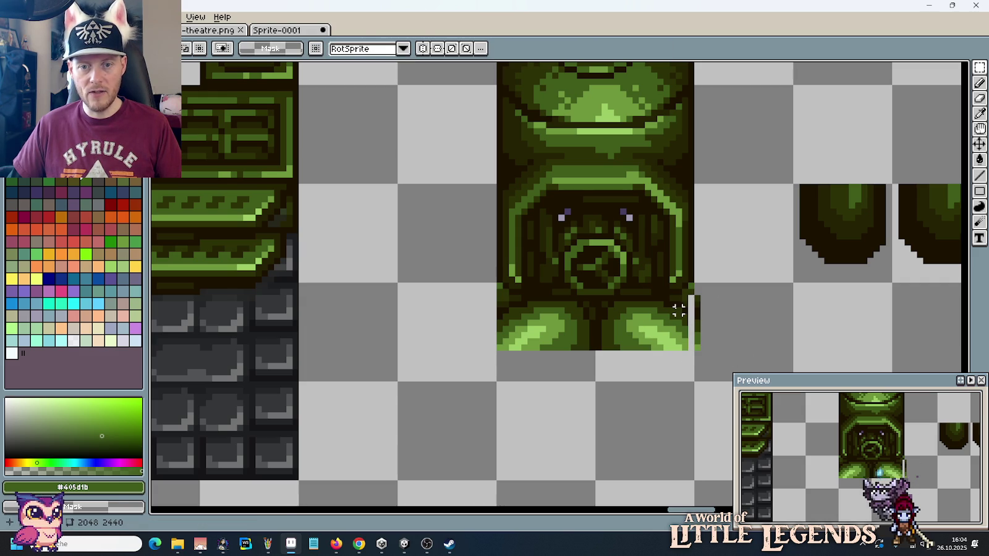
{"action": "left_click_drag", "start_coordinate": [685, 302], "coordinate": [616, 355]}
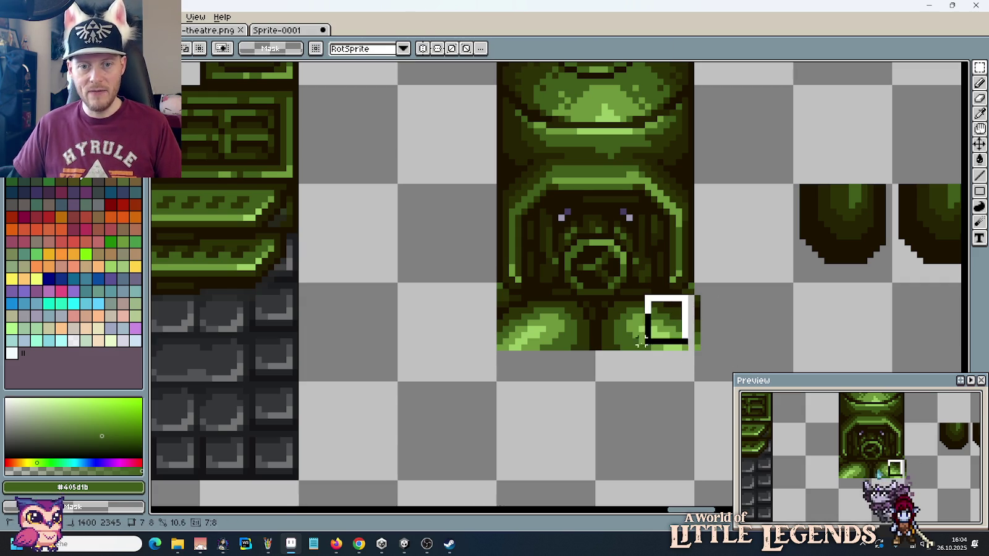
{"action": "key", "text": "Delete"}
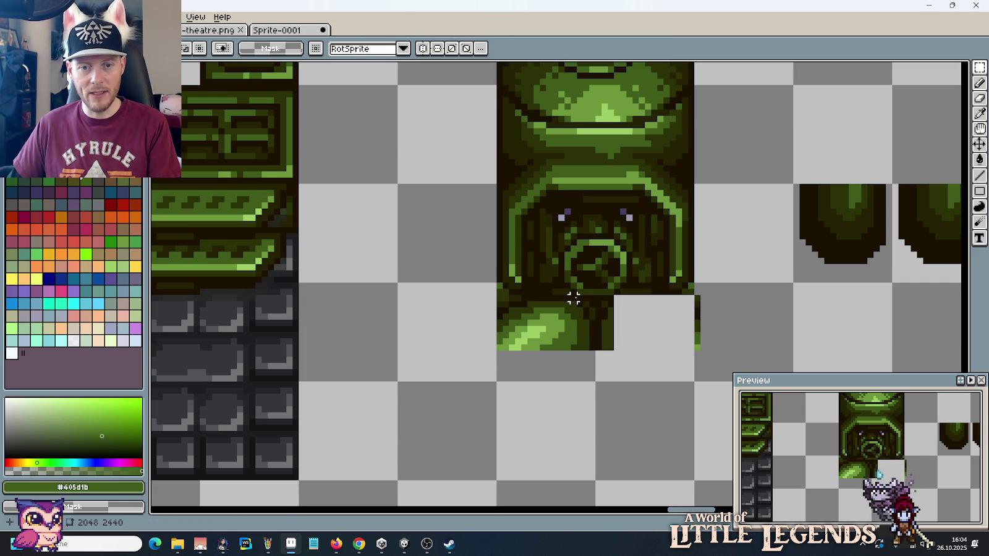
{"action": "mouse_move", "coordinate": [574, 298]}
{"action": "left_mouse_down"}
{"action": "mouse_move", "coordinate": [485, 355]}
{"action": "mouse_move", "coordinate": [624, 302]}
{"action": "left_mouse_up"}
{"action": "key", "text": "Delete"}
{"action": "key", "text": "Delete"}
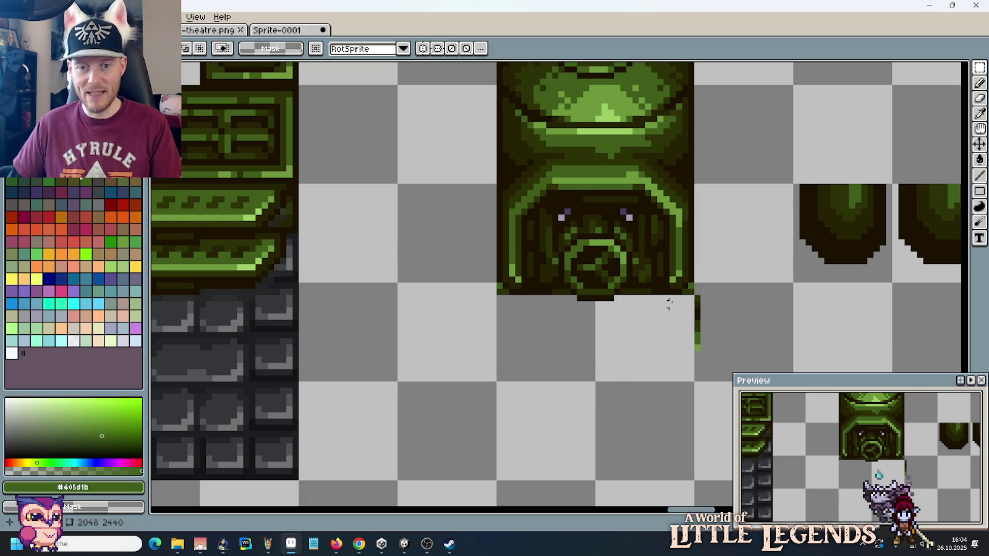
Step: Select the whole trimmed valve statue with the rectangle marquee
{"action": "key", "text": "b"}
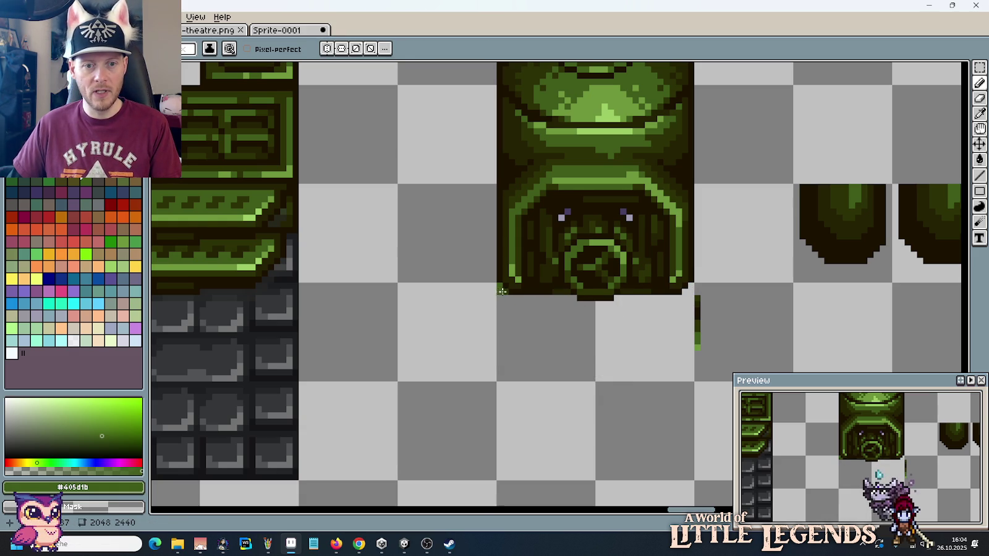
{"action": "scroll", "coordinate": [498, 299], "scroll_direction": "down", "scroll_amount": 2}
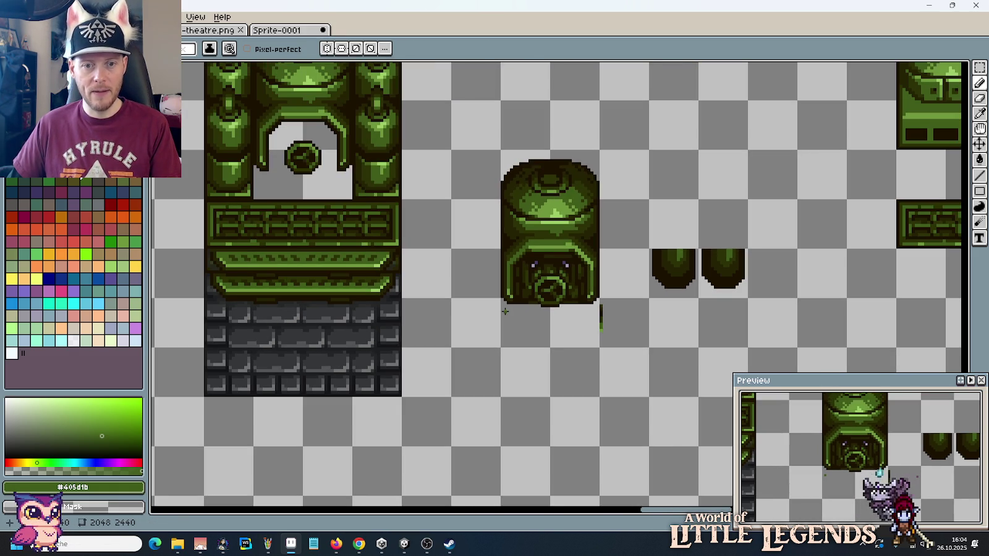
{"action": "key", "text": "m"}
{"action": "mouse_move", "coordinate": [649, 347]}
{"action": "left_mouse_down"}
{"action": "mouse_move", "coordinate": [600, 302]}
{"action": "mouse_move", "coordinate": [501, 150]}
{"action": "left_mouse_up"}
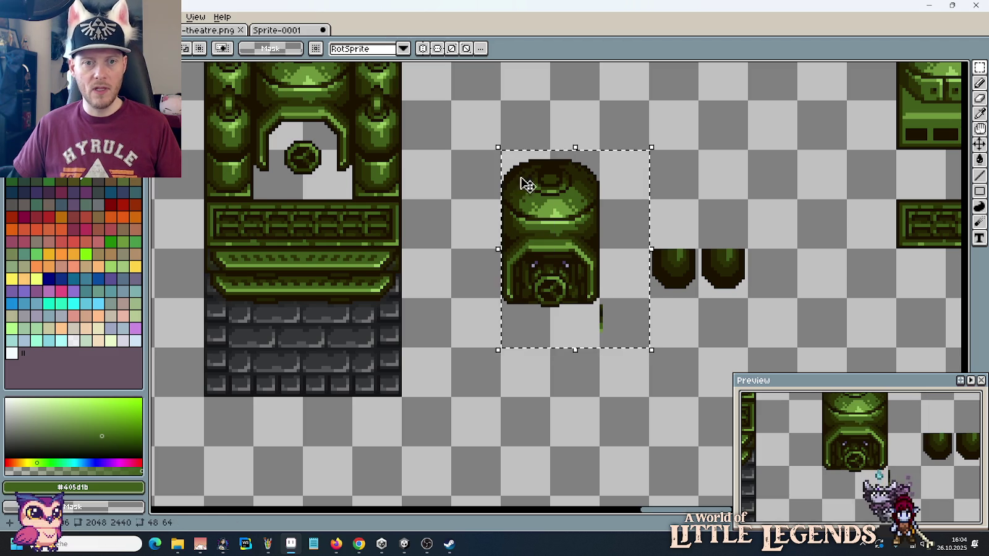
Step: Move the valve statue beside the dark dome caps and drop it there
{"action": "mouse_move", "coordinate": [562, 214]}
{"action": "left_mouse_down"}
{"action": "mouse_move", "coordinate": [709, 160]}
{"action": "mouse_move", "coordinate": [698, 159]}
{"action": "mouse_move", "coordinate": [706, 168]}
{"action": "left_mouse_up"}
{"action": "scroll", "coordinate": [705, 173], "scroll_direction": "up", "scroll_amount": 1}
{"action": "scroll", "coordinate": [729, 238], "scroll_direction": "up", "scroll_amount": 1}
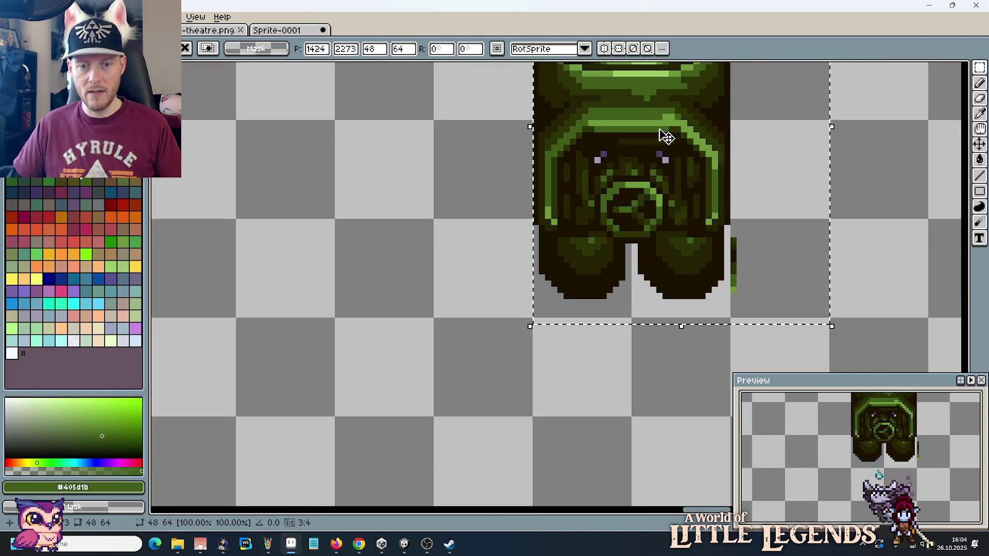
{"action": "left_click_drag", "start_coordinate": [659, 135], "coordinate": [661, 141]}
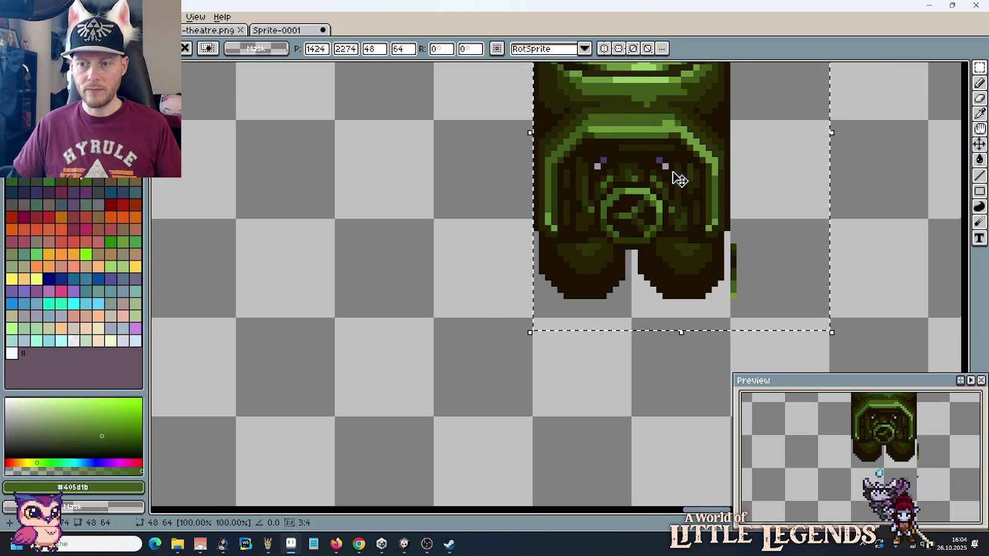
{"action": "scroll", "coordinate": [674, 177], "scroll_direction": "up", "scroll_amount": 1}
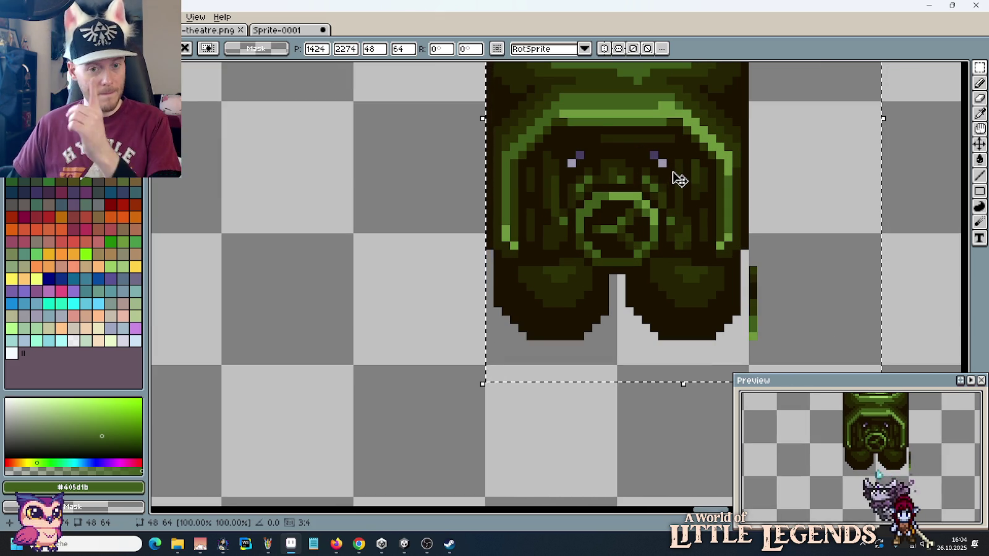
{"action": "scroll", "coordinate": [678, 179], "scroll_direction": "down", "scroll_amount": 2}
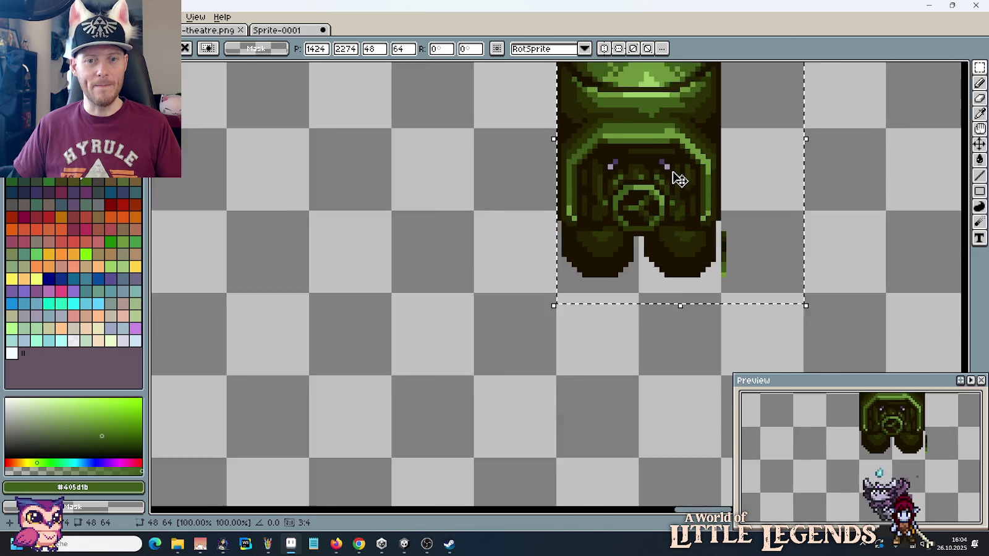
{"action": "scroll", "coordinate": [679, 179], "scroll_direction": "down", "scroll_amount": 2}
{"action": "left_click_drag", "start_coordinate": [682, 174], "coordinate": [531, 206]}
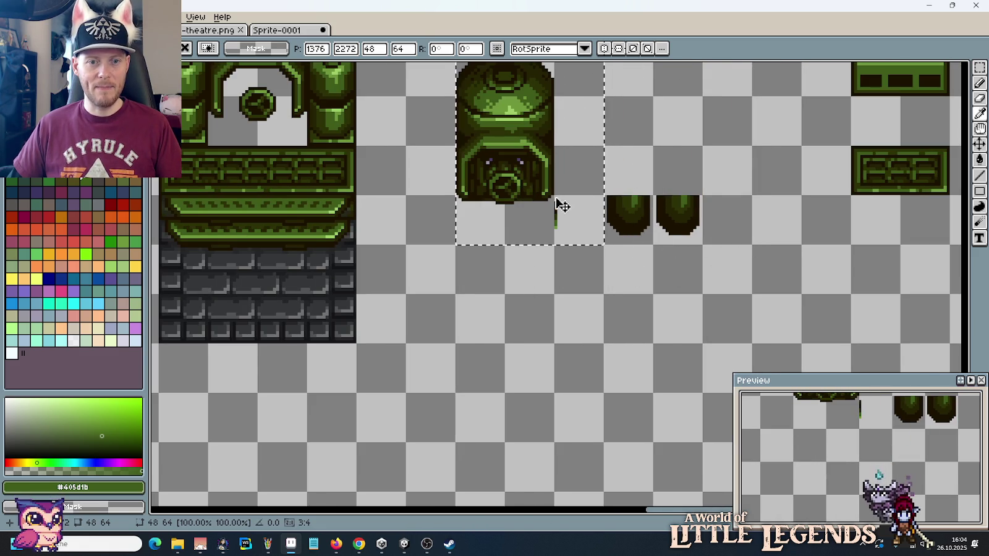
{"action": "key", "text": "Return"}
{"action": "scroll", "coordinate": [557, 206], "scroll_direction": "down", "scroll_amount": 2}
{"action": "scroll", "coordinate": [564, 237], "scroll_direction": "up", "scroll_amount": 2}
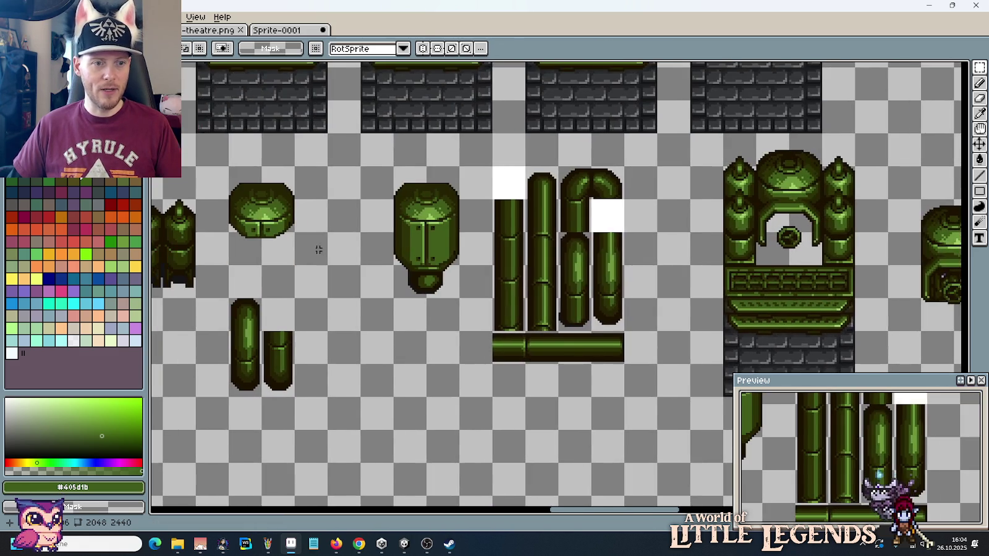
Step: Place the twin green canisters beside the valve statue, then lift the statue over the dome caps
{"action": "scroll", "coordinate": [318, 249], "scroll_direction": "left", "scroll_amount": 3}
{"action": "left_click_drag", "start_coordinate": [348, 299], "coordinate": [315, 201]}
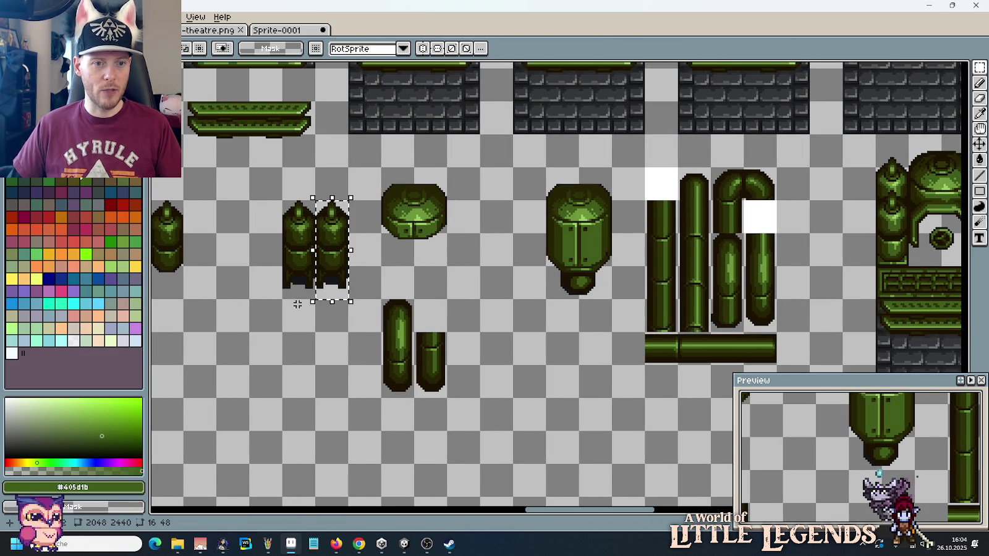
{"action": "left_click", "coordinate": [295, 282]}
{"action": "left_click_drag", "start_coordinate": [282, 289], "coordinate": [348, 199]}
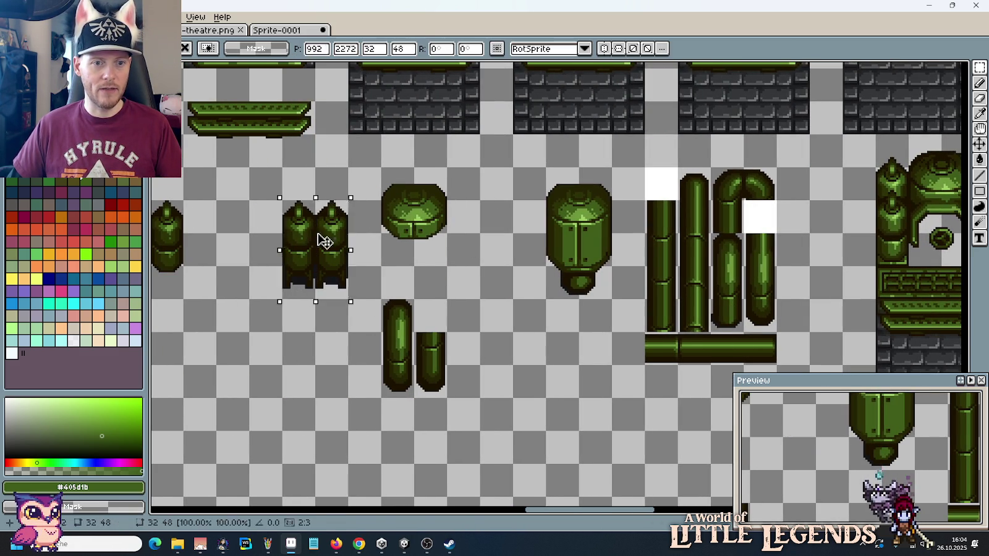
{"action": "mouse_move", "coordinate": [322, 236]}
{"action": "left_mouse_down"}
{"action": "mouse_move", "coordinate": [475, 256]}
{"action": "mouse_move", "coordinate": [430, 185]}
{"action": "left_mouse_up"}
{"action": "left_click", "coordinate": [489, 318]}
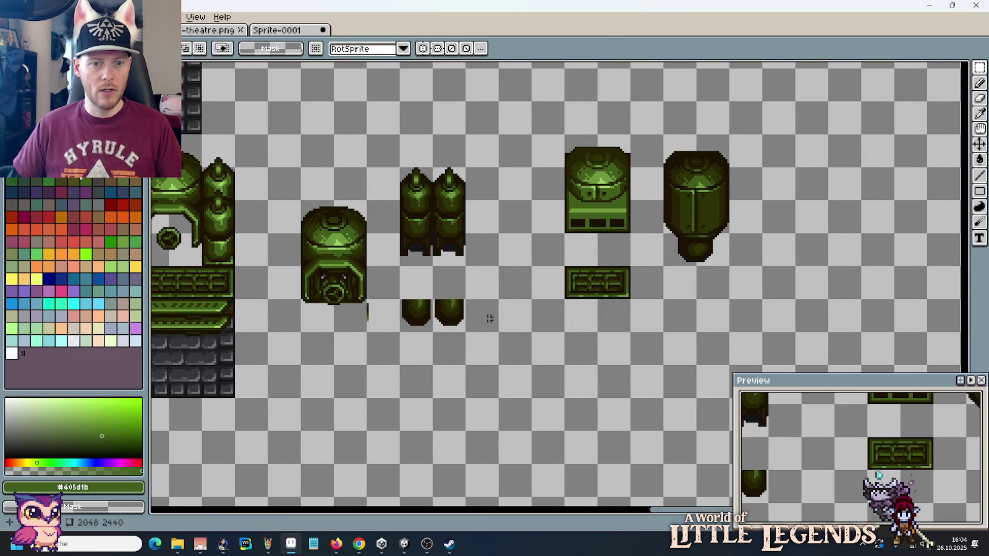
{"action": "left_click_drag", "start_coordinate": [400, 332], "coordinate": [301, 200]}
{"action": "left_click_drag", "start_coordinate": [380, 256], "coordinate": [488, 241]}
Step: Nudge the valve statue, then move it back left and drop it
{"action": "scroll", "coordinate": [487, 241], "scroll_direction": "up", "scroll_amount": 1}
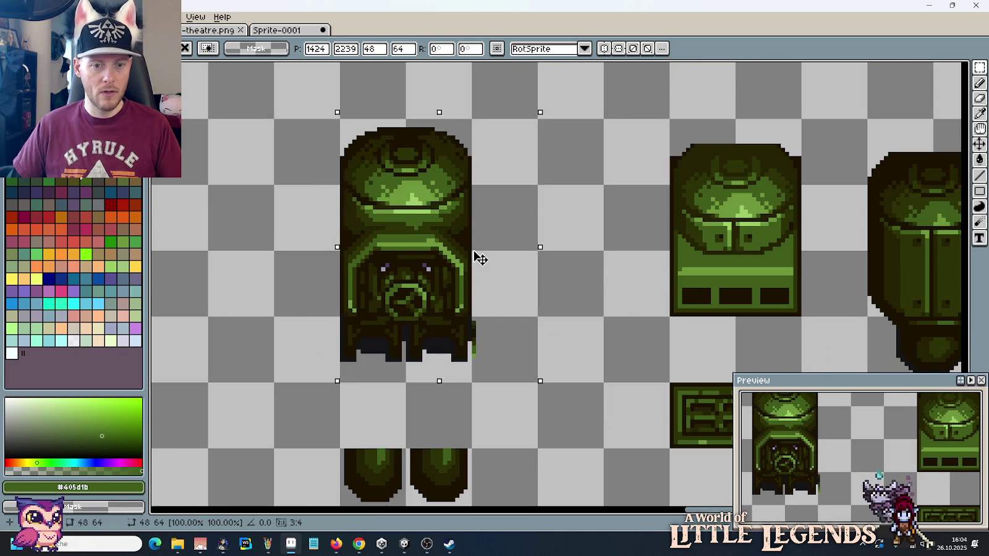
{"action": "scroll", "coordinate": [461, 285], "scroll_direction": "up", "scroll_amount": 1}
{"action": "scroll", "coordinate": [455, 289], "scroll_direction": "up", "scroll_amount": 1}
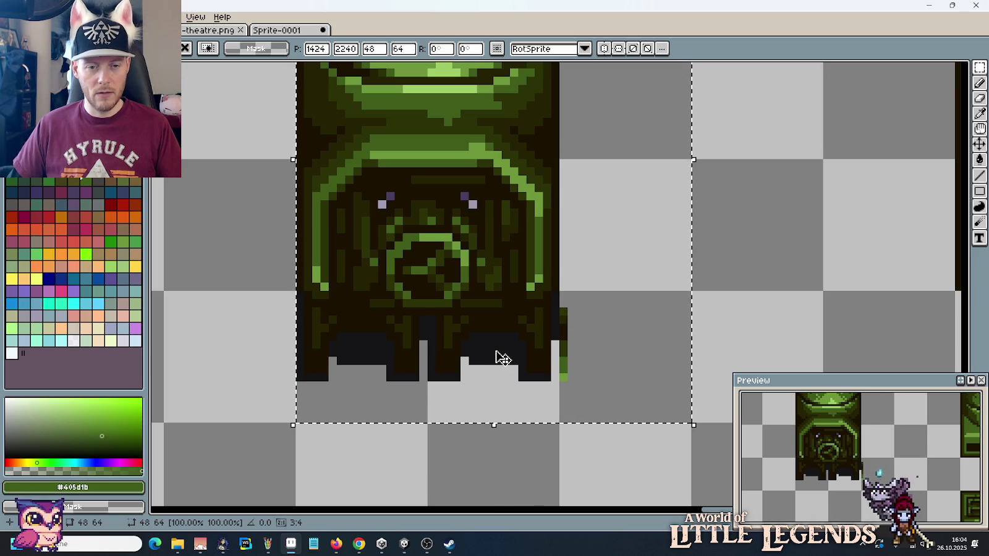
{"action": "left_click_drag", "start_coordinate": [503, 357], "coordinate": [502, 351]}
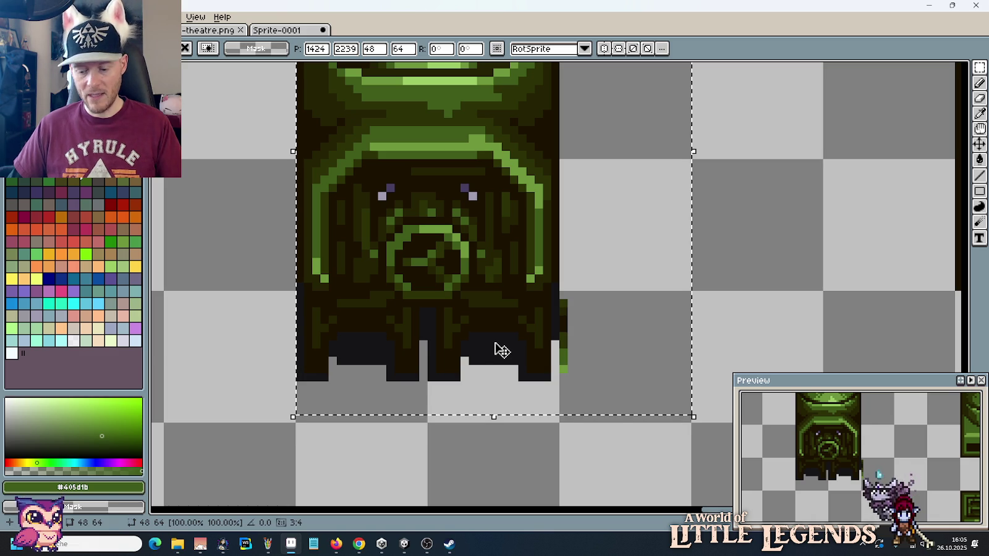
{"action": "scroll", "coordinate": [501, 346], "scroll_direction": "down", "scroll_amount": 2}
{"action": "scroll", "coordinate": [502, 342], "scroll_direction": "down", "scroll_amount": 1}
{"action": "left_click_drag", "start_coordinate": [507, 302], "coordinate": [312, 335]}
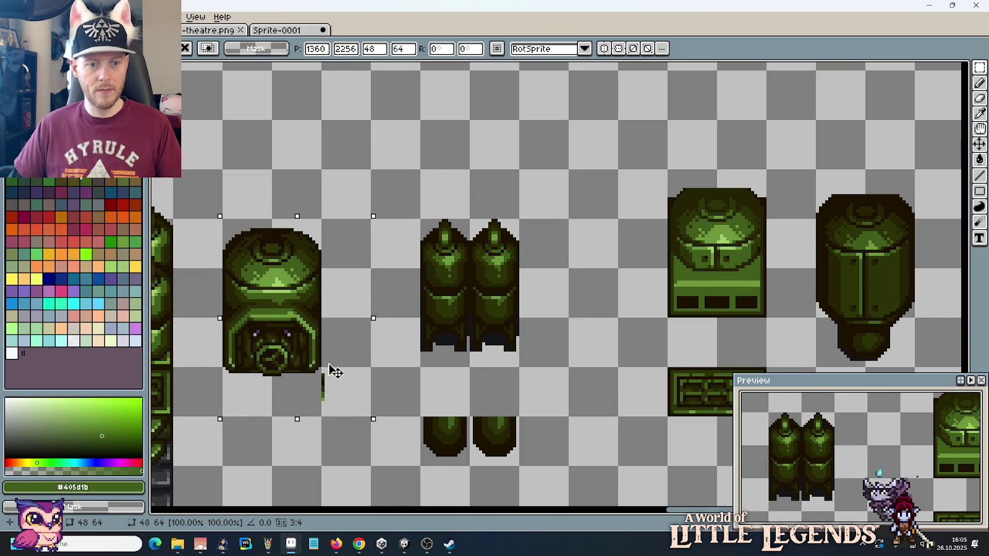
{"action": "key", "text": "ctrl+d"}
Step: Select the trim strip atop the bordered brick tile
{"action": "scroll", "coordinate": [499, 332], "scroll_direction": "down", "scroll_amount": 3}
{"action": "scroll", "coordinate": [409, 248], "scroll_direction": "down", "scroll_amount": 2}
{"action": "scroll", "coordinate": [409, 248], "scroll_direction": "up", "scroll_amount": 2}
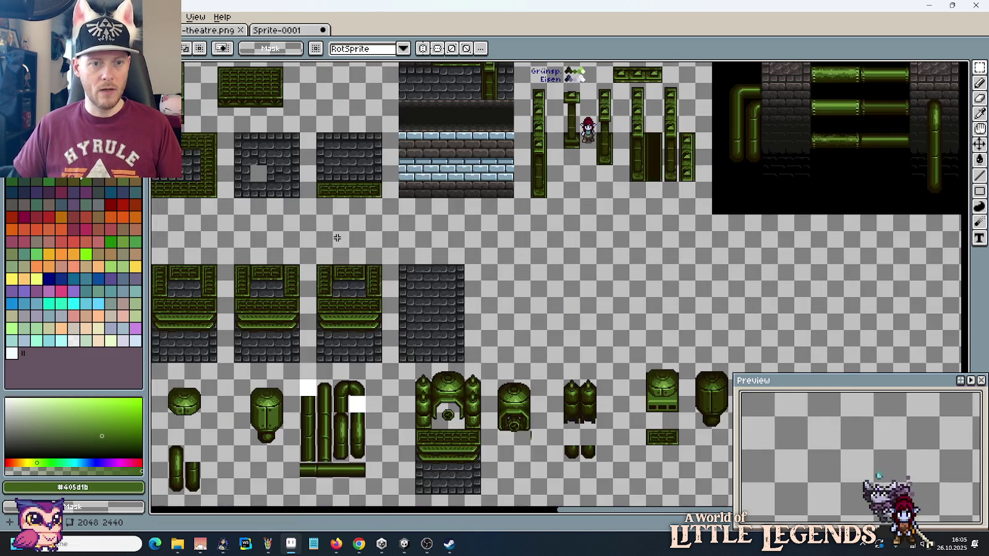
{"action": "scroll", "coordinate": [418, 223], "scroll_direction": "up", "scroll_amount": 1}
{"action": "scroll", "coordinate": [426, 194], "scroll_direction": "up", "scroll_amount": 3}
{"action": "left_click_drag", "start_coordinate": [446, 185], "coordinate": [293, 237]}
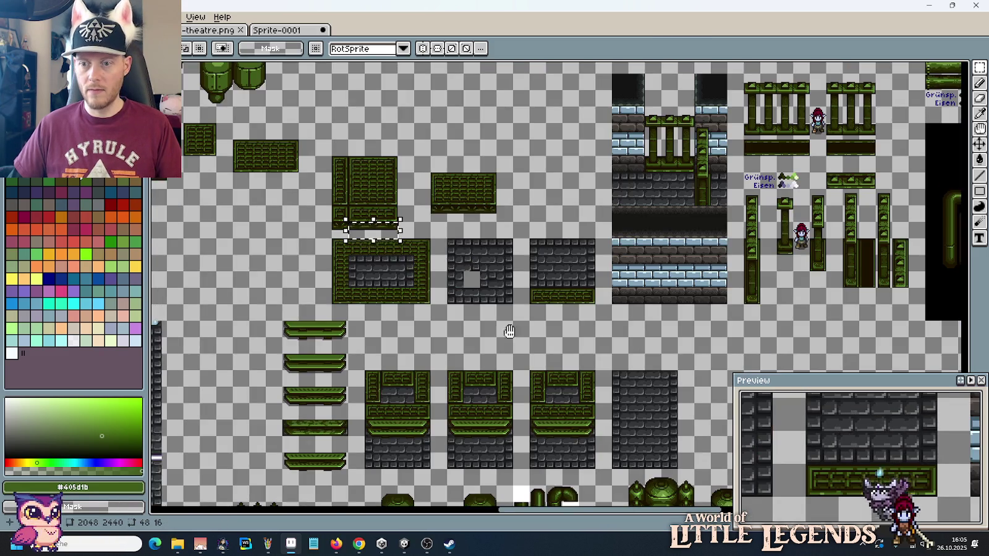
Step: Select the arch's valve opening and the slatted strip beneath it
{"action": "left_click_drag", "start_coordinate": [509, 332], "coordinate": [367, 184]}
{"action": "left_click_drag", "start_coordinate": [493, 330], "coordinate": [495, 275]}
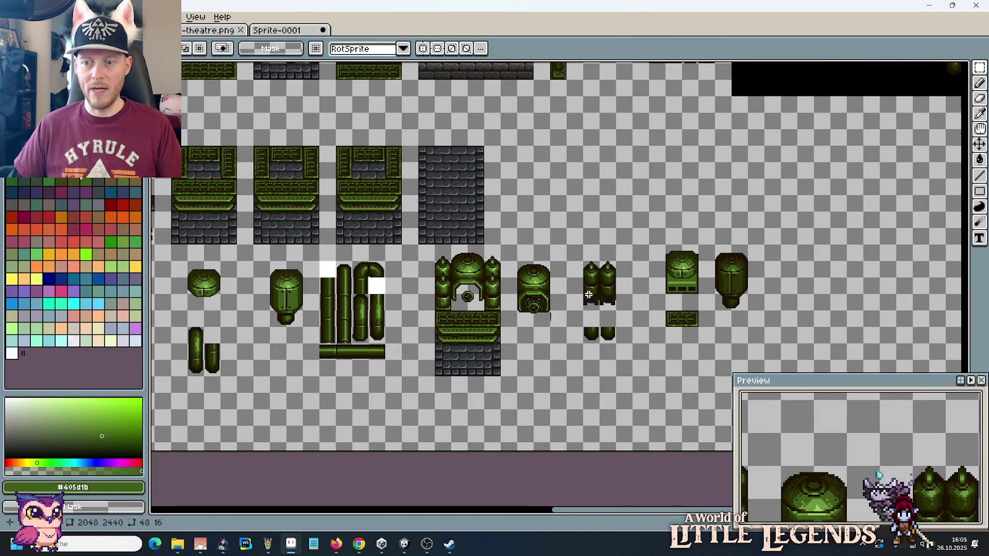
{"action": "scroll", "coordinate": [588, 295], "scroll_direction": "up", "scroll_amount": 2}
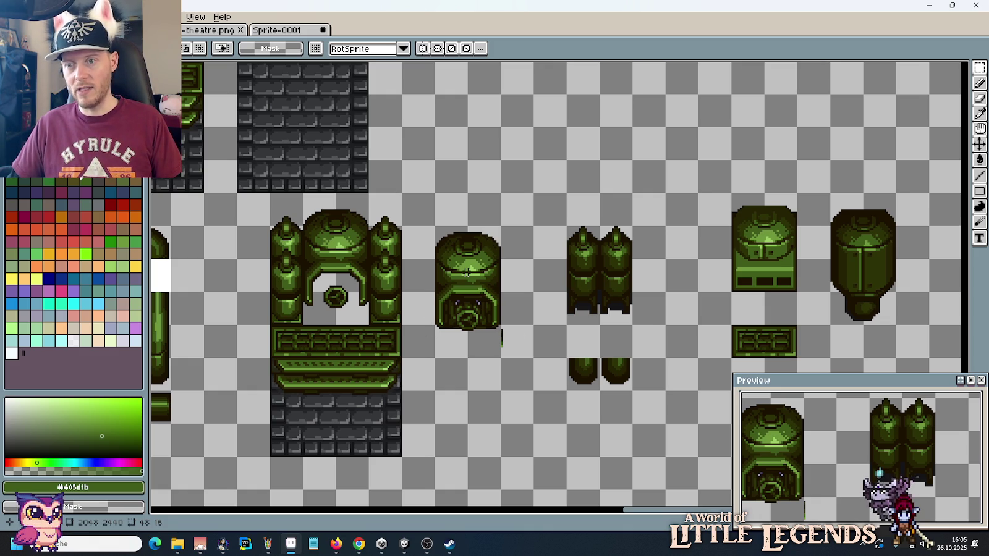
{"action": "left_click_drag", "start_coordinate": [345, 314], "coordinate": [331, 290]}
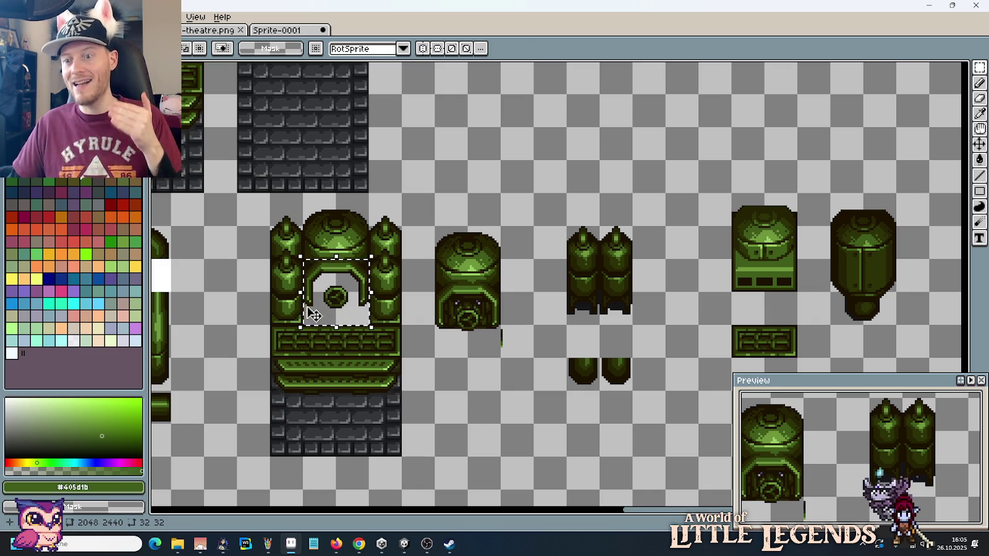
{"action": "left_click", "coordinate": [527, 349]}
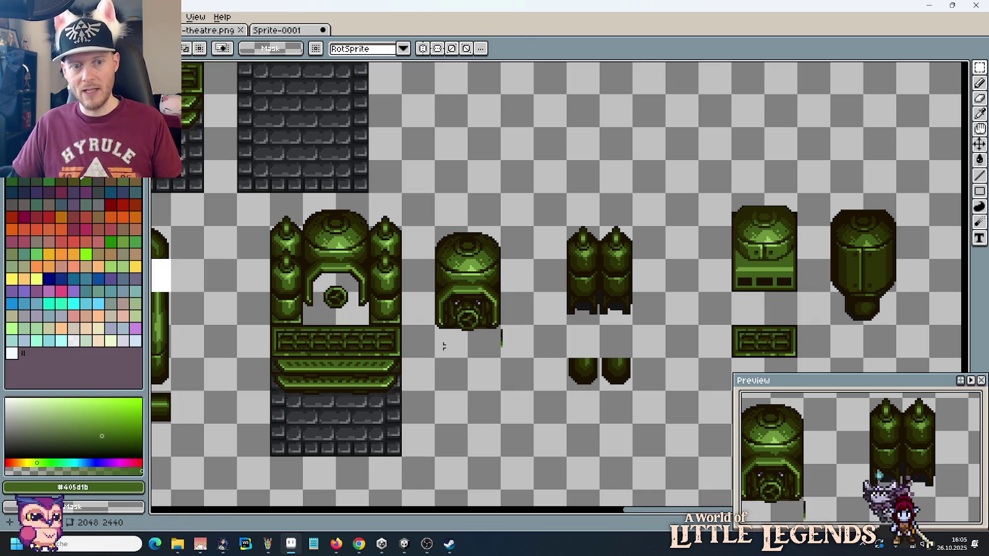
{"action": "left_click_drag", "start_coordinate": [304, 326], "coordinate": [364, 347]}
{"action": "left_click", "coordinate": [363, 347]}
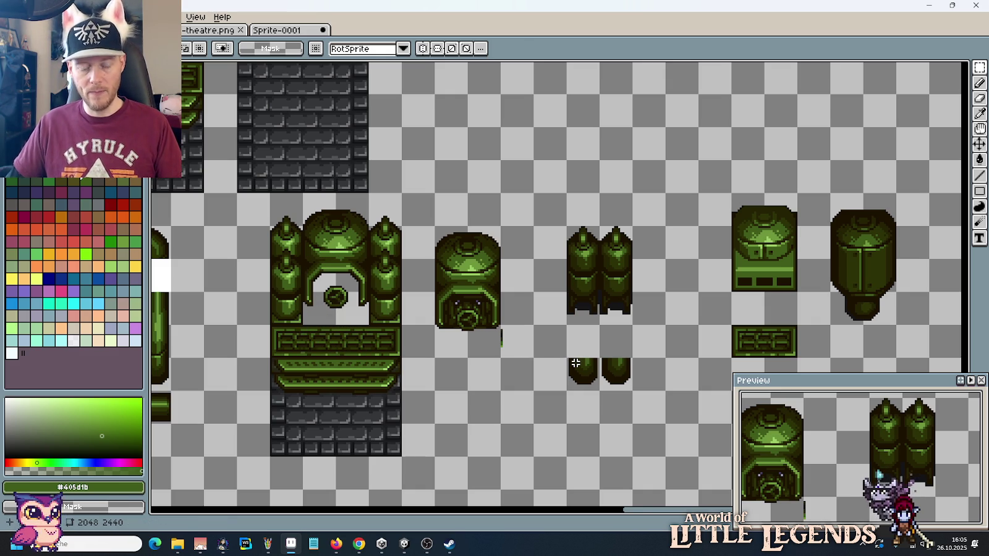
{"action": "scroll", "coordinate": [676, 331], "scroll_direction": "up", "scroll_amount": 2}
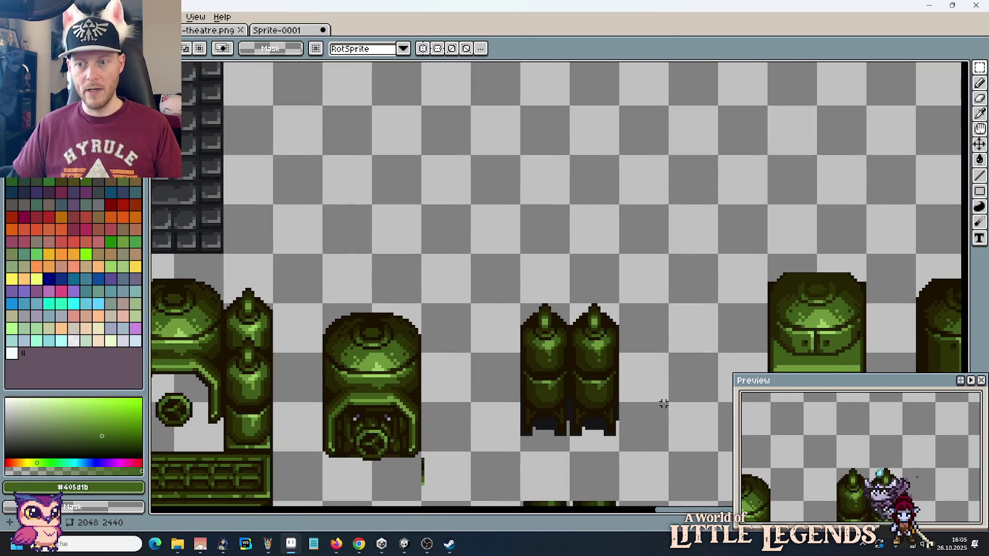
Step: Paste the trim strip higher up and slide its middle tile to join the left tile
{"action": "key", "text": "ctrl+v"}
{"action": "mouse_move", "coordinate": [586, 286]}
{"action": "left_mouse_down"}
{"action": "mouse_move", "coordinate": [586, 253]}
{"action": "mouse_move", "coordinate": [572, 234]}
{"action": "left_mouse_up"}
{"action": "left_click", "coordinate": [702, 255]}
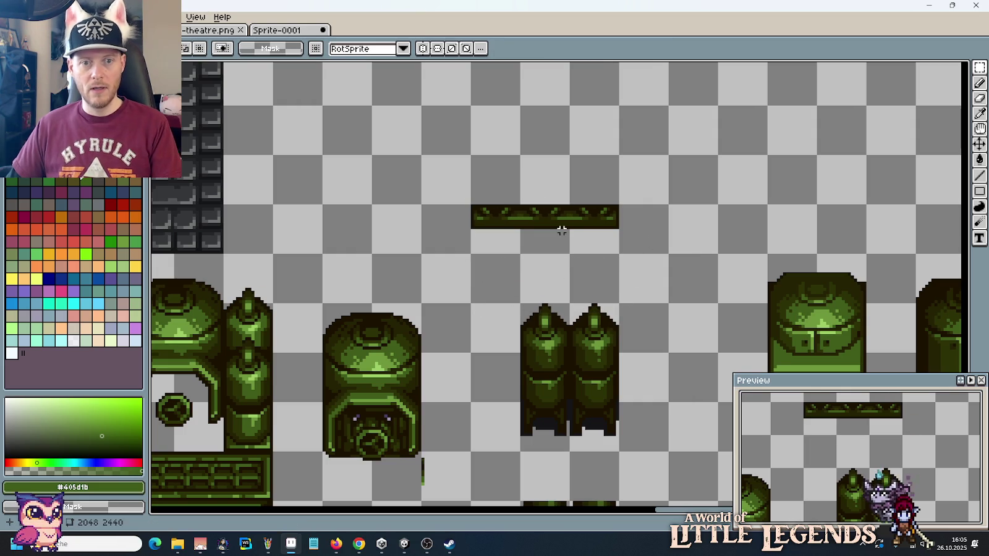
{"action": "left_click_drag", "start_coordinate": [521, 205], "coordinate": [569, 254]}
{"action": "mouse_move", "coordinate": [544, 217]}
{"action": "left_mouse_down"}
{"action": "mouse_move", "coordinate": [591, 213]}
{"action": "mouse_move", "coordinate": [553, 230]}
{"action": "left_mouse_up"}
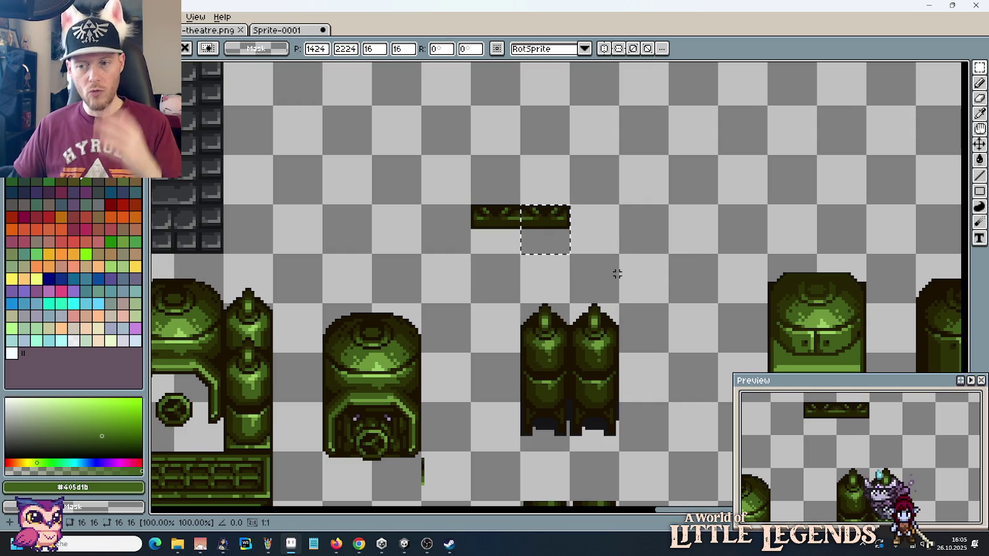
{"action": "left_click", "coordinate": [450, 484]}
Step: Set the valve dome sprite onto the strip, one pixel lower
{"action": "left_click_drag", "start_coordinate": [468, 500], "coordinate": [322, 303]}
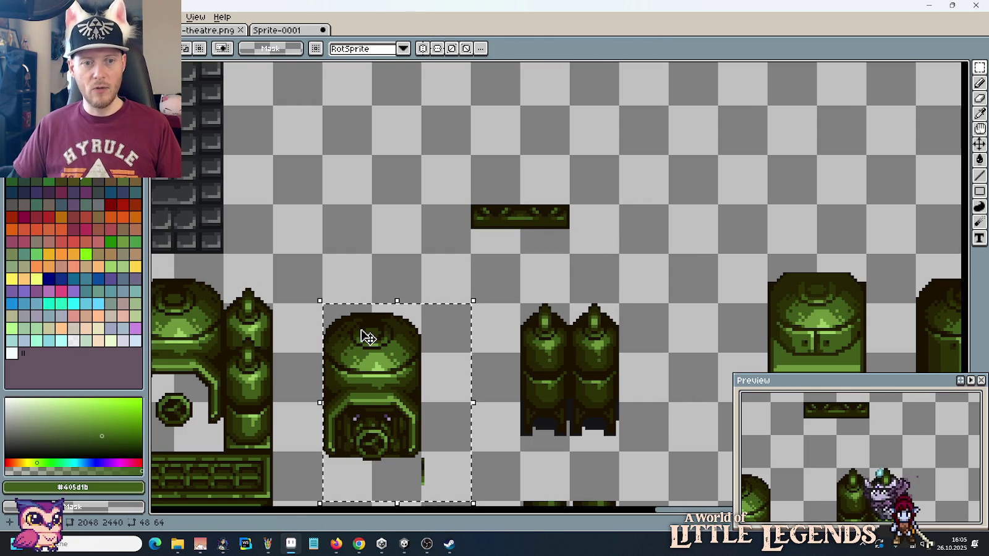
{"action": "left_click_drag", "start_coordinate": [364, 331], "coordinate": [515, 79]}
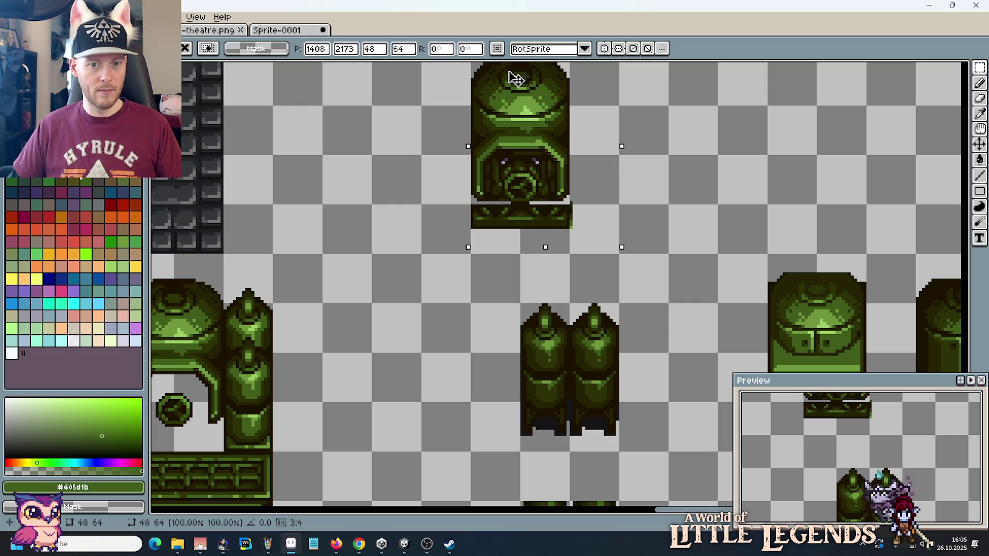
{"action": "left_click_drag", "start_coordinate": [515, 79], "coordinate": [516, 80]}
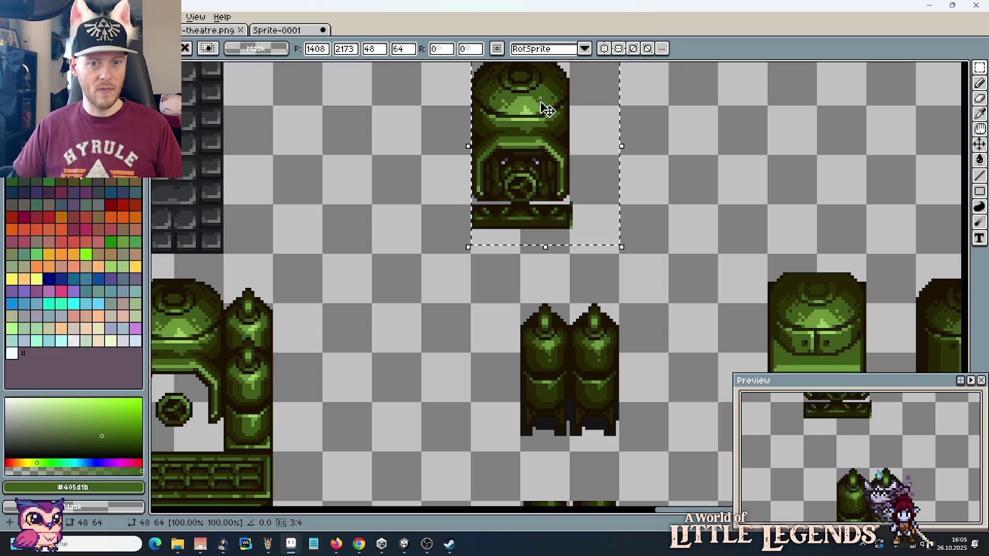
{"action": "left_click", "coordinate": [669, 195]}
{"action": "scroll", "coordinate": [583, 197], "scroll_direction": "up", "scroll_amount": 3}
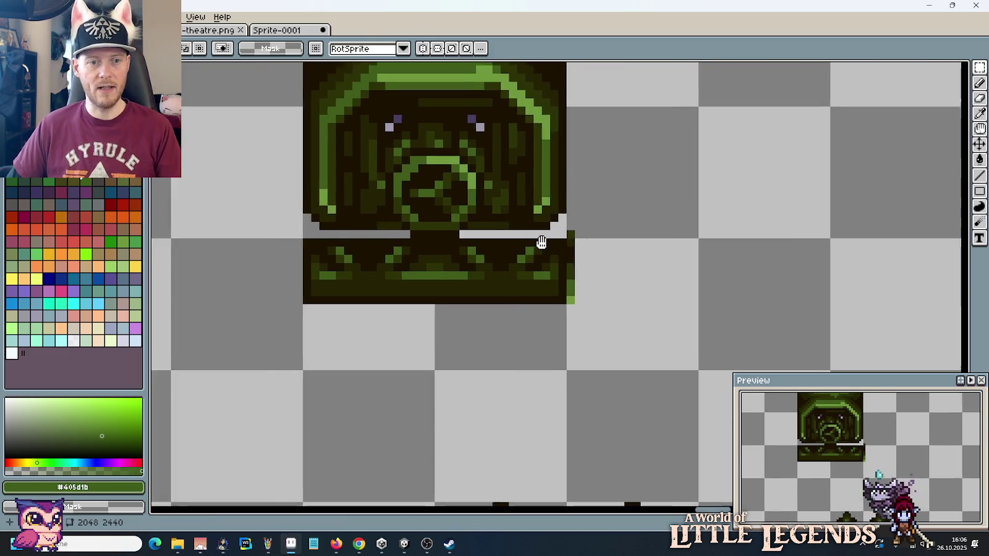
Step: Shift a 3x3 trim patch up-left one pixel and stamp a copy on the strip's right side
{"action": "scroll", "coordinate": [541, 238], "scroll_direction": "up", "scroll_amount": 2}
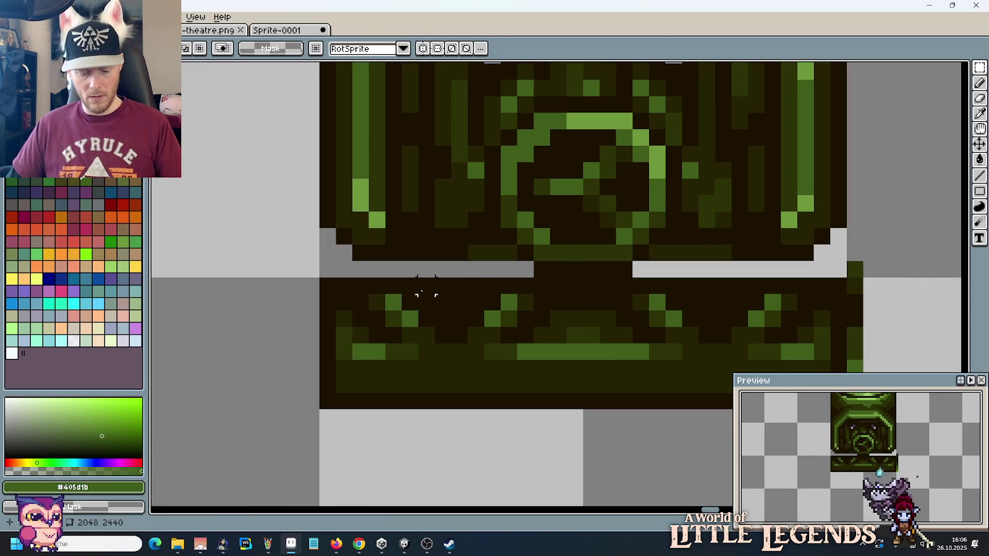
{"action": "left_click_drag", "start_coordinate": [411, 304], "coordinate": [375, 267]}
{"action": "left_click", "coordinate": [379, 287]}
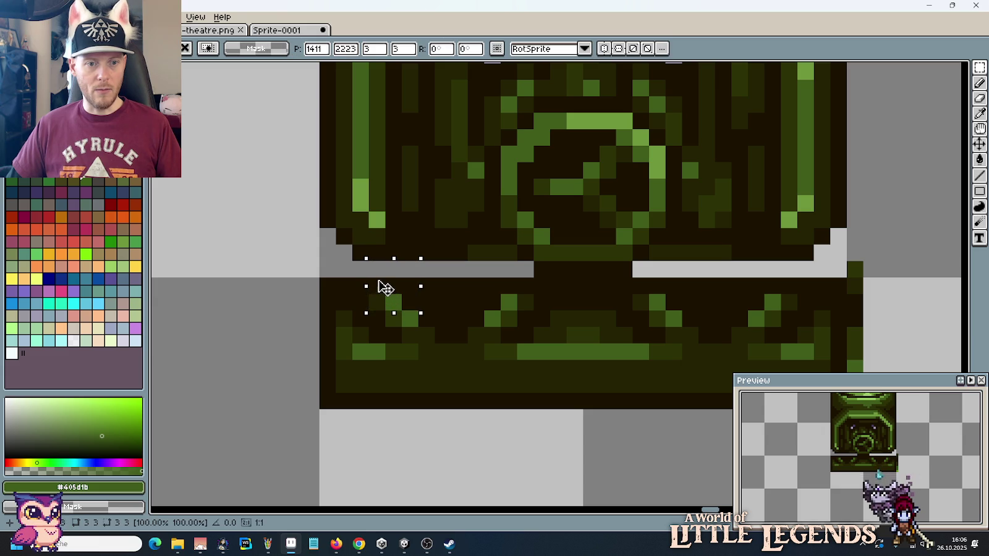
{"action": "key", "text": "Up"}
{"action": "key", "text": "Left"}
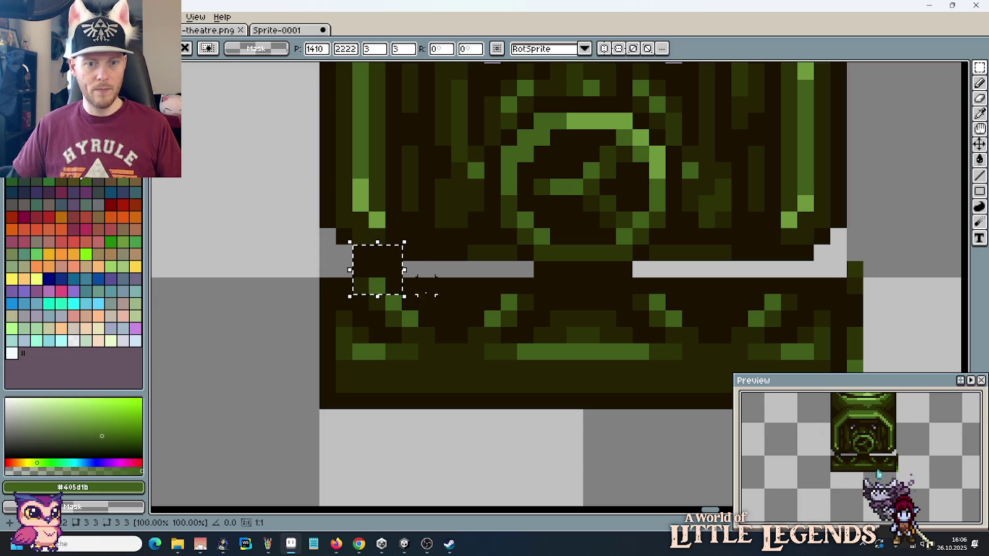
{"action": "key", "text": "ctrl+c"}
{"action": "key", "text": "ctrl+v"}
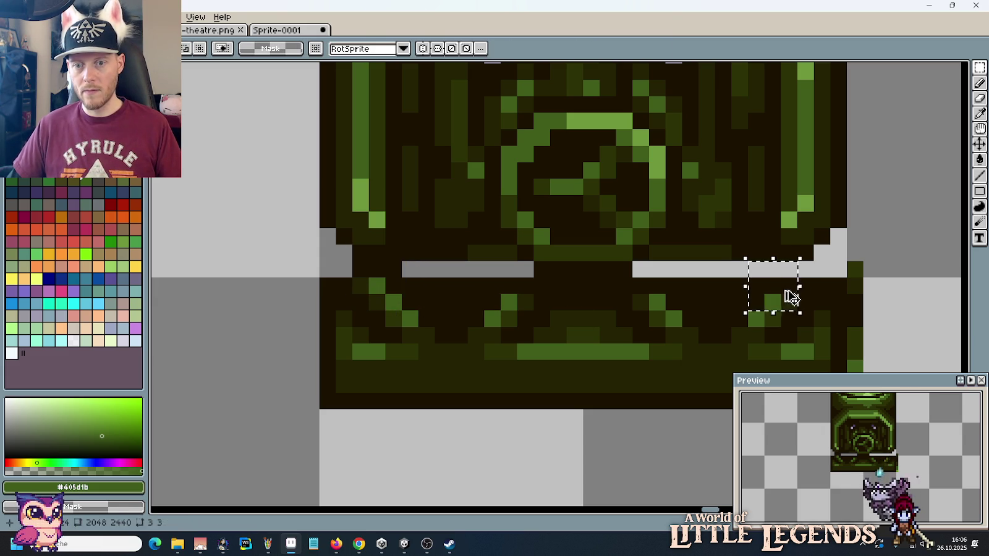
{"action": "left_click_drag", "start_coordinate": [803, 284], "coordinate": [821, 283]}
{"action": "left_click", "coordinate": [852, 282]}
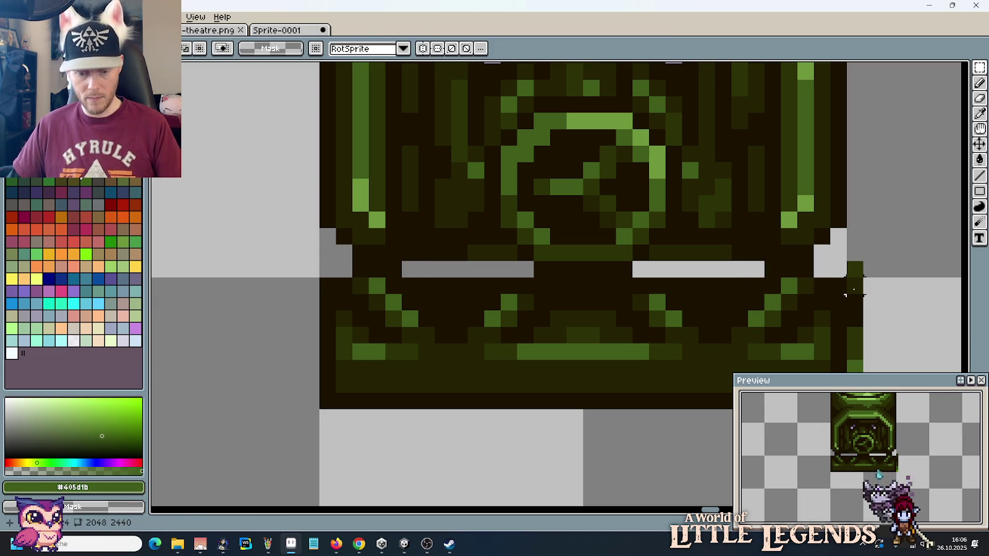
Step: Fill the grey gap bars and stray grey pixels with the dark background colour
{"action": "key", "text": "i"}
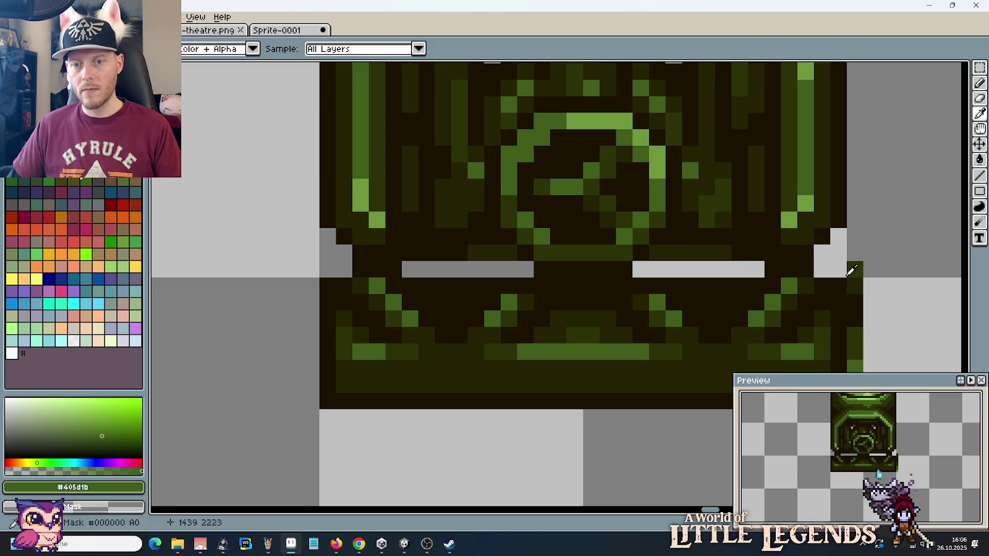
{"action": "left_click", "coordinate": [849, 274]}
{"action": "key", "text": "b"}
{"action": "left_click_drag", "start_coordinate": [839, 272], "coordinate": [838, 240]}
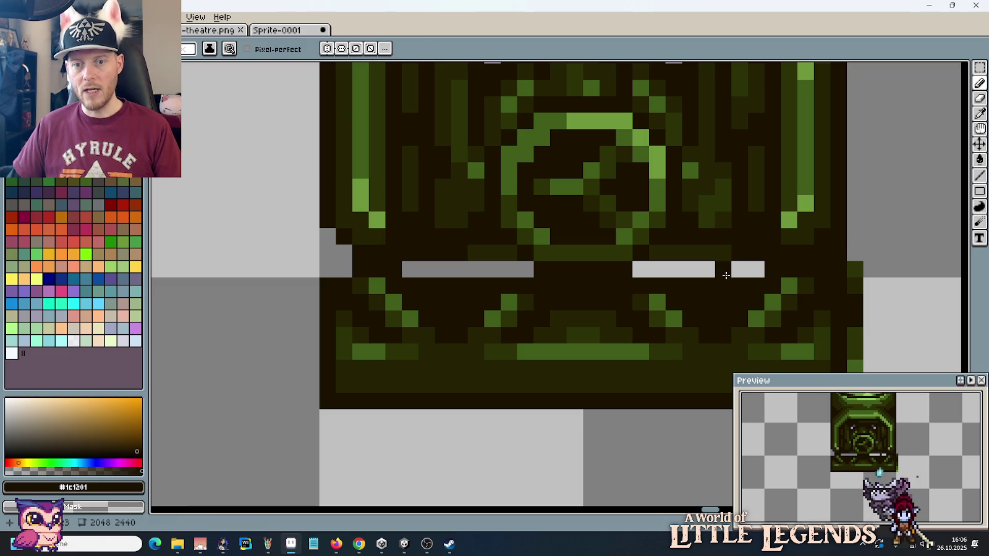
{"action": "key", "text": "g"}
{"action": "left_click_drag", "start_coordinate": [722, 270], "coordinate": [350, 271]}
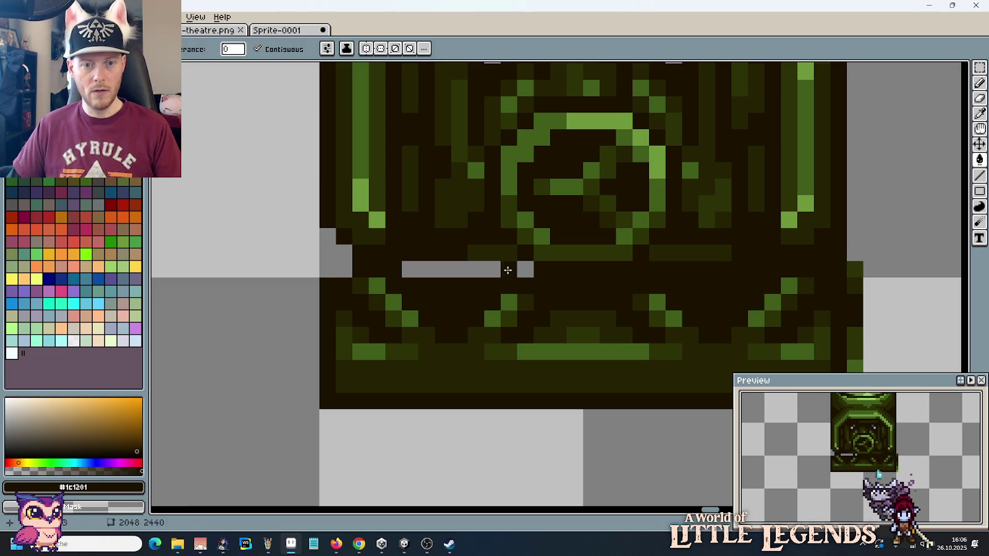
{"action": "key", "text": "b"}
{"action": "left_click", "coordinate": [329, 269]}
Step: Redraw the trim pixels and run a dark olive line along the strip's top row
{"action": "key", "text": "i"}
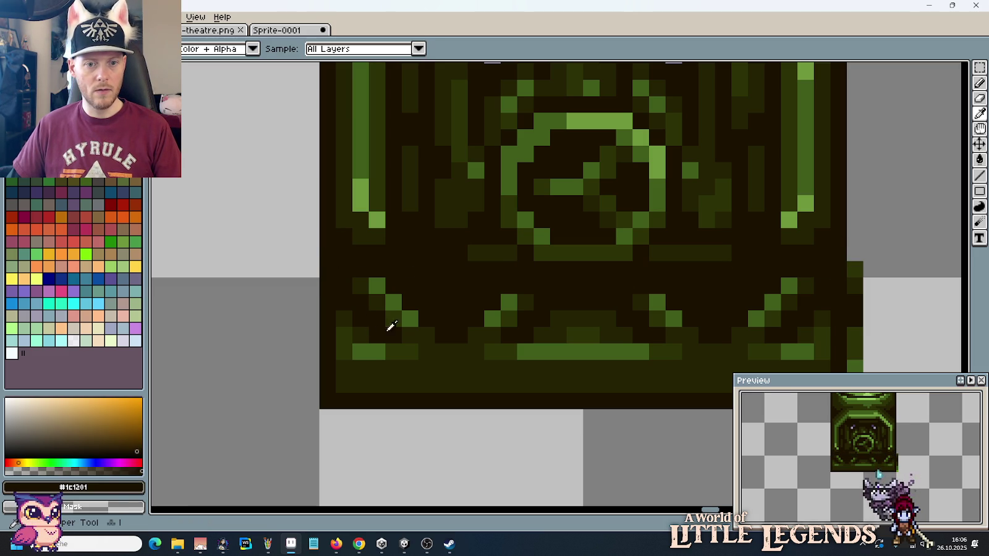
{"action": "left_click", "coordinate": [509, 285], "text": "alt"}
{"action": "left_click", "coordinate": [525, 285]}
{"action": "left_click", "coordinate": [542, 286], "text": "alt"}
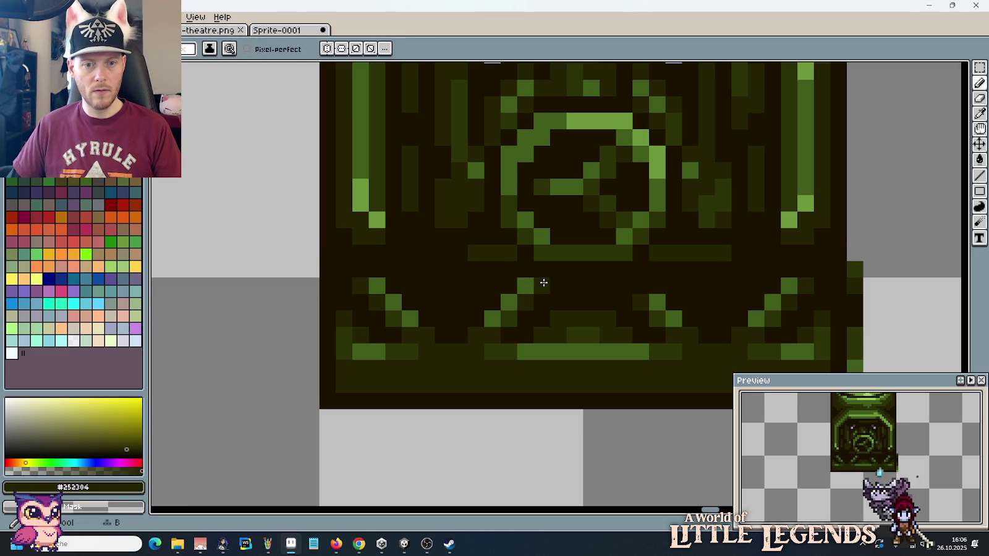
{"action": "left_click", "coordinate": [624, 285]}
{"action": "left_click", "coordinate": [657, 303], "text": "alt"}
{"action": "left_click", "coordinate": [657, 286]}
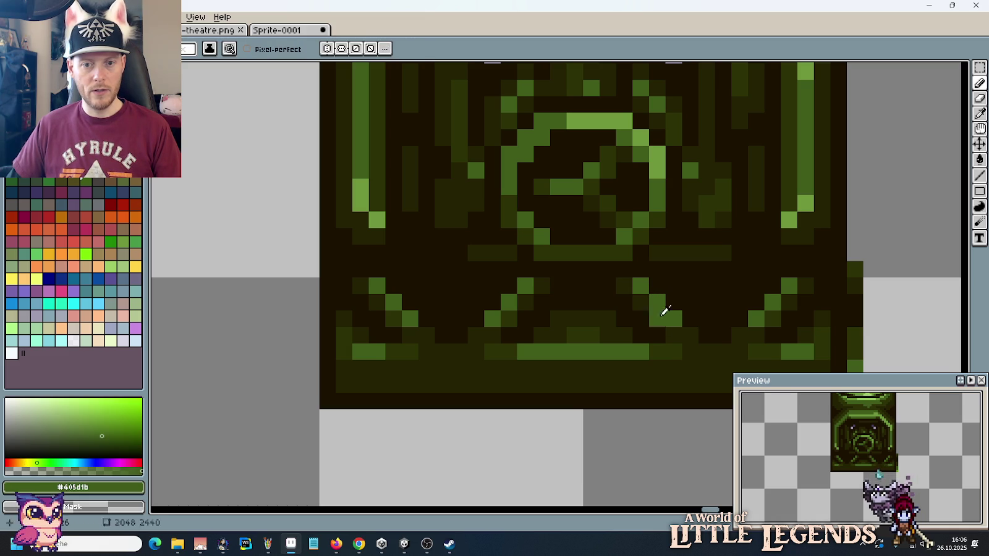
{"action": "left_click", "coordinate": [690, 339], "text": "alt"}
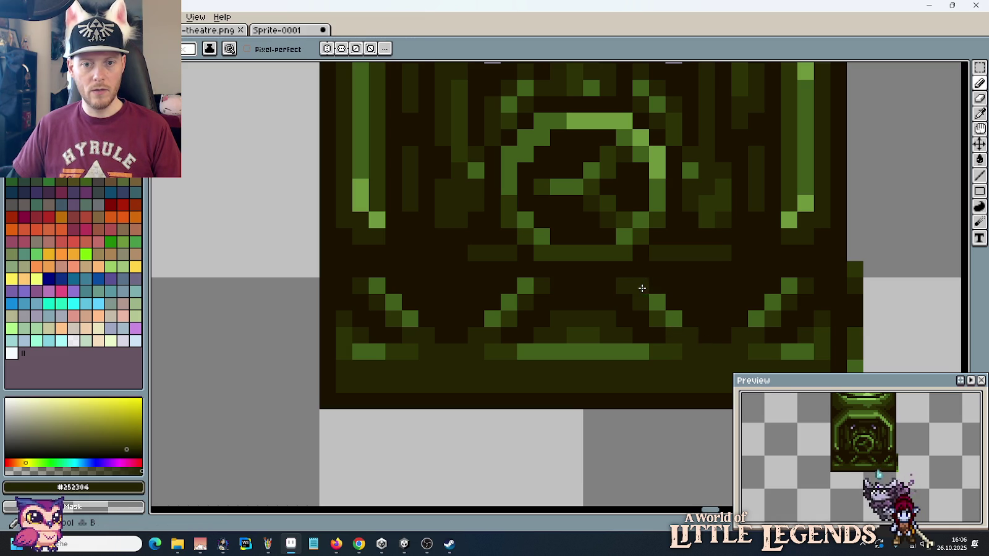
{"action": "left_click", "coordinate": [662, 341], "text": "alt"}
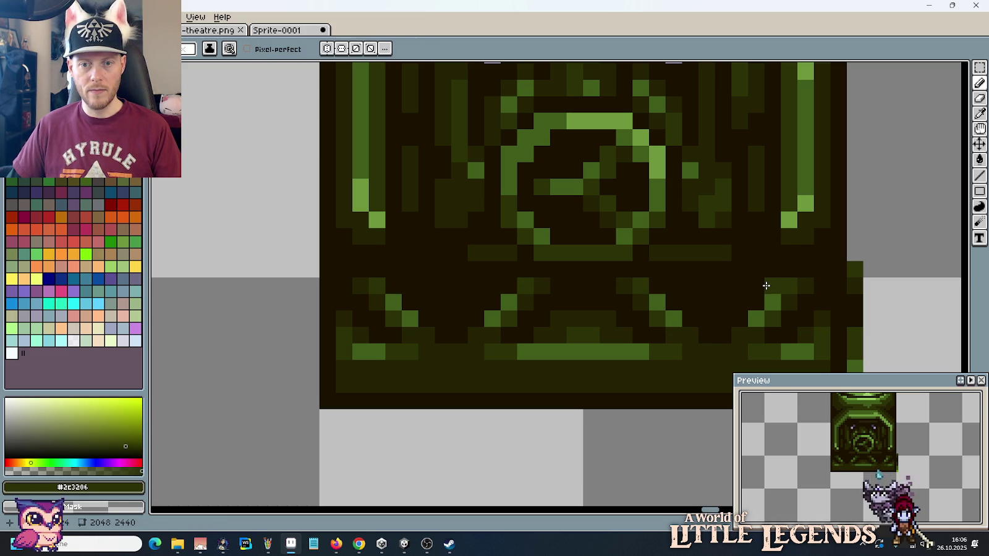
{"action": "left_click", "coordinate": [678, 269], "text": "alt"}
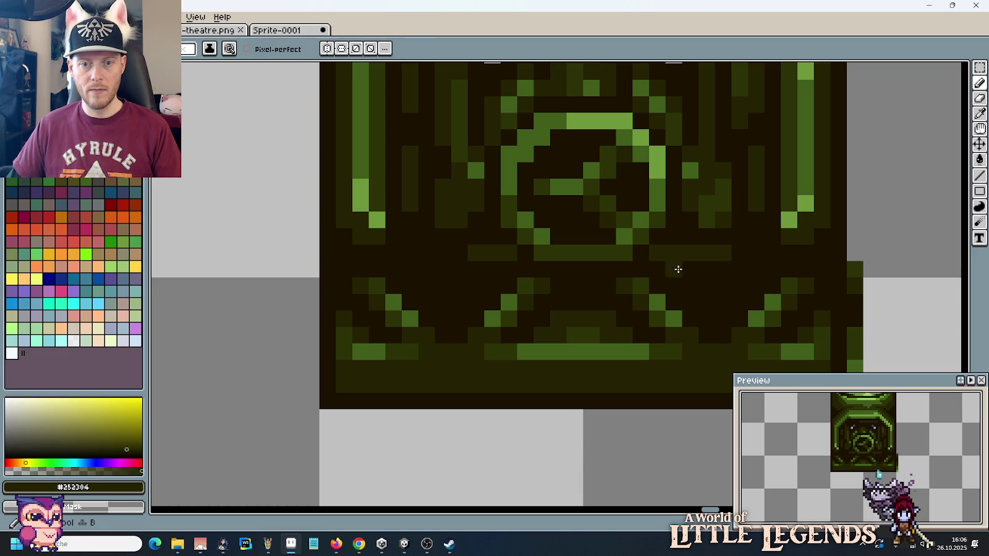
{"action": "left_click_drag", "start_coordinate": [650, 286], "coordinate": [764, 285]}
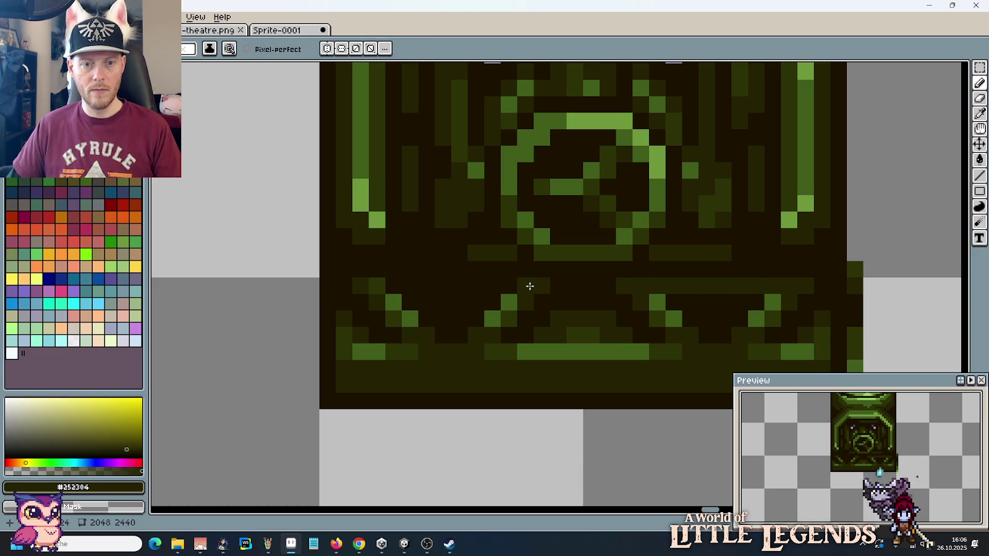
{"action": "left_click_drag", "start_coordinate": [529, 287], "coordinate": [420, 289]}
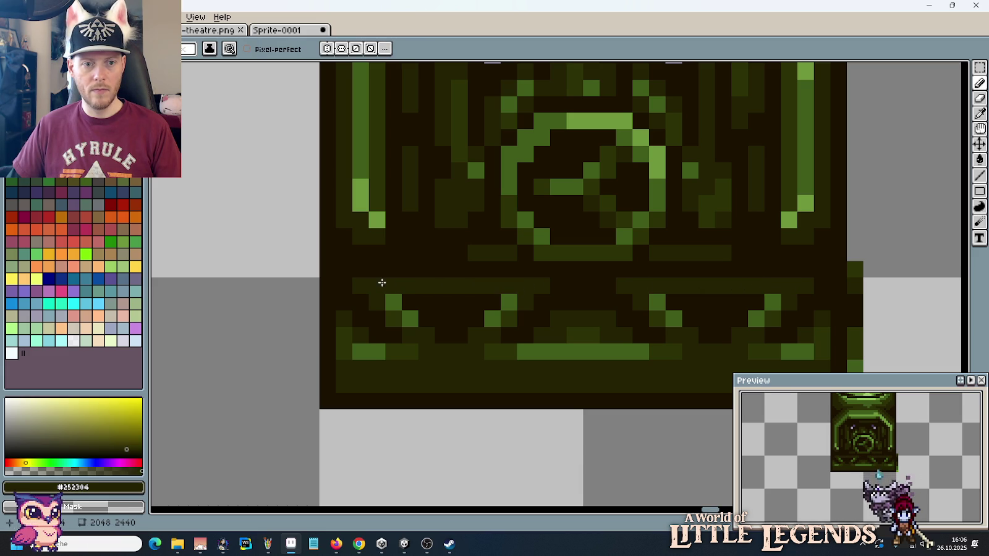
{"action": "scroll", "coordinate": [693, 315], "scroll_direction": "down", "scroll_amount": 3}
Step: Nudge the pasted valve dome two pixels down and one right into the arch, then drop it
{"action": "scroll", "coordinate": [684, 301], "scroll_direction": "down", "scroll_amount": 2}
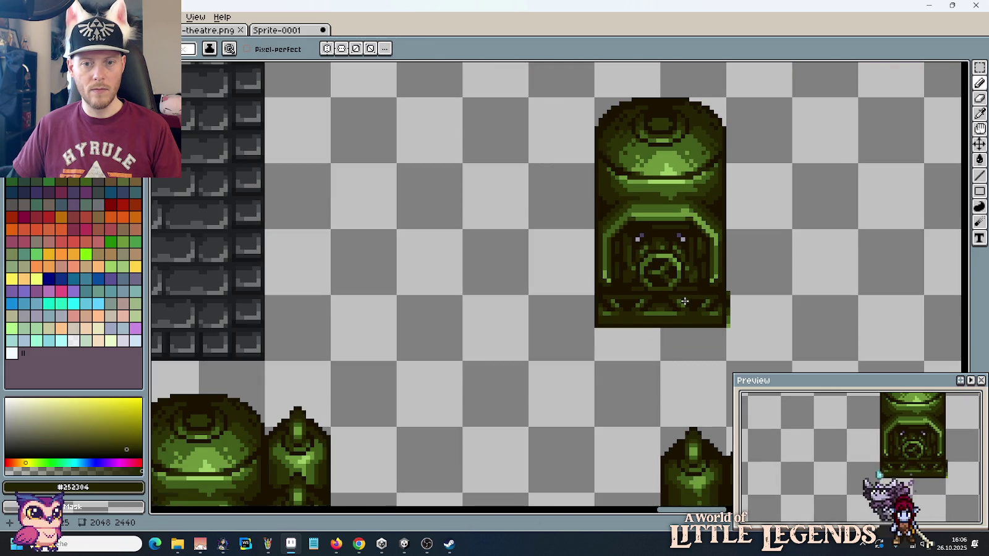
{"action": "scroll", "coordinate": [691, 306], "scroll_direction": "down", "scroll_amount": 2}
{"action": "left_click_drag", "start_coordinate": [696, 323], "coordinate": [700, 256]}
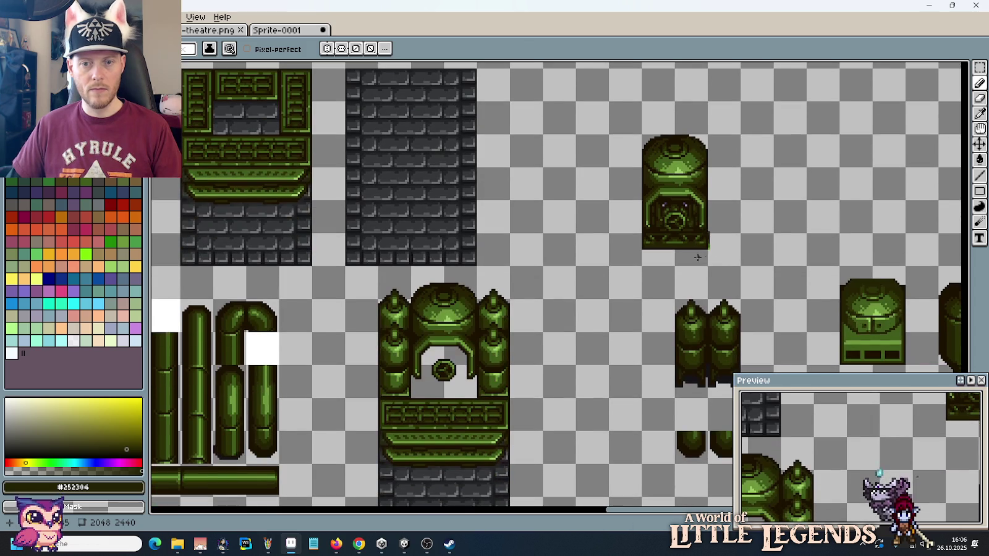
{"action": "key", "text": "m"}
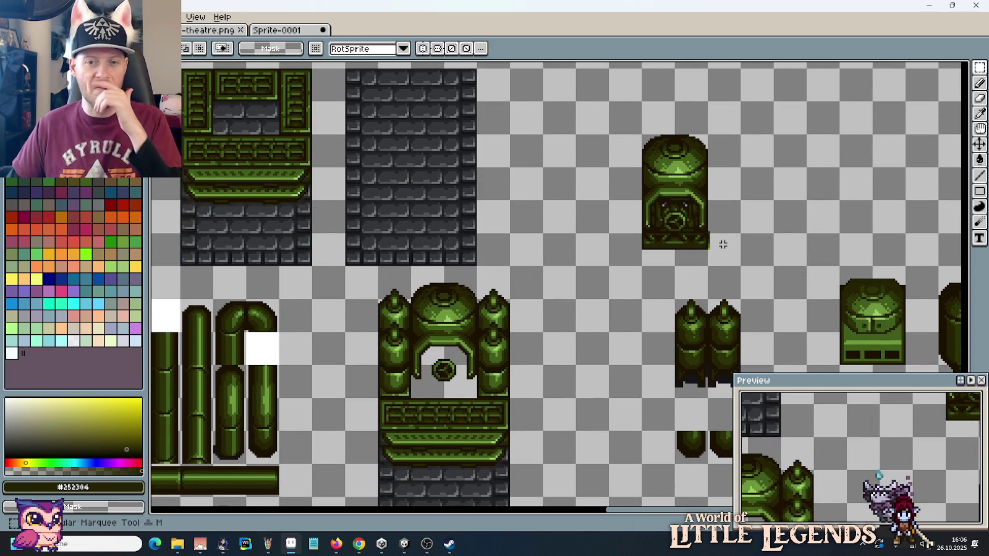
{"action": "mouse_move", "coordinate": [604, 341]}
{"action": "left_mouse_down"}
{"action": "mouse_move", "coordinate": [579, 236]}
{"action": "mouse_move", "coordinate": [585, 276]}
{"action": "left_mouse_up"}
{"action": "mouse_move", "coordinate": [675, 187]}
{"action": "left_mouse_down"}
{"action": "mouse_move", "coordinate": [640, 88]}
{"action": "mouse_move", "coordinate": [435, 263]}
{"action": "left_mouse_up"}
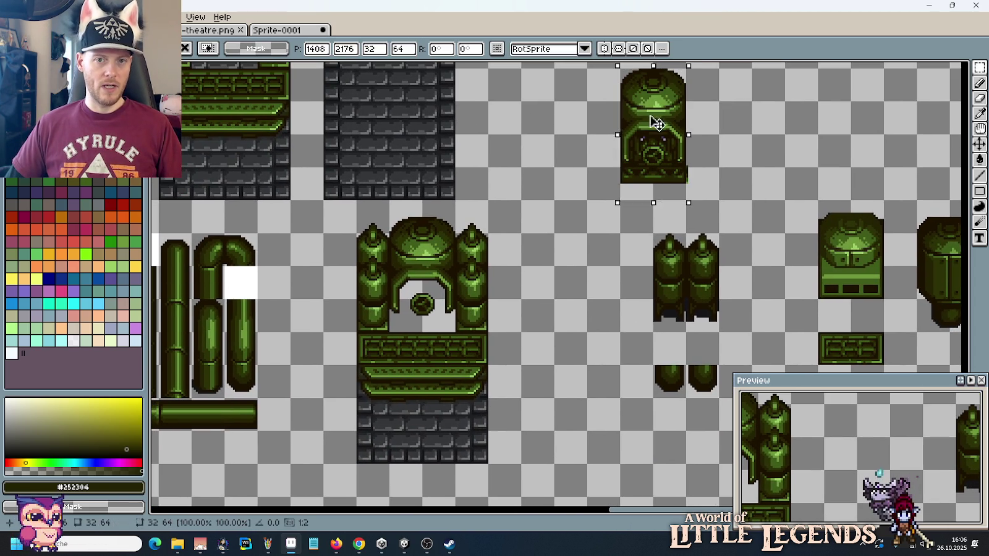
{"action": "key", "text": "Down"}
{"action": "key", "text": "Down"}
{"action": "key", "text": "Down"}
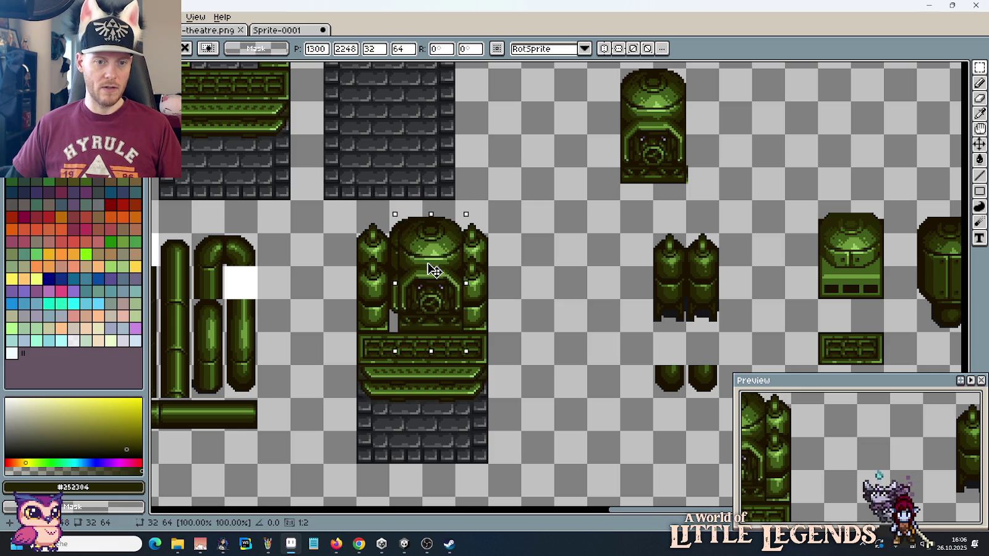
{"action": "key", "text": "Down"}
{"action": "key", "text": "Down"}
{"action": "key", "text": "Down"}
{"action": "key", "text": "Right"}
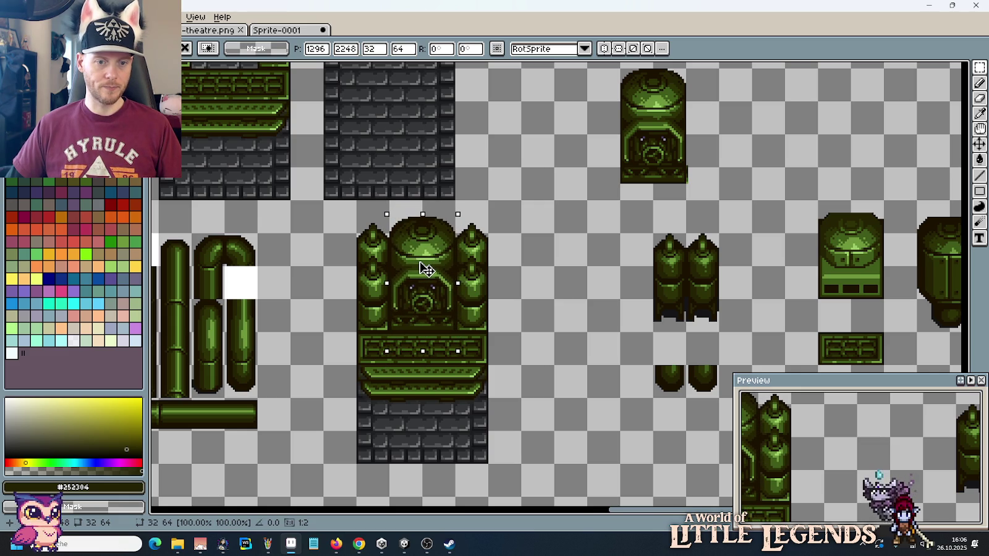
{"action": "left_click", "coordinate": [526, 341]}
{"action": "left_click_drag", "start_coordinate": [525, 341], "coordinate": [626, 315]}
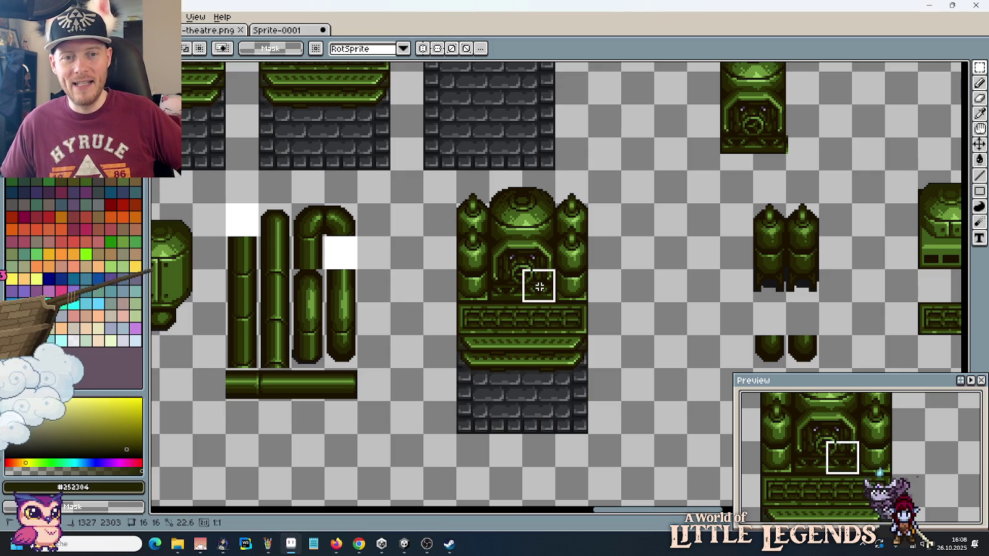
Step: Drag the valve dome out of the arch's centre to the upper right and drop it
{"action": "left_click_drag", "start_coordinate": [539, 286], "coordinate": [490, 171]}
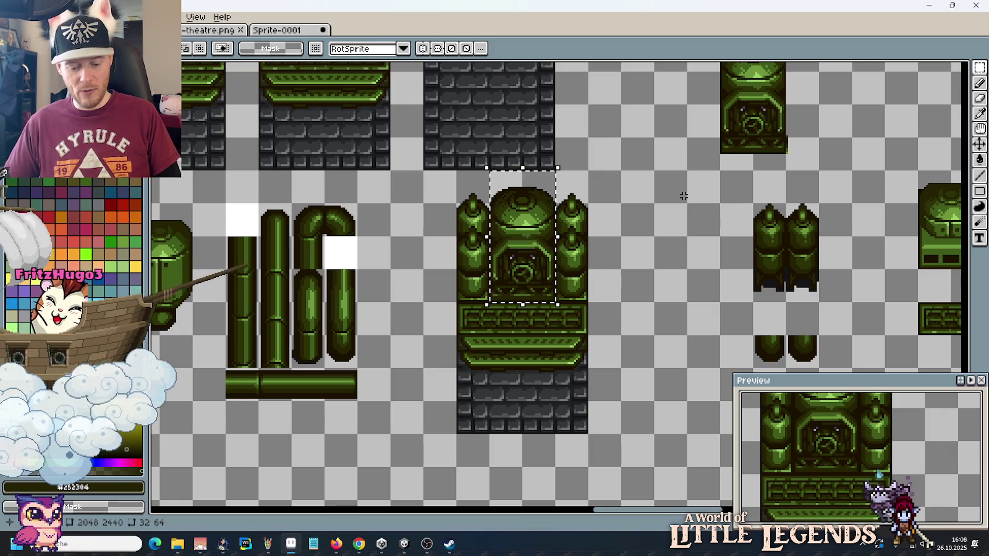
{"action": "left_click_drag", "start_coordinate": [522, 248], "coordinate": [753, 116]}
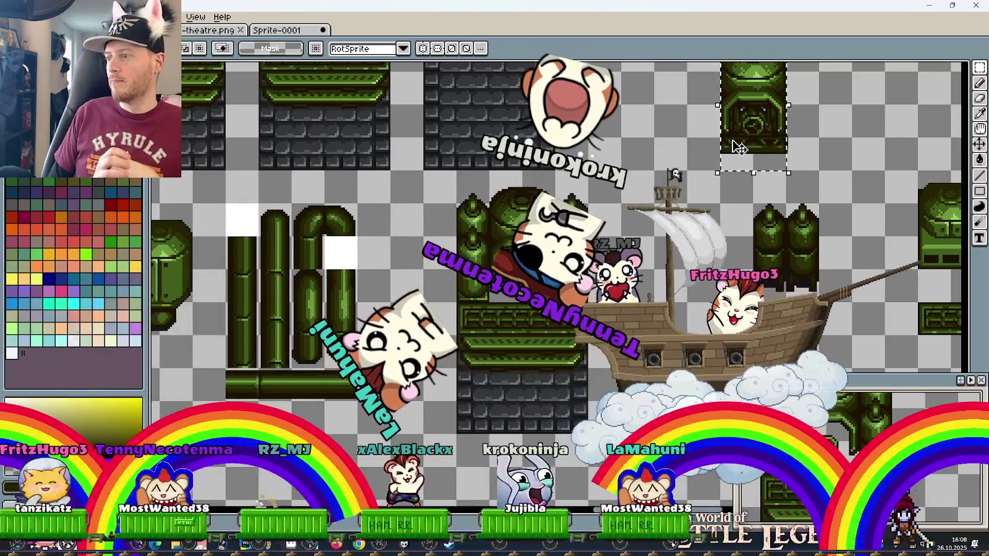
{"action": "left_click", "coordinate": [698, 190]}
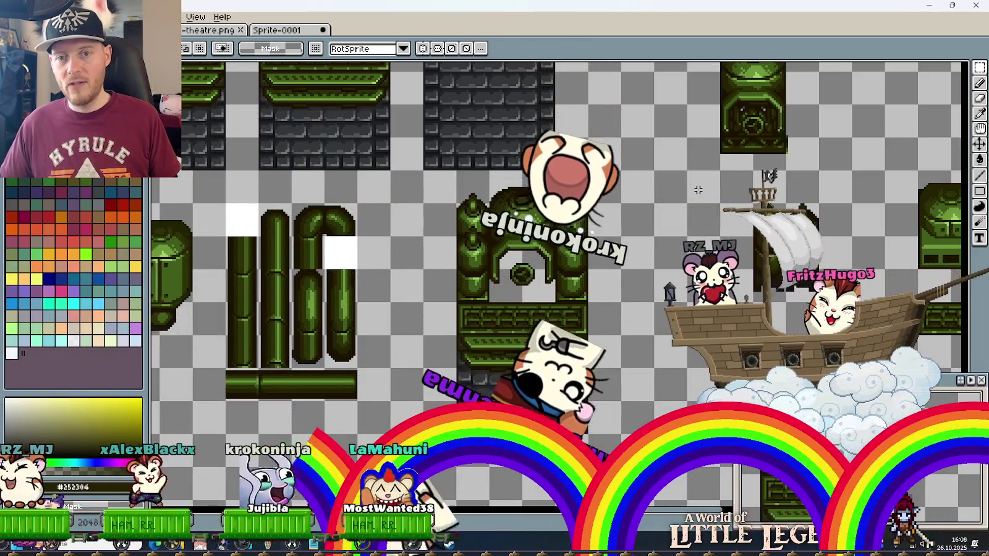
Step: Undo the last three edits, including the selection and a pencil stroke
{"action": "key", "text": "ctrl+z"}
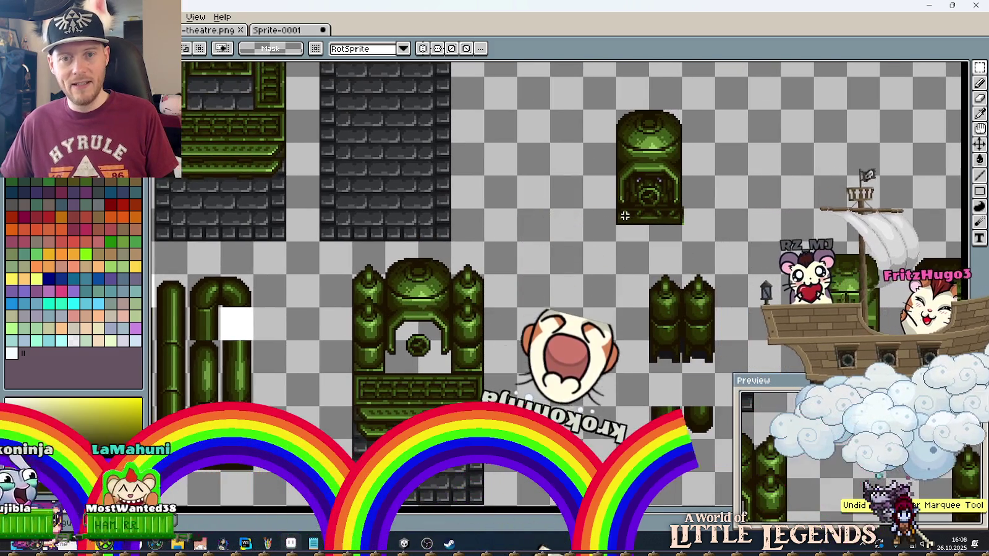
{"action": "key", "text": "ctrl+z"}
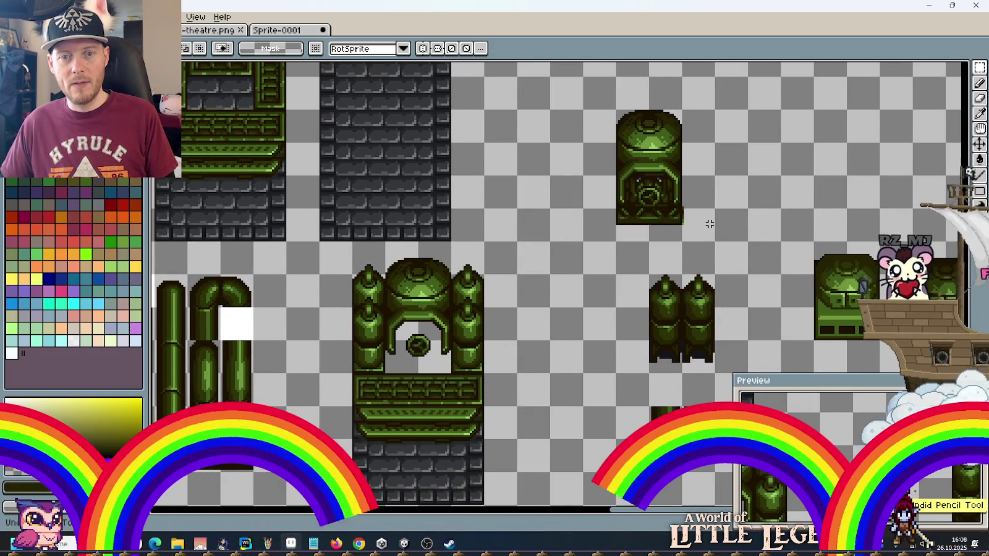
{"action": "key", "text": "ctrl+z"}
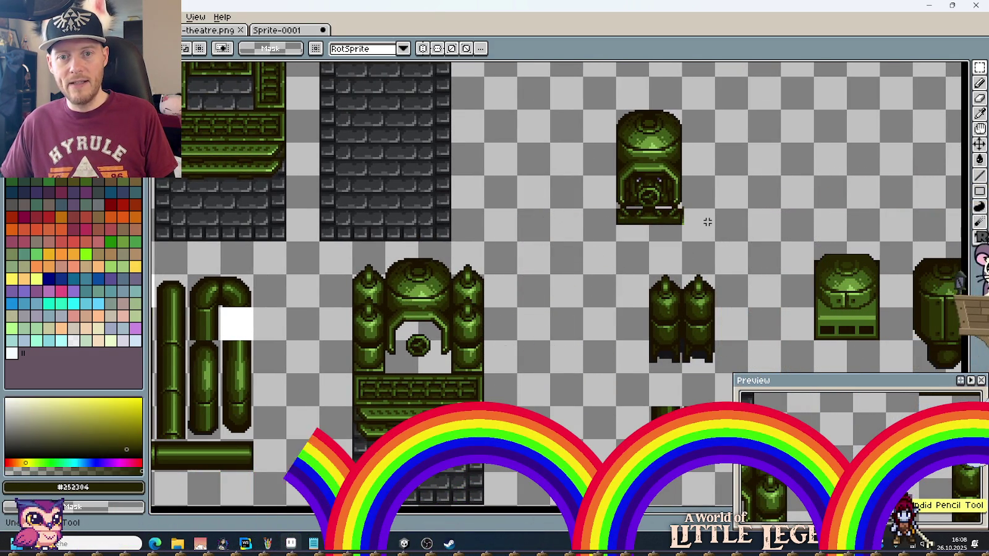
Step: Place the full dome tile directly above the lower dome
{"action": "key", "text": "ctrl+z"}
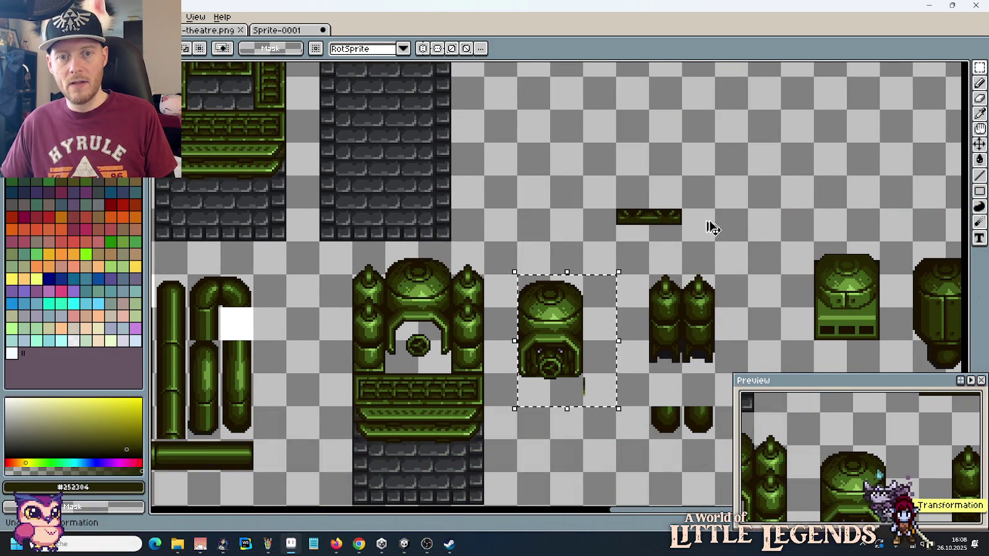
{"action": "left_click_drag", "start_coordinate": [619, 213], "coordinate": [674, 224]}
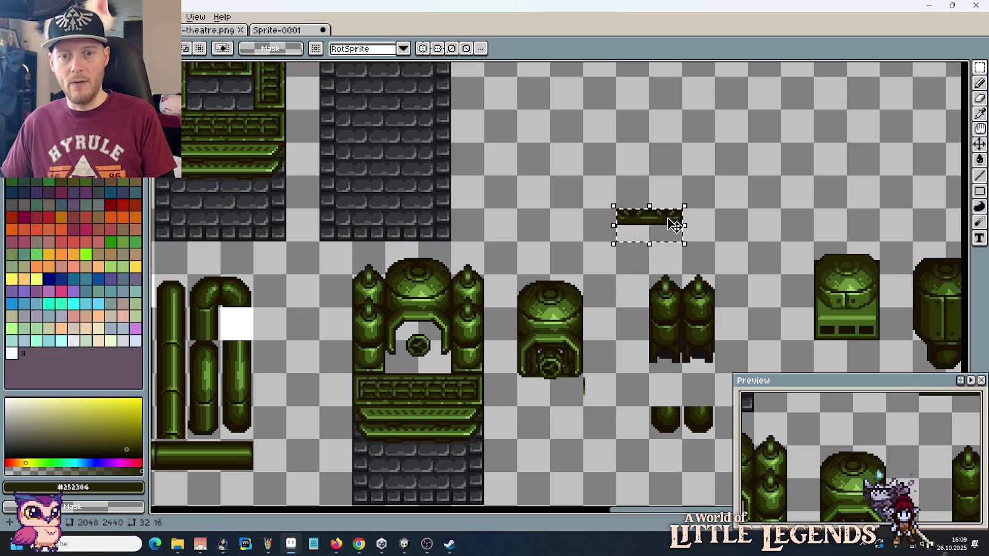
{"action": "key", "text": "ctrl+z"}
{"action": "key", "text": "ctrl+z"}
{"action": "key", "text": "ctrl+z"}
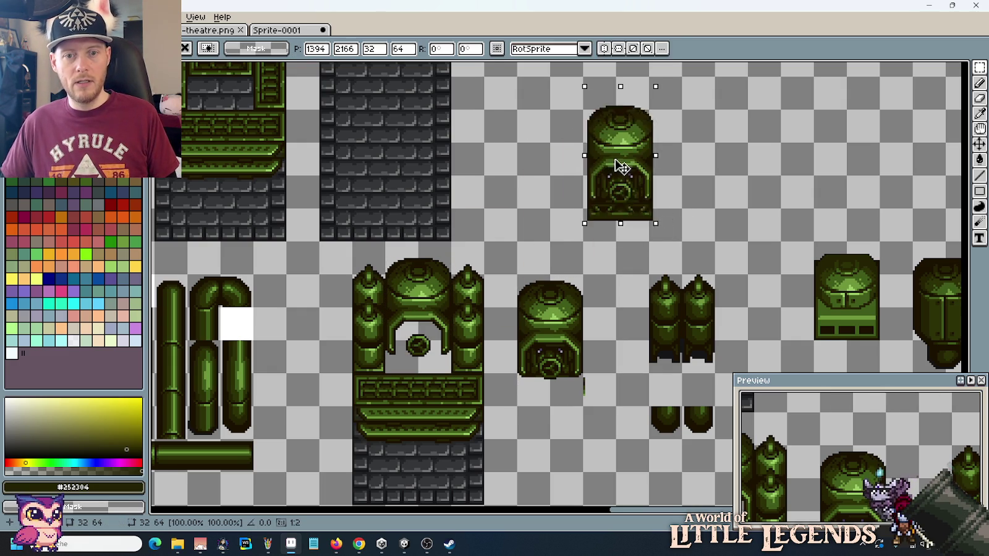
{"action": "left_click_drag", "start_coordinate": [621, 167], "coordinate": [545, 181]}
{"action": "left_click", "coordinate": [630, 220]}
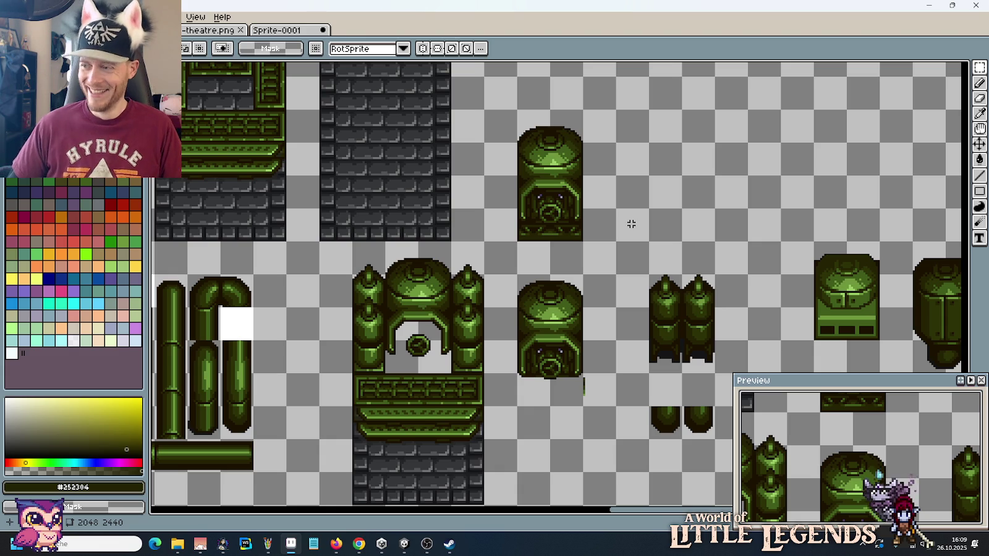
Step: Move the 48×16 ledge strip over beside the domes
{"action": "scroll", "coordinate": [647, 292], "scroll_direction": "down", "scroll_amount": 2}
{"action": "left_click_drag", "start_coordinate": [648, 292], "coordinate": [507, 297]}
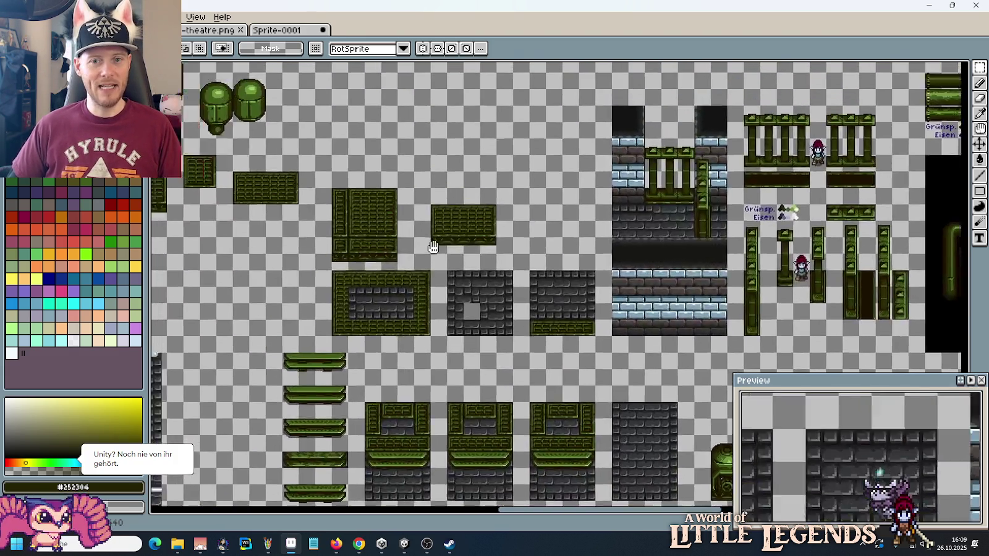
{"action": "scroll", "coordinate": [507, 296], "scroll_direction": "up", "scroll_amount": 2}
{"action": "mouse_move", "coordinate": [419, 298]}
{"action": "left_mouse_down"}
{"action": "mouse_move", "coordinate": [476, 318]}
{"action": "mouse_move", "coordinate": [740, 272]}
{"action": "left_mouse_up"}
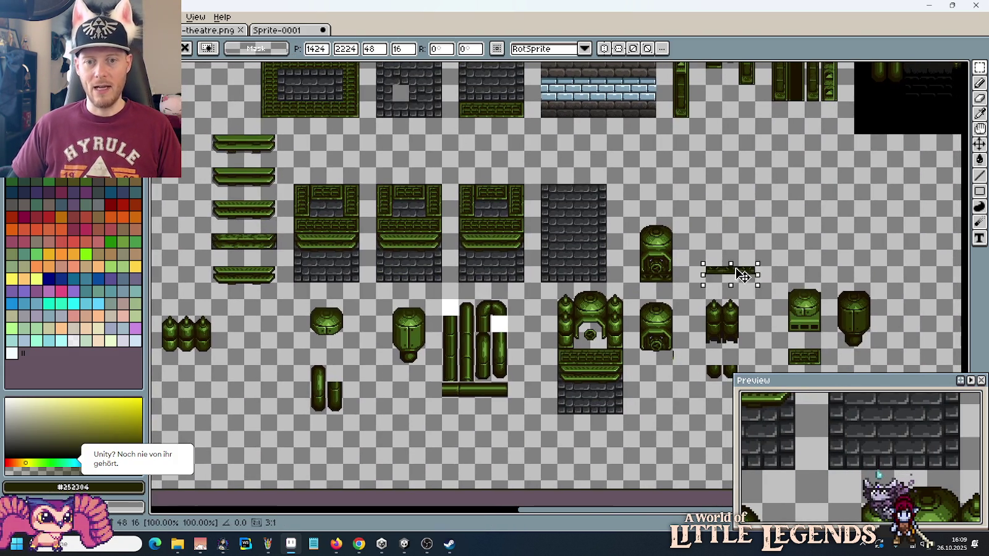
{"action": "left_click", "coordinate": [740, 272]}
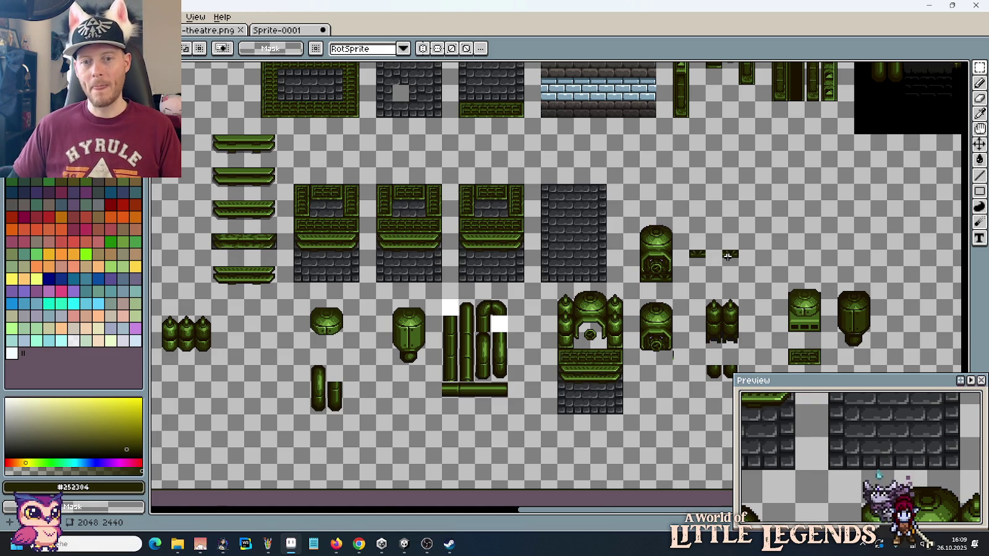
Step: Join the right trim strip piece onto the left one to form one bar
{"action": "scroll", "coordinate": [717, 255], "scroll_direction": "up", "scroll_amount": 2}
{"action": "left_click_drag", "start_coordinate": [733, 263], "coordinate": [701, 263]}
{"action": "left_click", "coordinate": [790, 294]}
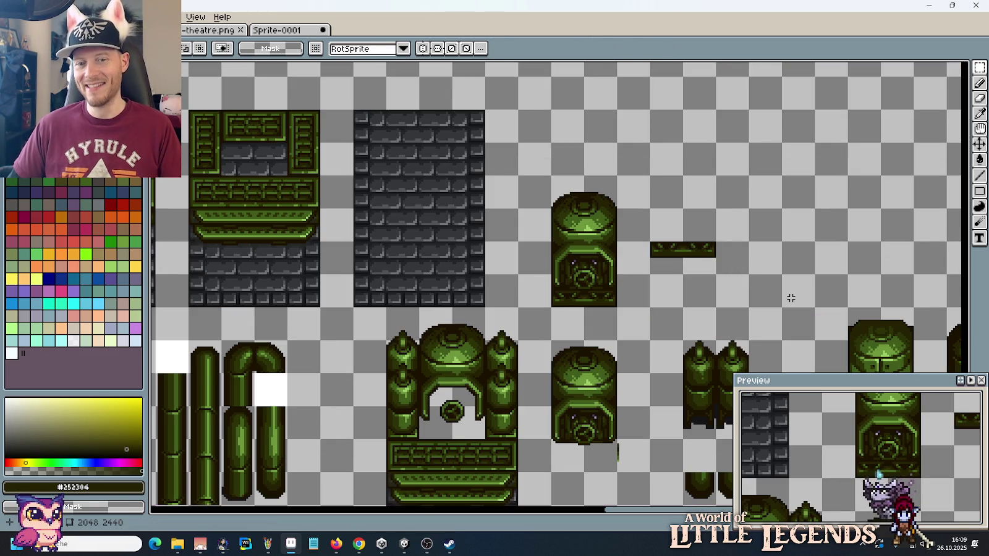
Step: Copy the lower valve dome tile to the upper right
{"action": "left_click_drag", "start_coordinate": [619, 475], "coordinate": [552, 342]}
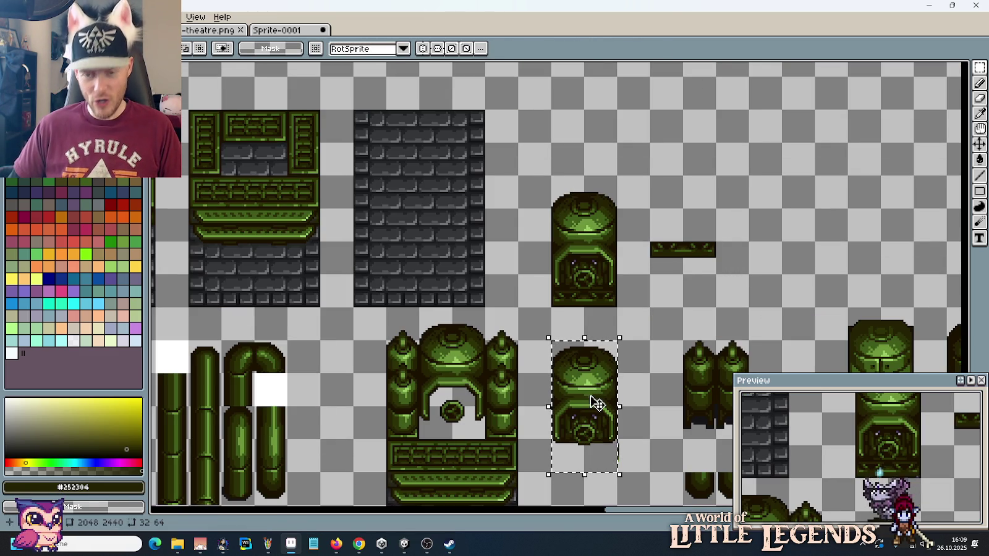
{"action": "mouse_move", "coordinate": [603, 401]}
{"action": "left_mouse_down"}
{"action": "mouse_move", "coordinate": [776, 233]}
{"action": "mouse_move", "coordinate": [779, 214]}
{"action": "mouse_move", "coordinate": [812, 212]}
{"action": "left_mouse_up"}
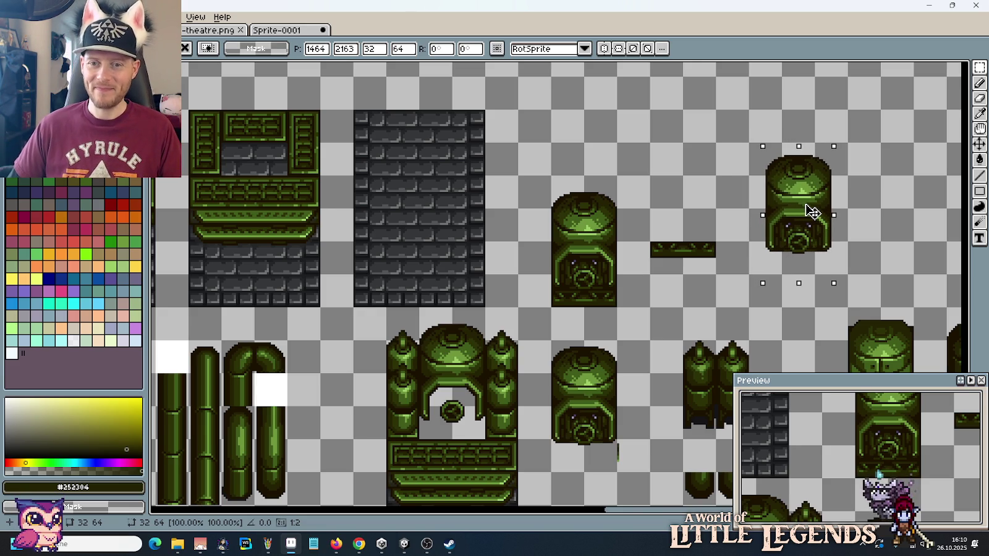
{"action": "left_click_drag", "start_coordinate": [800, 224], "coordinate": [783, 218]}
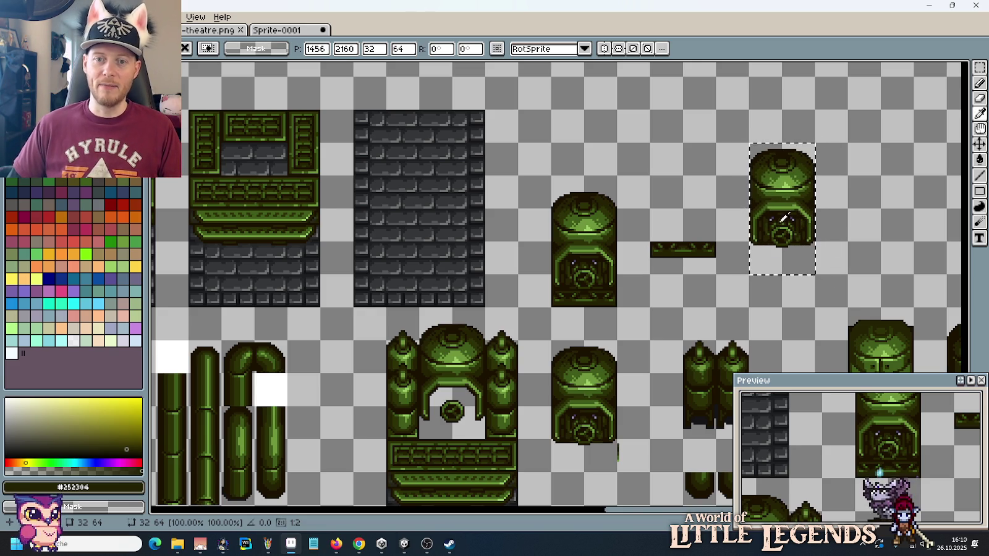
Step: Lower the thin trim bar until it sits level with the dome's base
{"action": "key", "text": "m"}
{"action": "left_click_drag", "start_coordinate": [718, 239], "coordinate": [648, 277]}
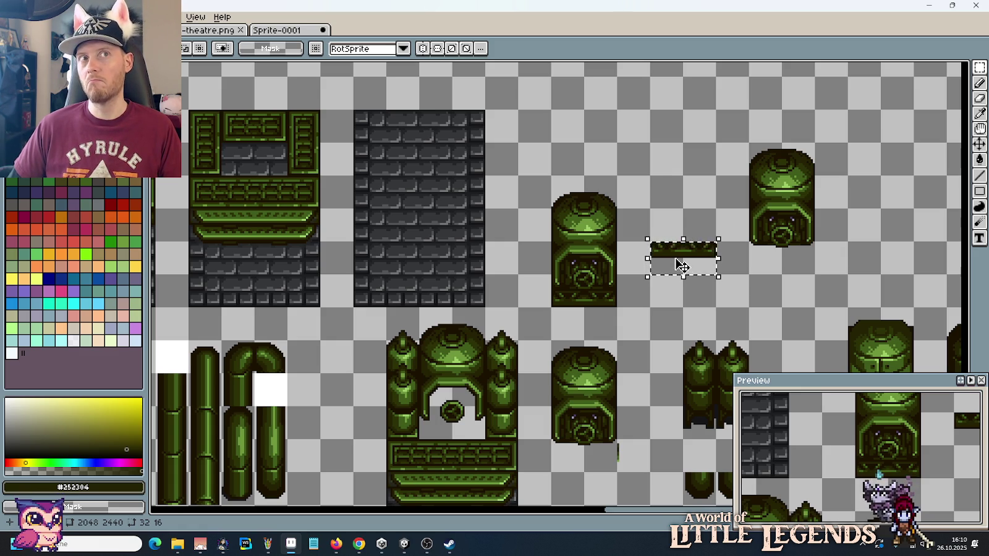
{"action": "scroll", "coordinate": [680, 266], "scroll_direction": "up", "scroll_amount": 2}
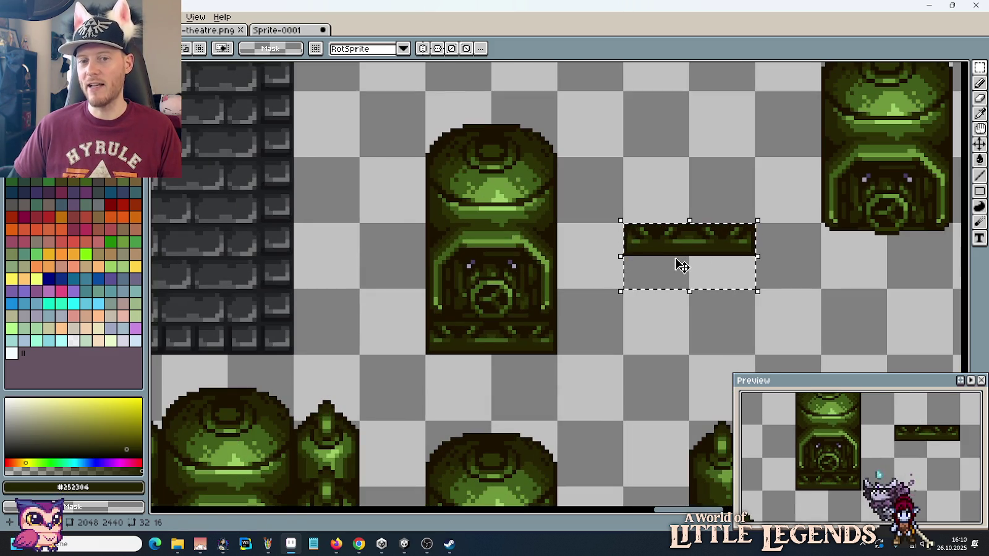
{"action": "key", "text": "Down"}
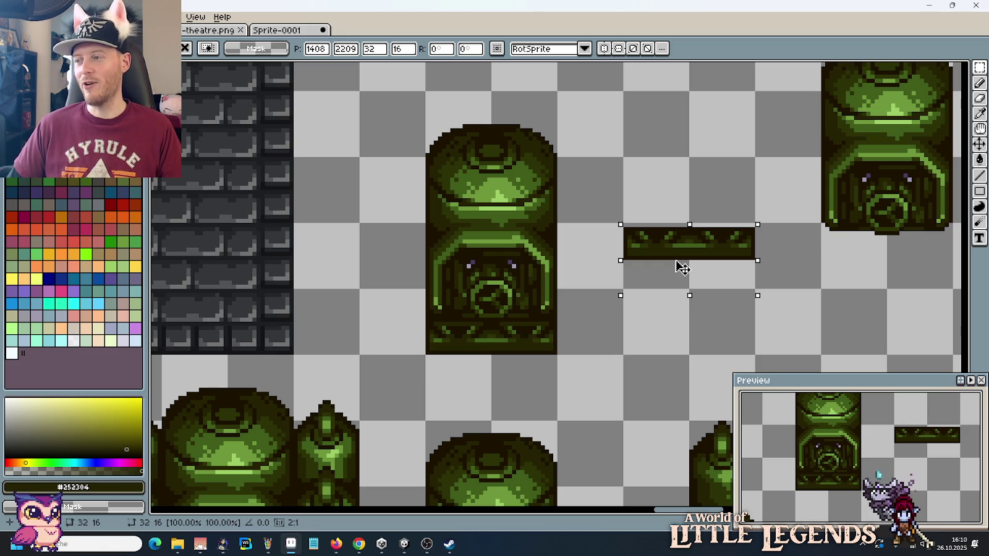
{"action": "left_click_drag", "start_coordinate": [682, 267], "coordinate": [682, 362]}
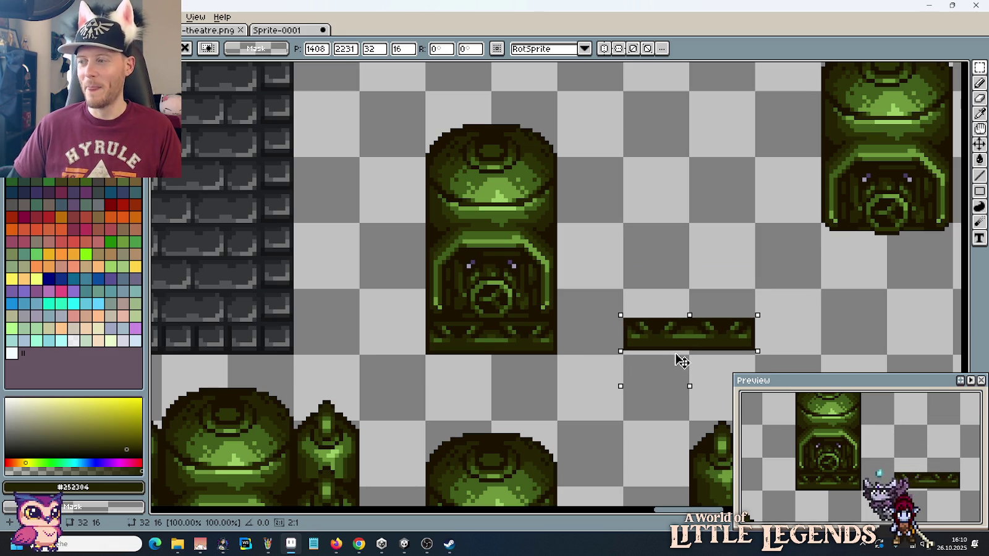
{"action": "left_click_drag", "start_coordinate": [681, 360], "coordinate": [681, 352]}
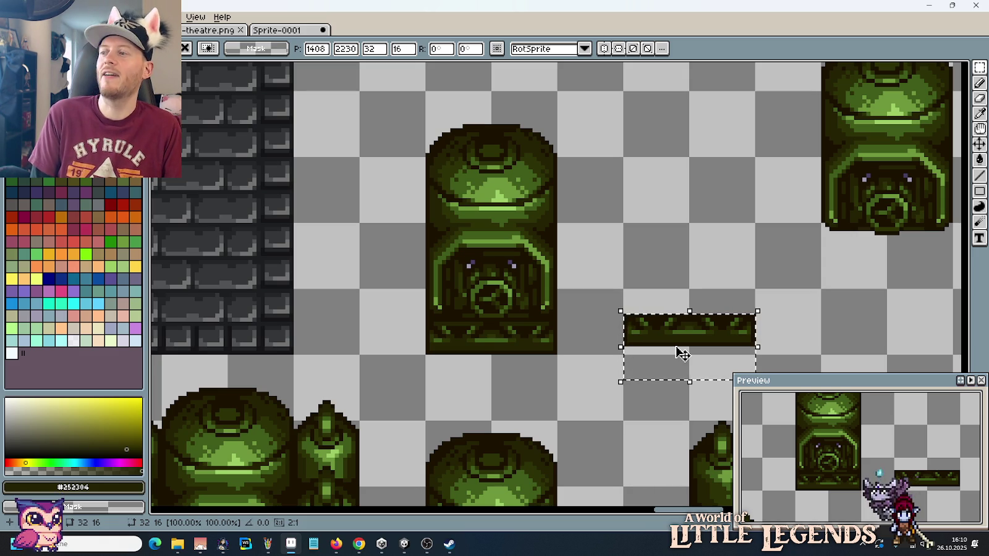
{"action": "left_click", "coordinate": [711, 225]}
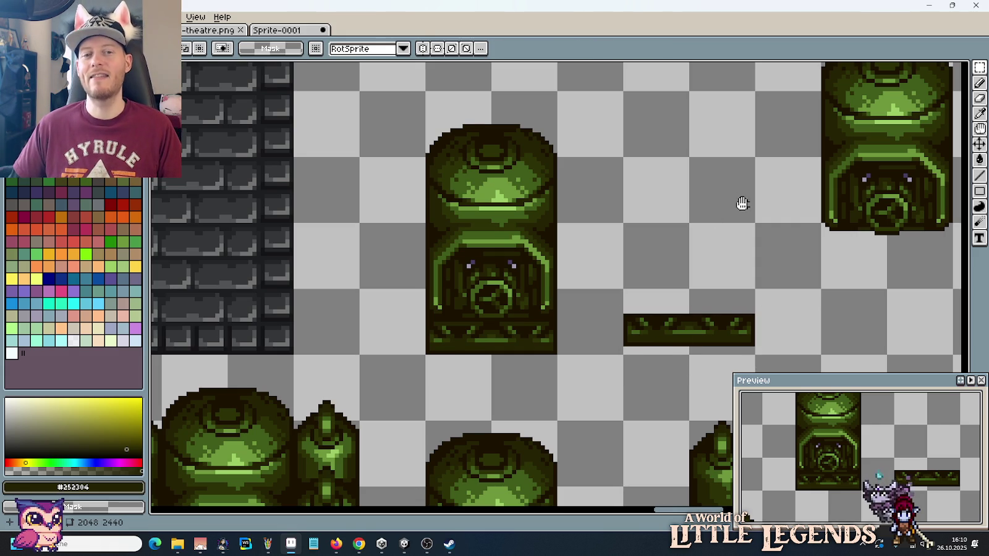
{"action": "left_click_drag", "start_coordinate": [742, 205], "coordinate": [660, 256]}
{"action": "left_click_drag", "start_coordinate": [760, 305], "coordinate": [831, 124]}
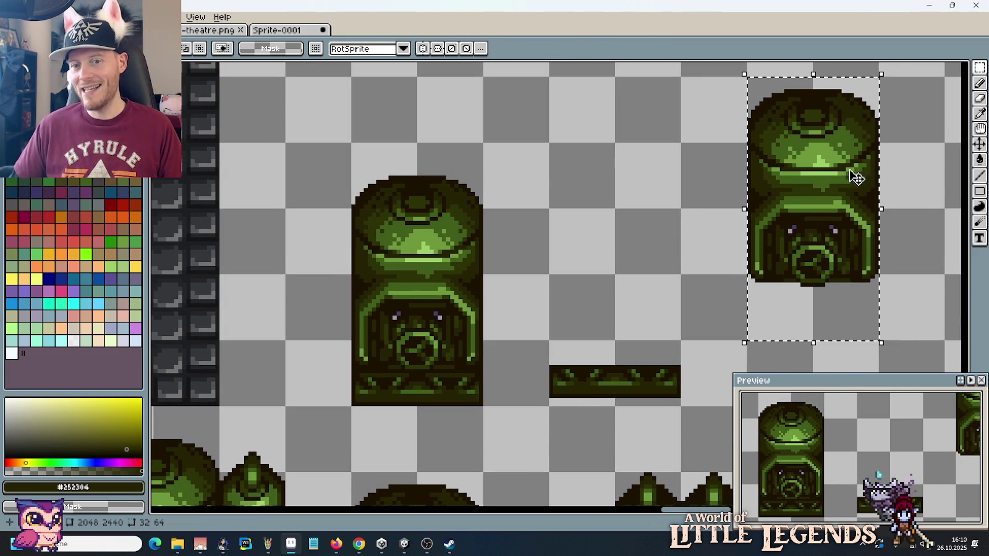
{"action": "mouse_move", "coordinate": [831, 212]}
{"action": "left_mouse_down"}
{"action": "mouse_move", "coordinate": [643, 245]}
{"action": "mouse_move", "coordinate": [572, 290]}
{"action": "mouse_move", "coordinate": [483, 301]}
{"action": "mouse_move", "coordinate": [481, 291]}
{"action": "mouse_move", "coordinate": [635, 295]}
{"action": "left_mouse_up"}
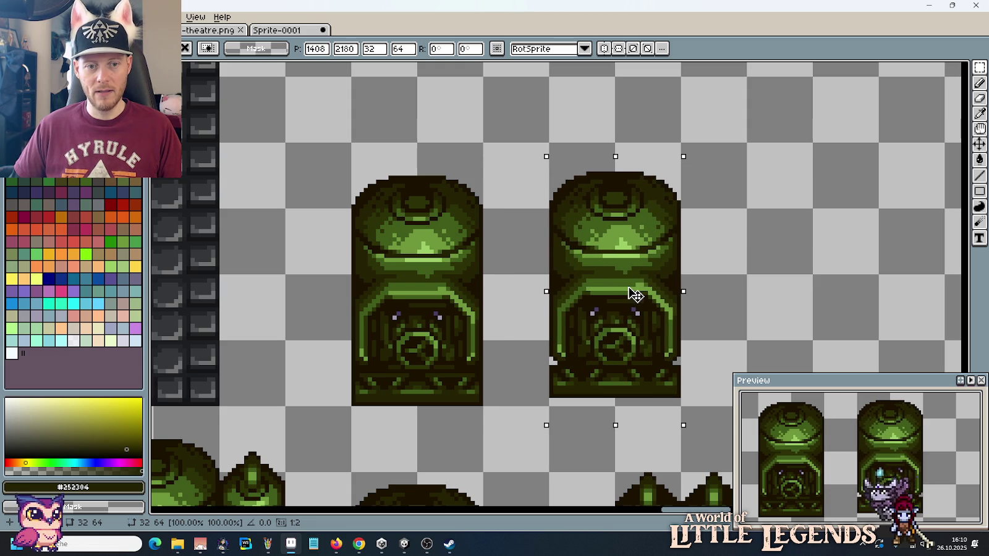
{"action": "left_click", "coordinate": [751, 326]}
{"action": "scroll", "coordinate": [702, 344], "scroll_direction": "down", "scroll_amount": 3}
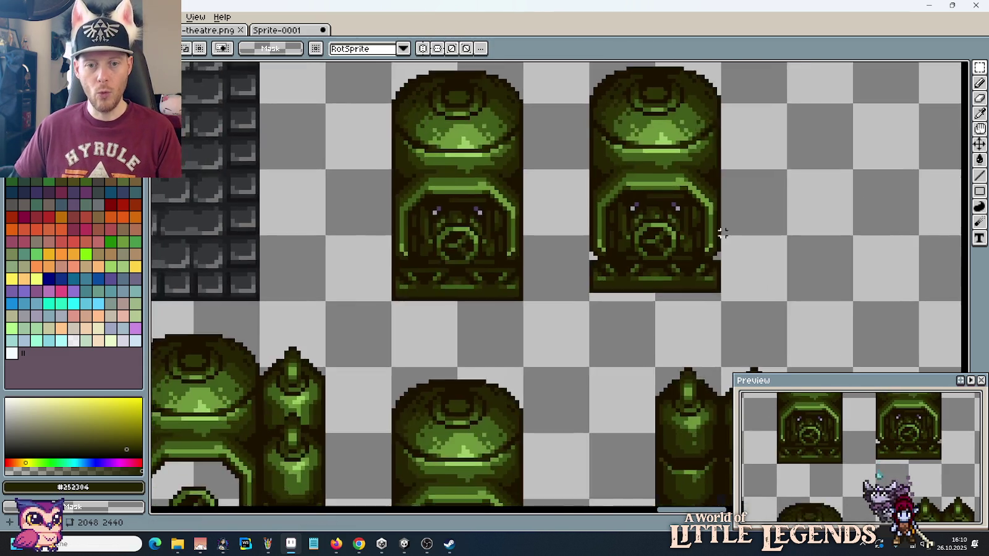
{"action": "scroll", "coordinate": [722, 233], "scroll_direction": "up", "scroll_amount": 3}
{"action": "key", "text": "b"}
{"action": "left_click", "coordinate": [695, 281], "text": "alt"}
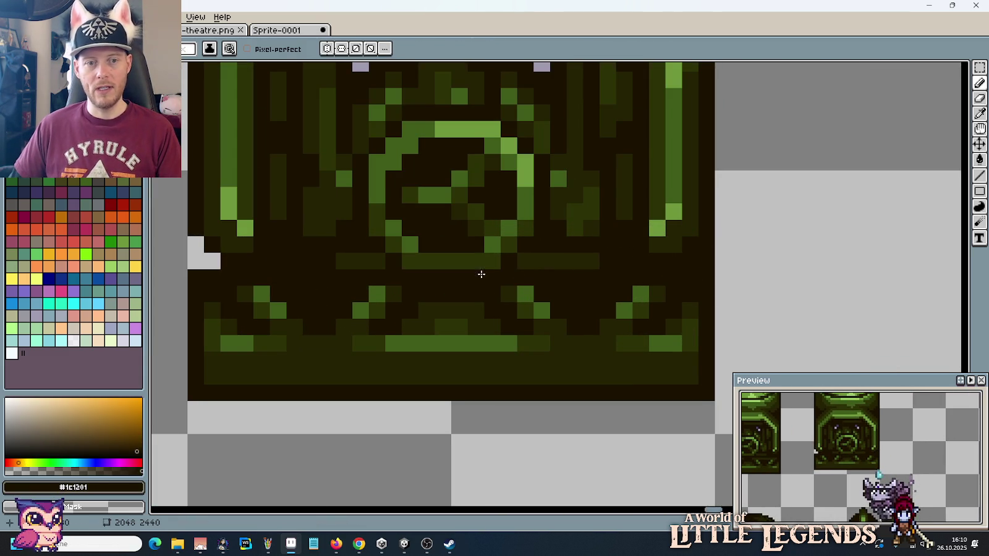
{"action": "scroll", "coordinate": [481, 274], "scroll_direction": "left", "scroll_amount": 3}
{"action": "scroll", "coordinate": [410, 273], "scroll_direction": "down", "scroll_amount": 2}
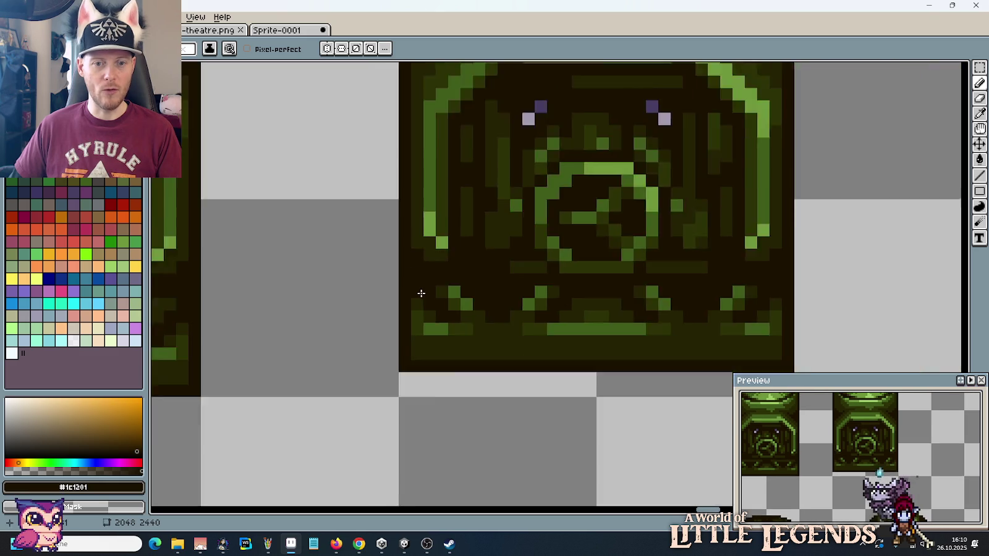
{"action": "scroll", "coordinate": [415, 284], "scroll_direction": "down", "scroll_amount": 2}
{"action": "scroll", "coordinate": [418, 294], "scroll_direction": "down", "scroll_amount": 1}
{"action": "scroll", "coordinate": [418, 298], "scroll_direction": "down", "scroll_amount": 1}
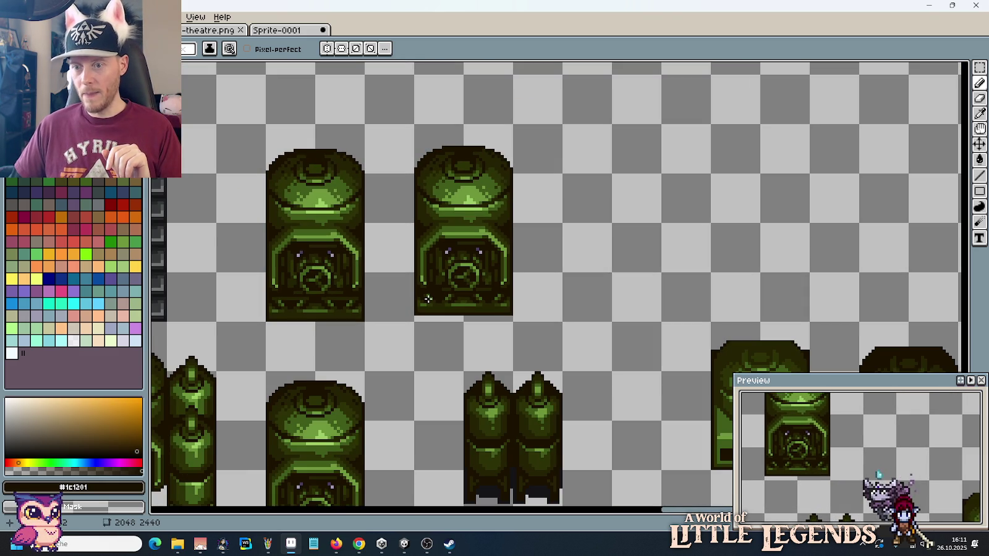
Step: Pan the canvas to show the stone wall tile
{"action": "left_click_drag", "start_coordinate": [344, 335], "coordinate": [613, 325]}
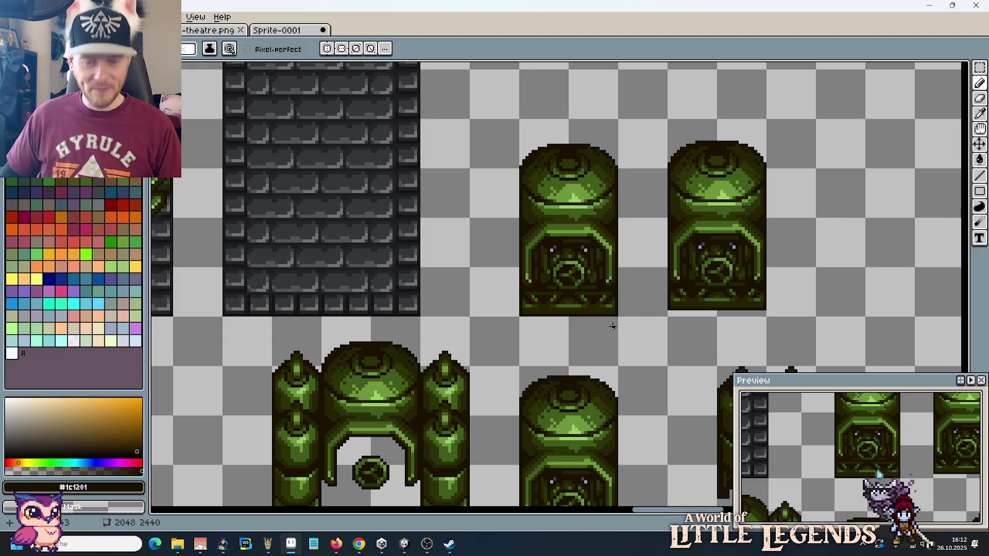
Step: Paste a copy of the lower green trim strip beside the valve dome
{"action": "key", "text": "m"}
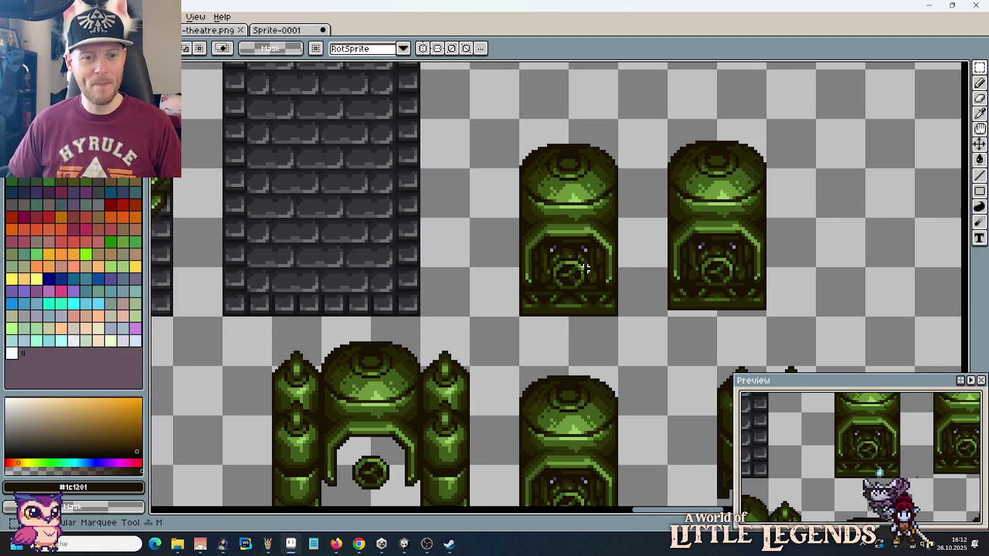
{"action": "scroll", "coordinate": [588, 277], "scroll_direction": "down", "scroll_amount": 3}
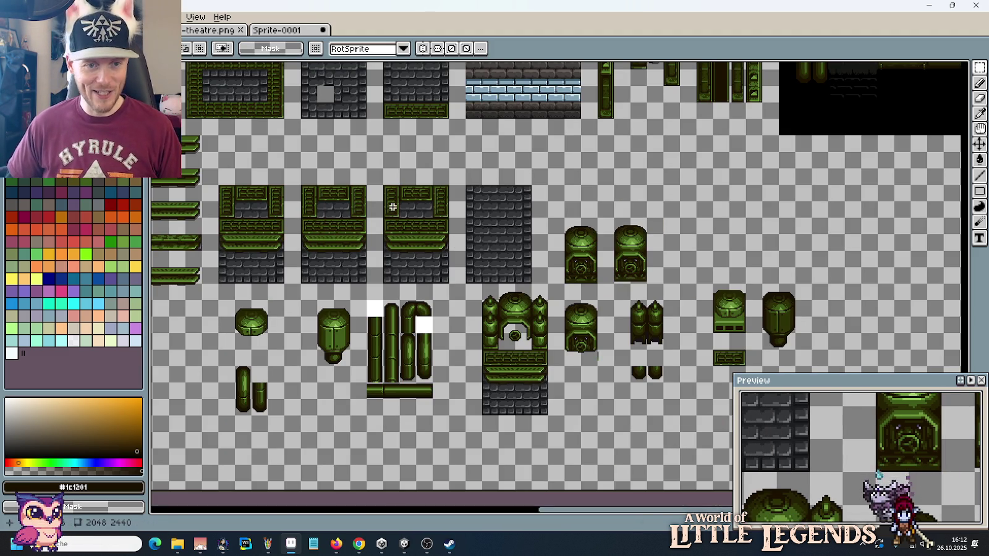
{"action": "scroll", "coordinate": [343, 147], "scroll_direction": "up", "scroll_amount": 2}
{"action": "scroll", "coordinate": [541, 209], "scroll_direction": "up", "scroll_amount": 2}
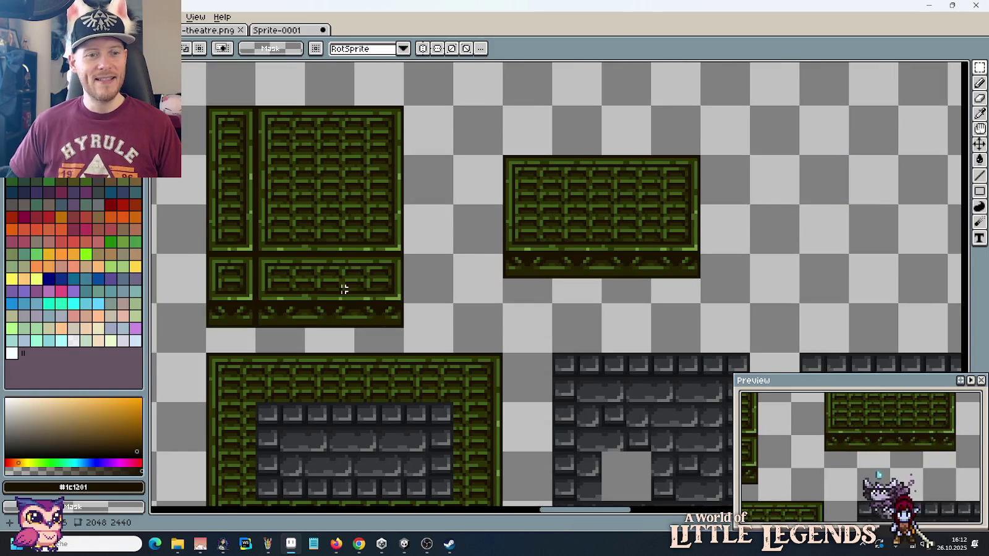
{"action": "left_click_drag", "start_coordinate": [377, 328], "coordinate": [287, 287]}
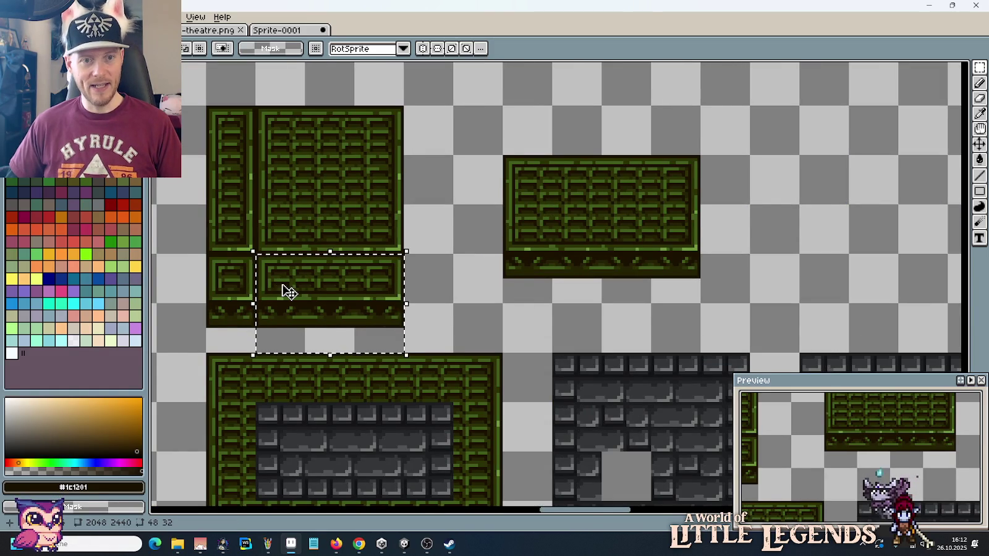
{"action": "scroll", "coordinate": [288, 292], "scroll_direction": "down", "scroll_amount": 3}
{"action": "scroll", "coordinate": [567, 252], "scroll_direction": "up", "scroll_amount": 1}
{"action": "scroll", "coordinate": [567, 251], "scroll_direction": "up", "scroll_amount": 1}
{"action": "scroll", "coordinate": [567, 252], "scroll_direction": "up", "scroll_amount": 2}
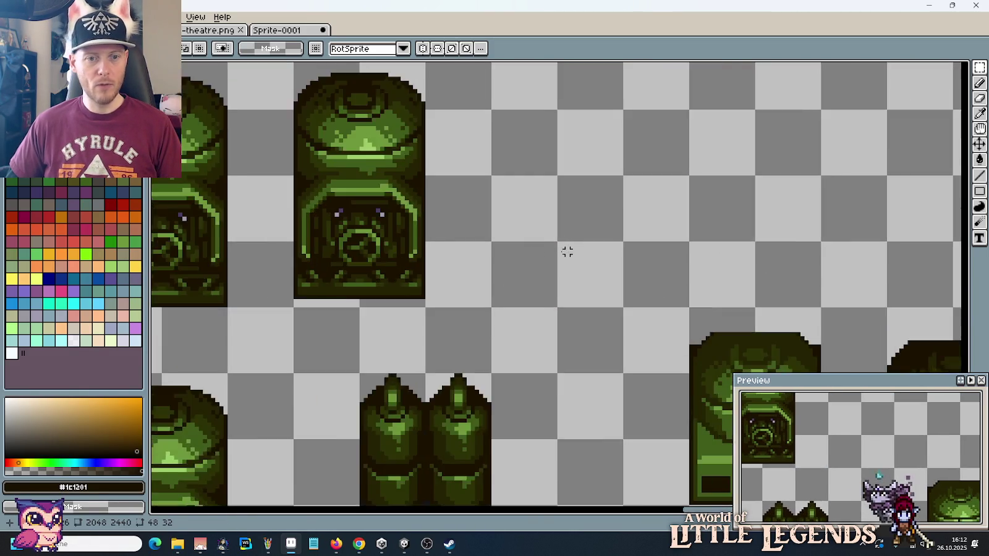
{"action": "scroll", "coordinate": [566, 252], "scroll_direction": "down", "scroll_amount": 1}
{"action": "key", "text": "ctrl+v"}
{"action": "mouse_move", "coordinate": [537, 287]}
{"action": "left_mouse_down"}
{"action": "mouse_move", "coordinate": [543, 336]}
{"action": "mouse_move", "coordinate": [588, 303]}
{"action": "left_mouse_up"}
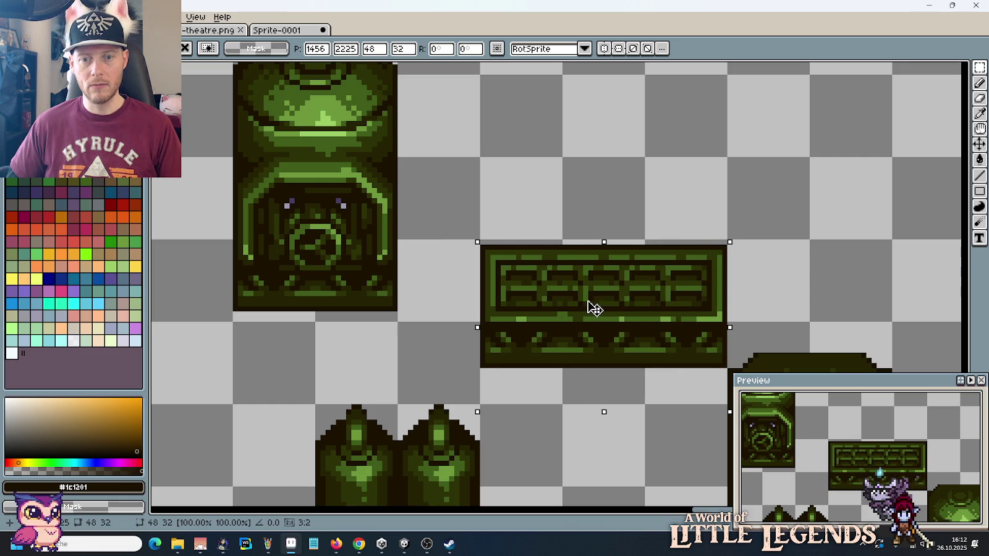
{"action": "key", "text": "Return"}
Step: Copy the strip's left and right end pieces to build a short trim strip
{"action": "mouse_move", "coordinate": [527, 306]}
{"action": "left_mouse_down"}
{"action": "mouse_move", "coordinate": [537, 217]}
{"action": "mouse_move", "coordinate": [522, 228]}
{"action": "left_mouse_up"}
{"action": "key", "text": "ctrl+c"}
{"action": "key", "text": "ctrl+v"}
{"action": "key", "text": "Return"}
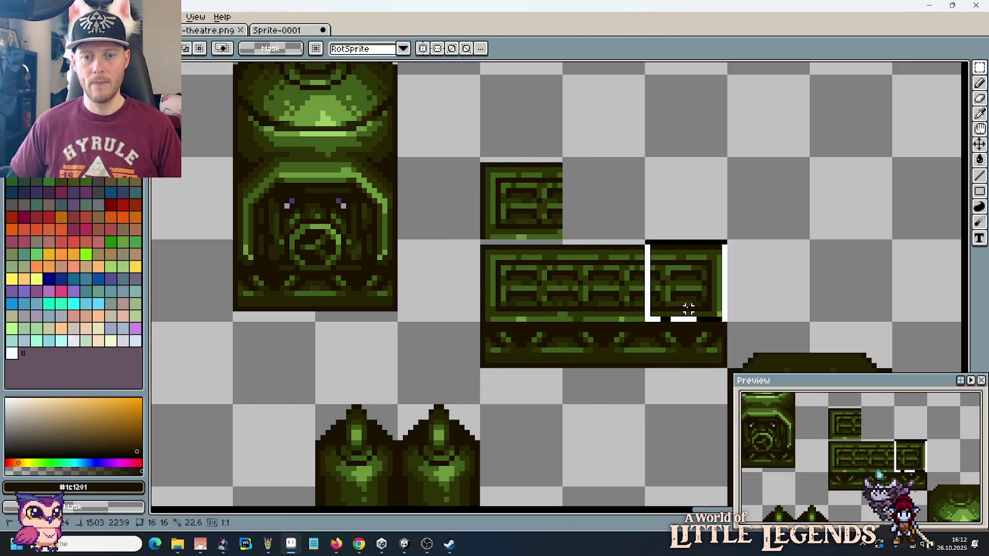
{"action": "key", "text": "ctrl+c"}
{"action": "key", "text": "ctrl+v"}
{"action": "mouse_move", "coordinate": [688, 308]}
{"action": "left_mouse_down"}
{"action": "mouse_move", "coordinate": [688, 226]}
{"action": "mouse_move", "coordinate": [606, 227]}
{"action": "left_mouse_up"}
{"action": "key", "text": "Return"}
Step: Delete the long trim strip and move the short strip down one cell
{"action": "scroll", "coordinate": [450, 249], "scroll_direction": "down", "scroll_amount": 1}
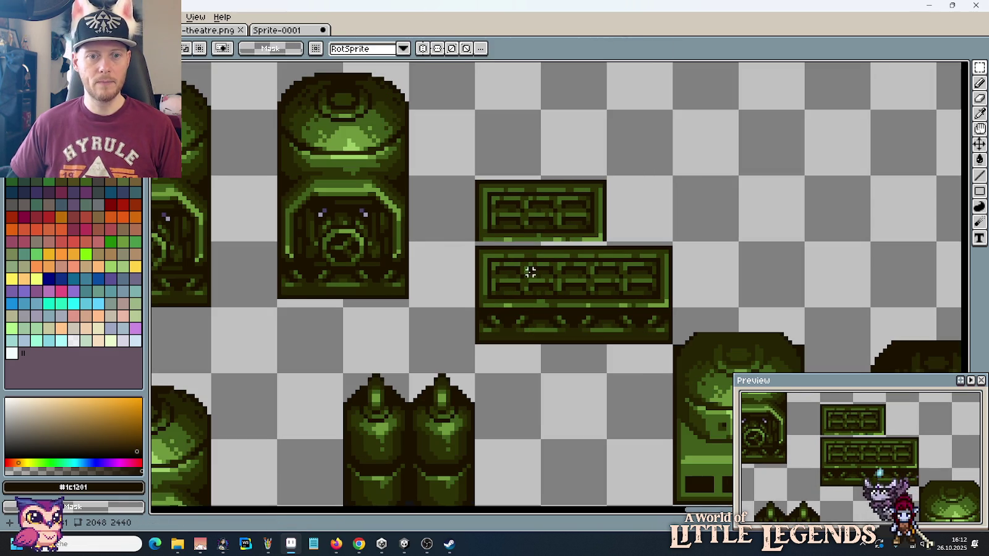
{"action": "left_click_drag", "start_coordinate": [476, 246], "coordinate": [672, 344]}
{"action": "key", "text": "Delete"}
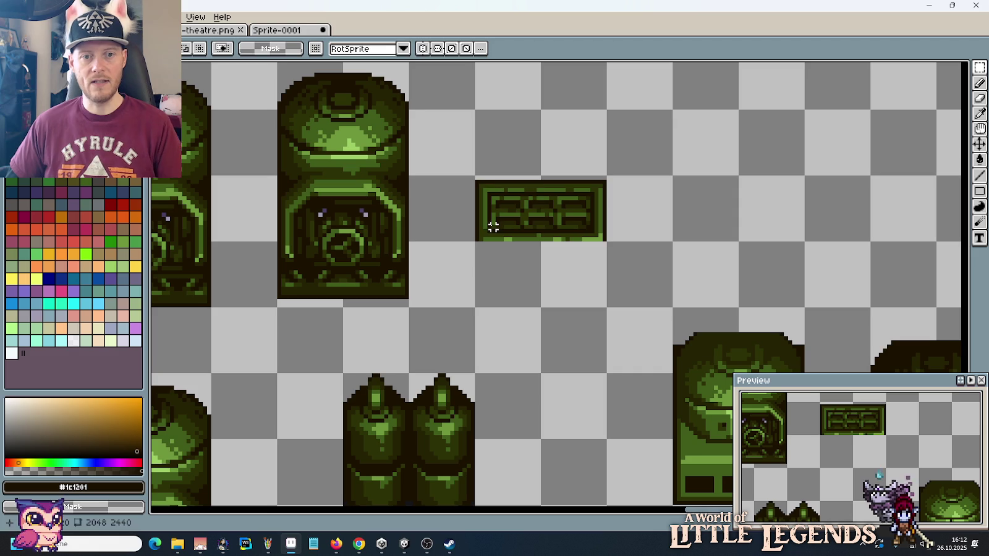
{"action": "mouse_move", "coordinate": [475, 181]}
{"action": "left_mouse_down"}
{"action": "mouse_move", "coordinate": [603, 234]}
{"action": "mouse_move", "coordinate": [596, 289]}
{"action": "left_mouse_up"}
{"action": "key", "text": "Return"}
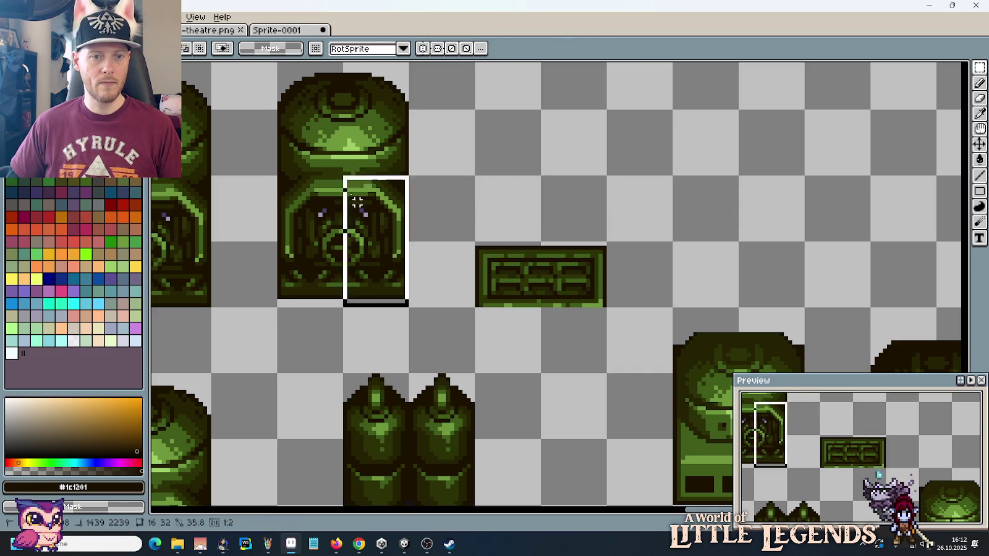
Step: Shift the tall valve dome tile three cells to the right
{"action": "left_click_drag", "start_coordinate": [408, 307], "coordinate": [278, 59]}
{"action": "left_click_drag", "start_coordinate": [331, 102], "coordinate": [528, 102]}
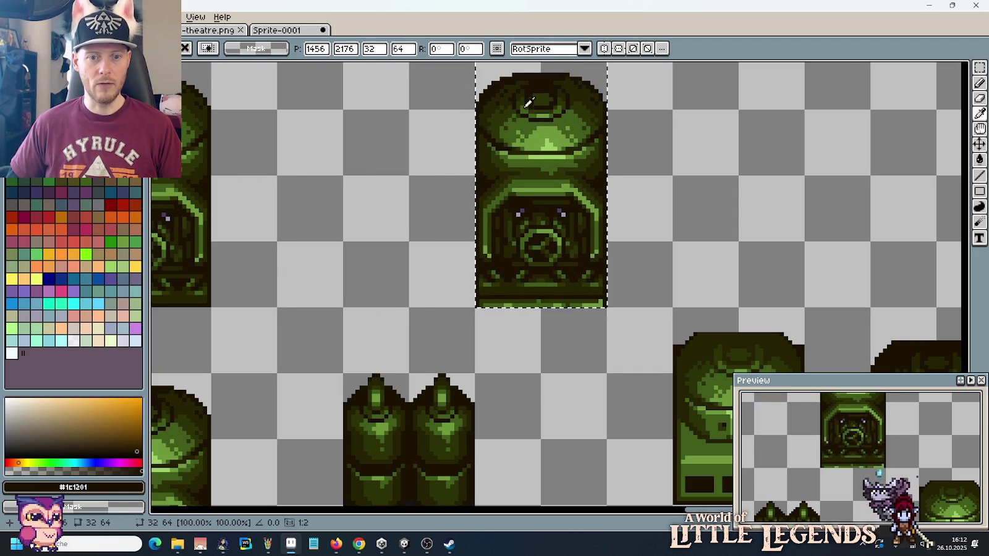
{"action": "left_click", "coordinate": [393, 183]}
Step: Drop a valve dome into the arch's opening
{"action": "scroll", "coordinate": [359, 214], "scroll_direction": "down", "scroll_amount": 1}
{"action": "scroll", "coordinate": [568, 194], "scroll_direction": "down", "scroll_amount": 1}
{"action": "scroll", "coordinate": [829, 224], "scroll_direction": "left", "scroll_amount": 2}
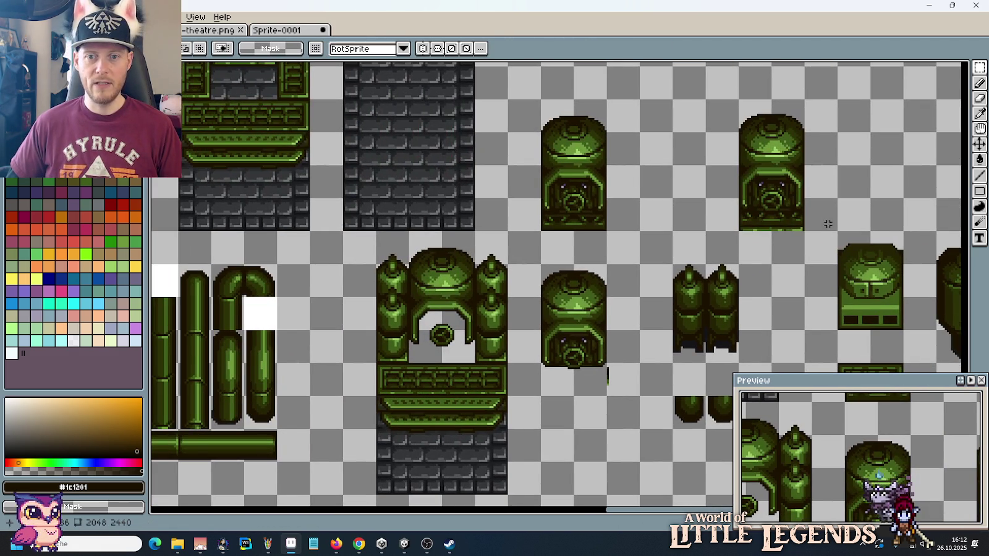
{"action": "mouse_move", "coordinate": [805, 231]}
{"action": "left_mouse_down"}
{"action": "mouse_move", "coordinate": [739, 114]}
{"action": "mouse_move", "coordinate": [680, 180]}
{"action": "mouse_move", "coordinate": [428, 259]}
{"action": "left_mouse_up"}
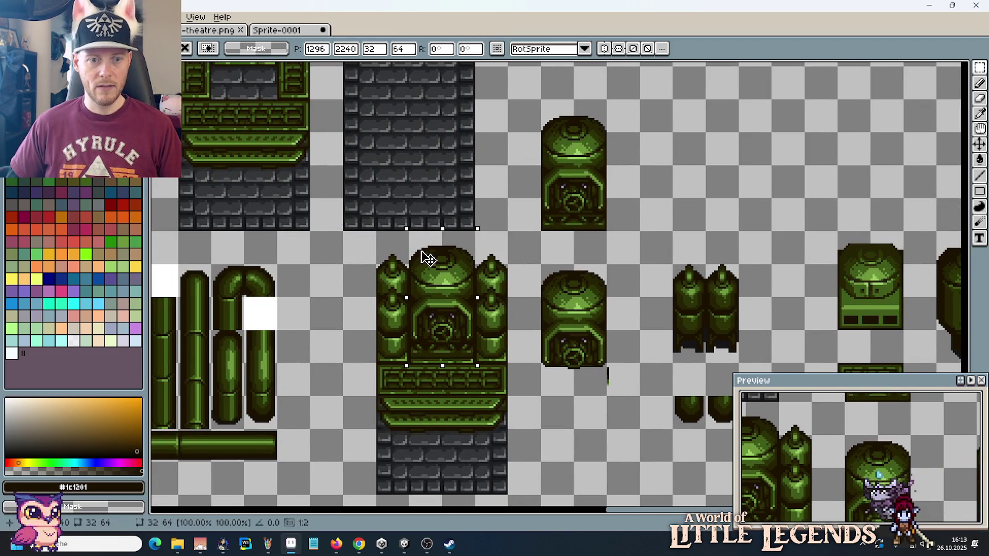
{"action": "key", "text": "Return"}
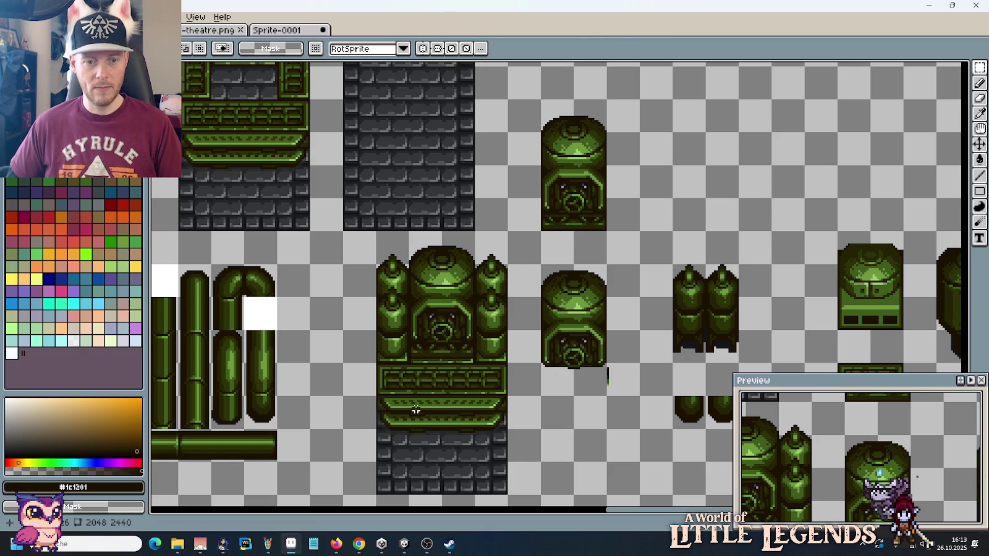
Step: Recolour parts of the bright highlight line under the dome in mid green
{"action": "scroll", "coordinate": [432, 390], "scroll_direction": "up", "scroll_amount": 2}
{"action": "scroll", "coordinate": [520, 325], "scroll_direction": "up", "scroll_amount": 1}
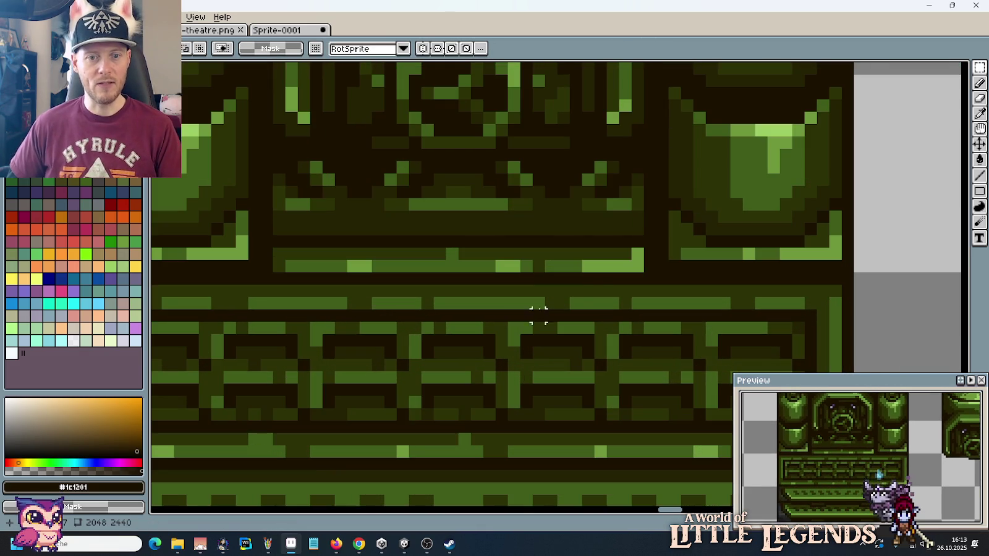
{"action": "key", "text": "i"}
{"action": "left_click", "coordinate": [623, 250]}
{"action": "key", "text": "b"}
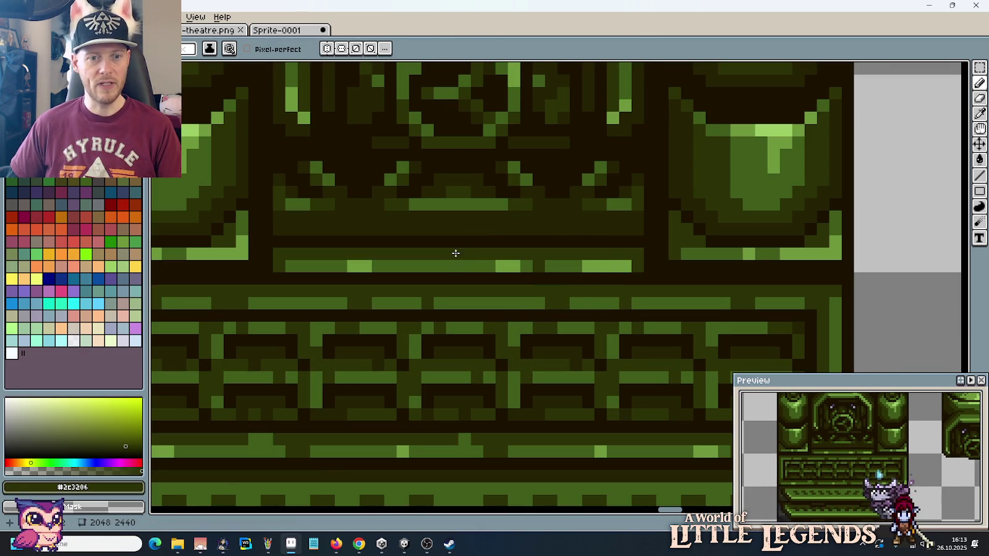
{"action": "left_click", "coordinate": [455, 253]}
{"action": "left_click", "coordinate": [577, 266], "text": "alt"}
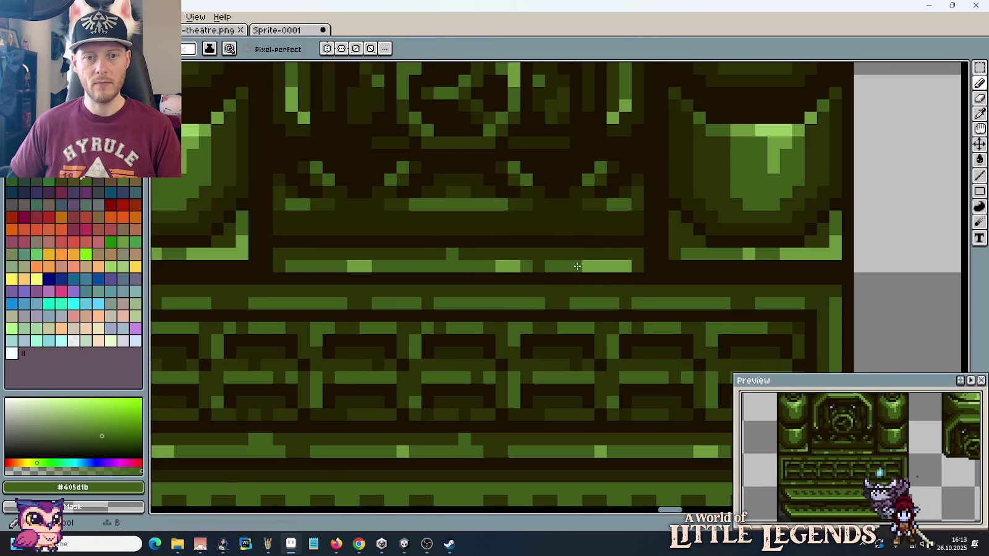
{"action": "left_click_drag", "start_coordinate": [577, 265], "coordinate": [627, 266]}
{"action": "left_click_drag", "start_coordinate": [516, 266], "coordinate": [500, 266]}
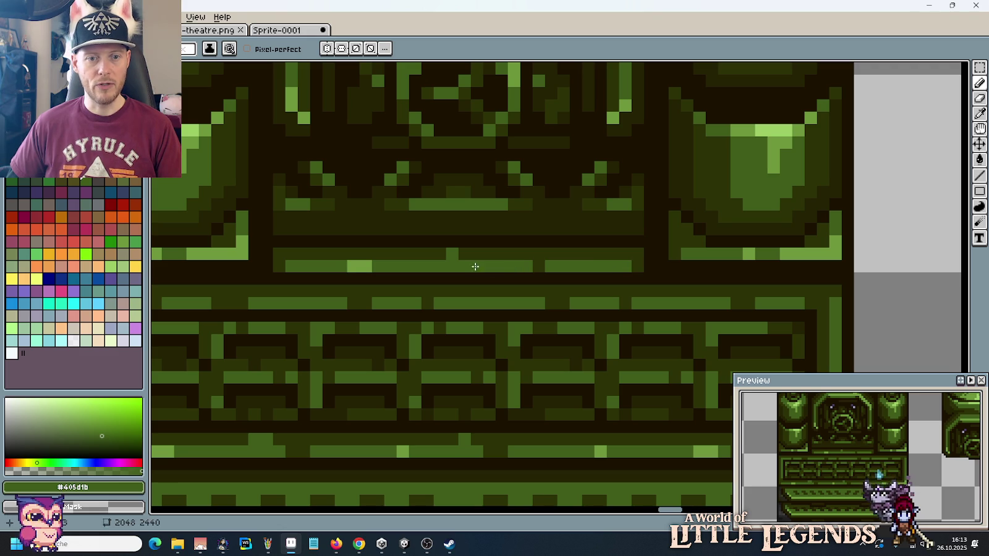
{"action": "left_click", "coordinate": [355, 266]}
Step: Paint dark olive gaps into the highlight line to break it into dashes
{"action": "left_click", "coordinate": [366, 266]}
{"action": "left_click", "coordinate": [373, 249], "text": "alt"}
{"action": "left_click", "coordinate": [379, 265]}
{"action": "left_click", "coordinate": [371, 264]}
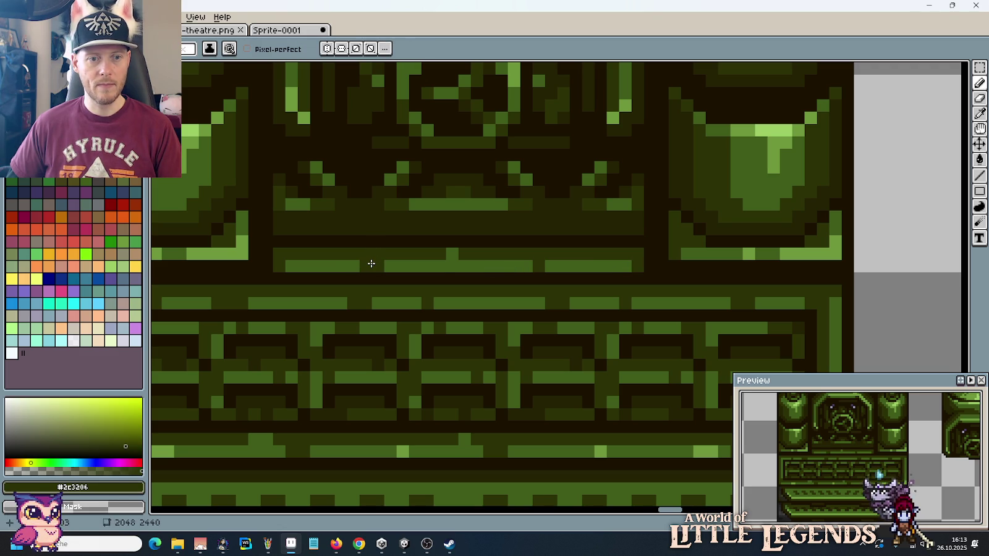
{"action": "left_click", "coordinate": [441, 266]}
{"action": "left_click", "coordinate": [452, 266]}
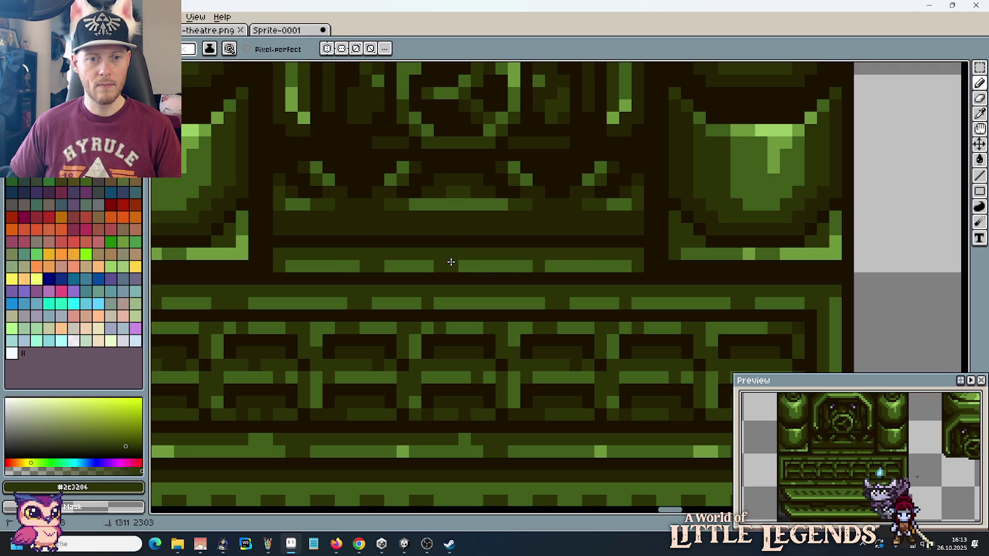
{"action": "left_click_drag", "start_coordinate": [587, 266], "coordinate": [600, 266]}
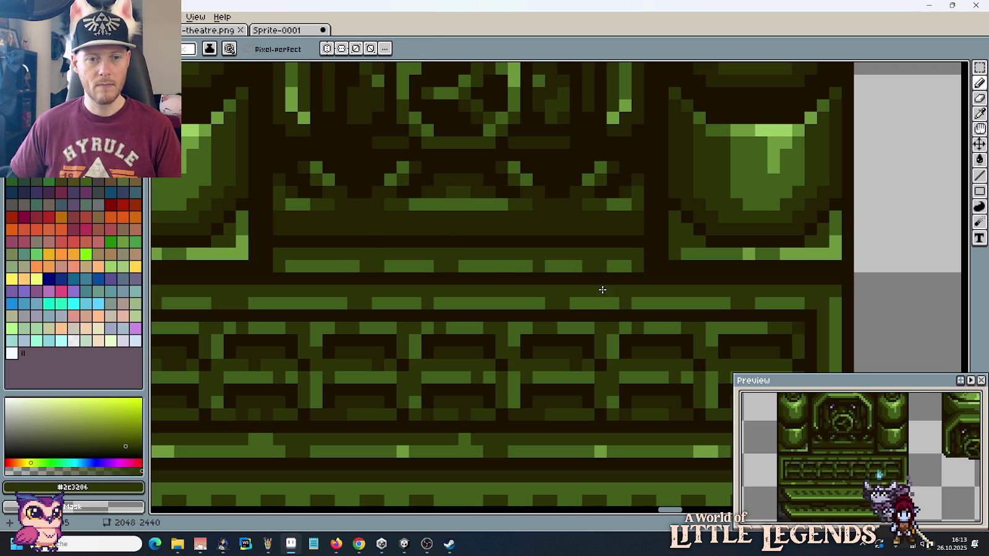
{"action": "scroll", "coordinate": [603, 289], "scroll_direction": "down", "scroll_amount": 1}
{"action": "scroll", "coordinate": [603, 289], "scroll_direction": "down", "scroll_amount": 1}
{"action": "scroll", "coordinate": [600, 303], "scroll_direction": "down", "scroll_amount": 1}
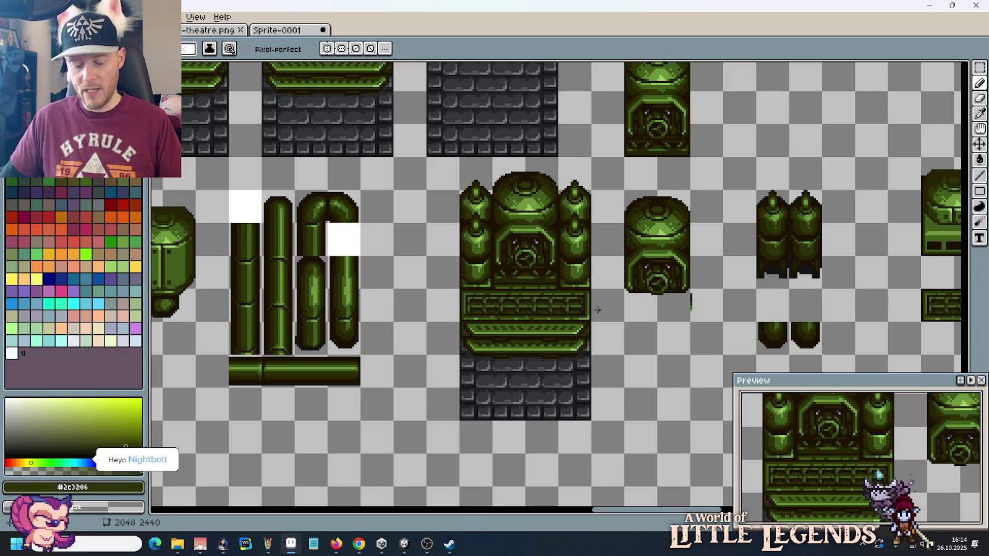
Step: Move the short valve dome up beside the tall dome tile in the upper row
{"action": "key", "text": "m"}
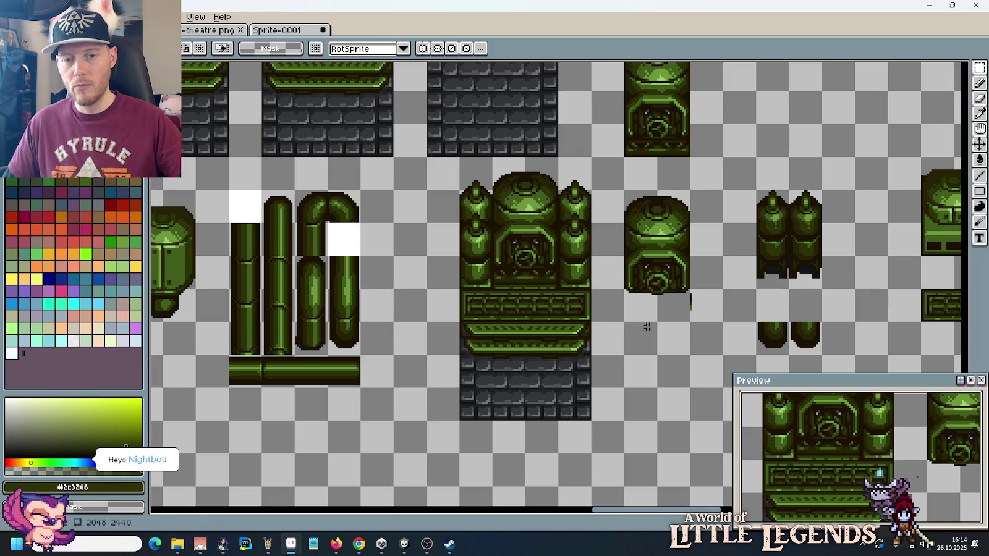
{"action": "mouse_move", "coordinate": [718, 316]}
{"action": "left_mouse_down"}
{"action": "mouse_move", "coordinate": [642, 215]}
{"action": "mouse_move", "coordinate": [575, 298]}
{"action": "mouse_move", "coordinate": [674, 140]}
{"action": "left_mouse_up"}
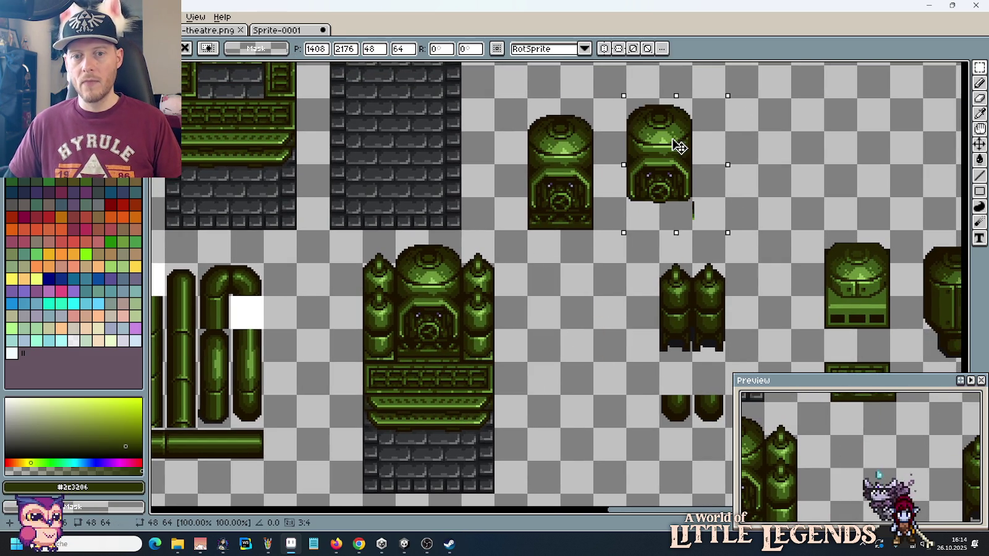
{"action": "left_click", "coordinate": [598, 293]}
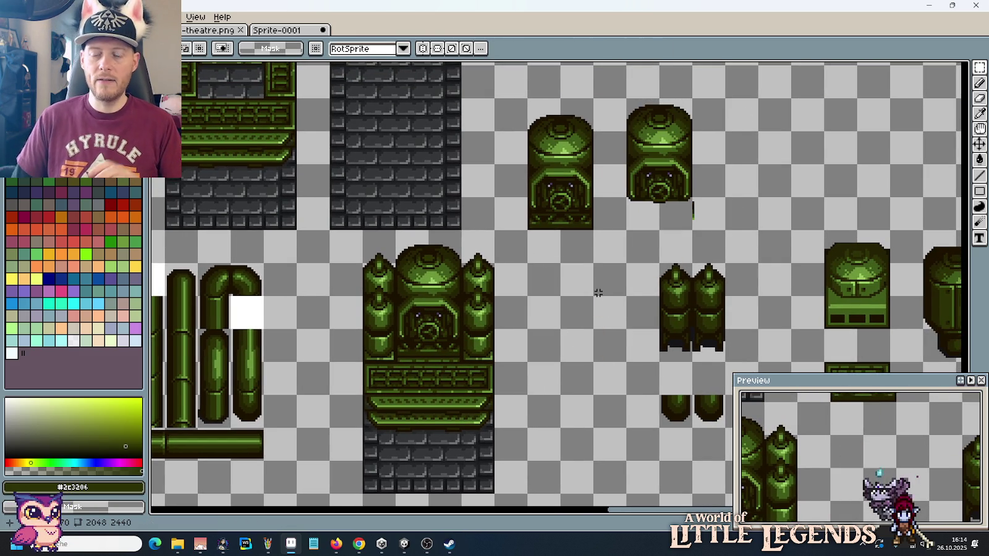
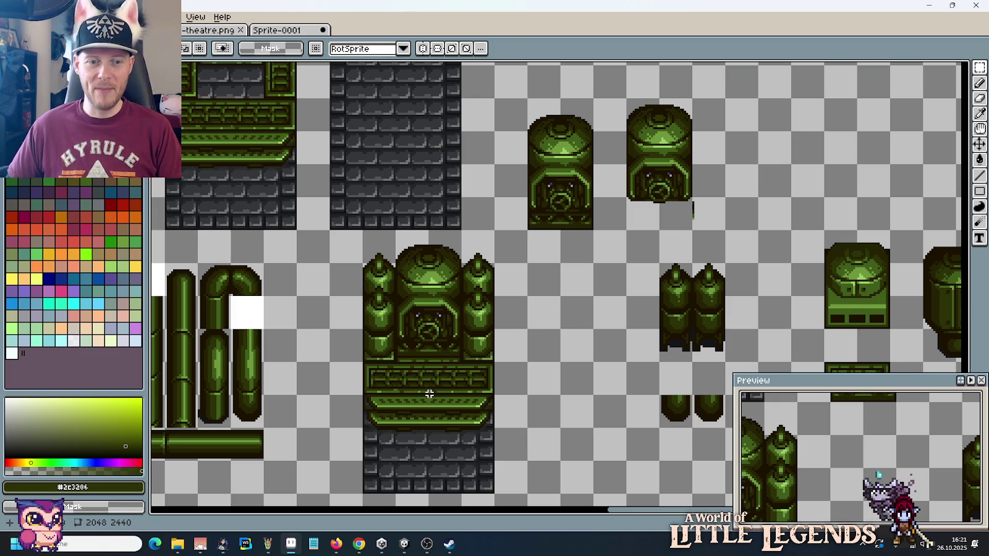
Step: Zoom in and select the light strip under the face panel, including its right end
{"action": "scroll", "coordinate": [502, 340], "scroll_direction": "up", "scroll_amount": 2}
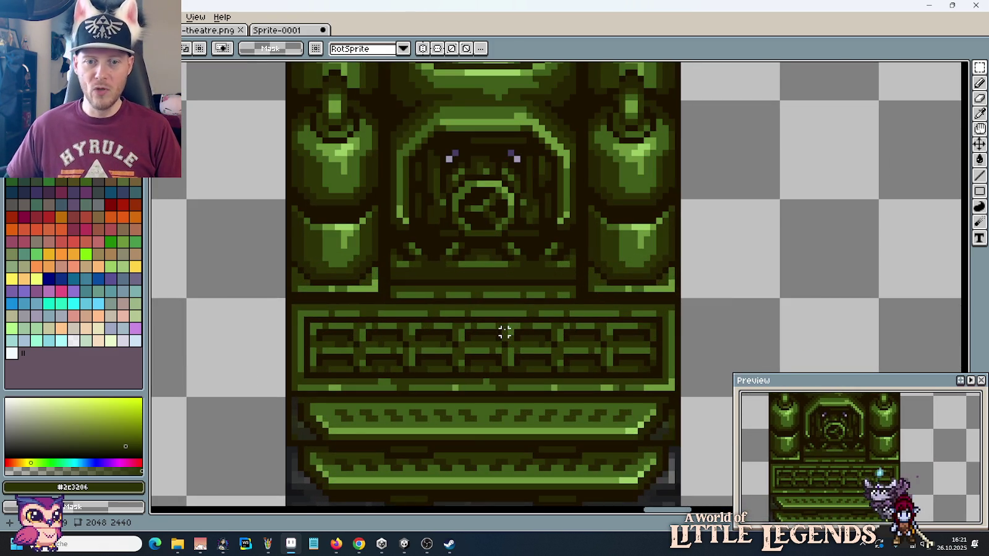
{"action": "left_click_drag", "start_coordinate": [399, 282], "coordinate": [579, 306]}
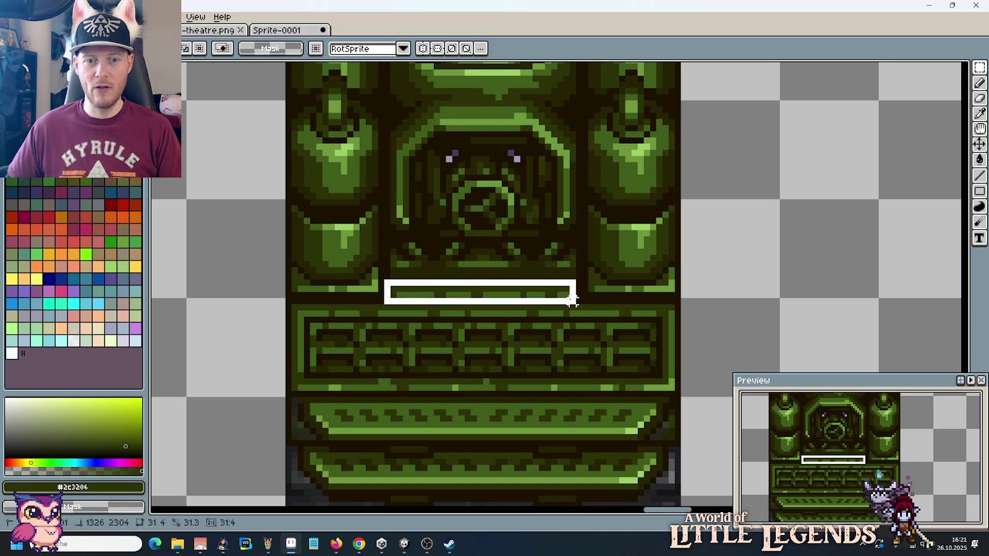
{"action": "left_click_drag", "start_coordinate": [677, 270], "coordinate": [575, 311]}
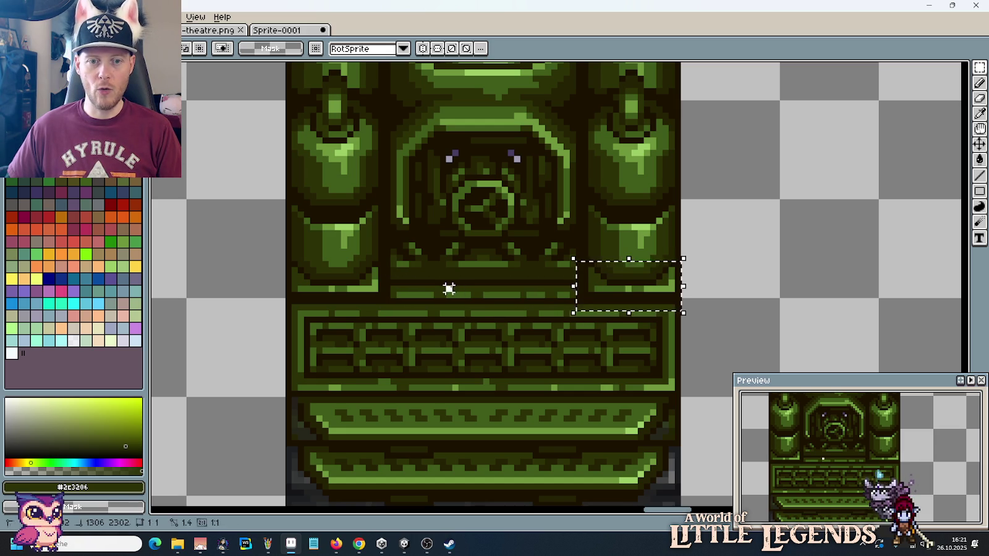
{"action": "scroll", "coordinate": [453, 287], "scroll_direction": "down", "scroll_amount": 3}
{"action": "scroll", "coordinate": [453, 287], "scroll_direction": "up", "scroll_amount": 3}
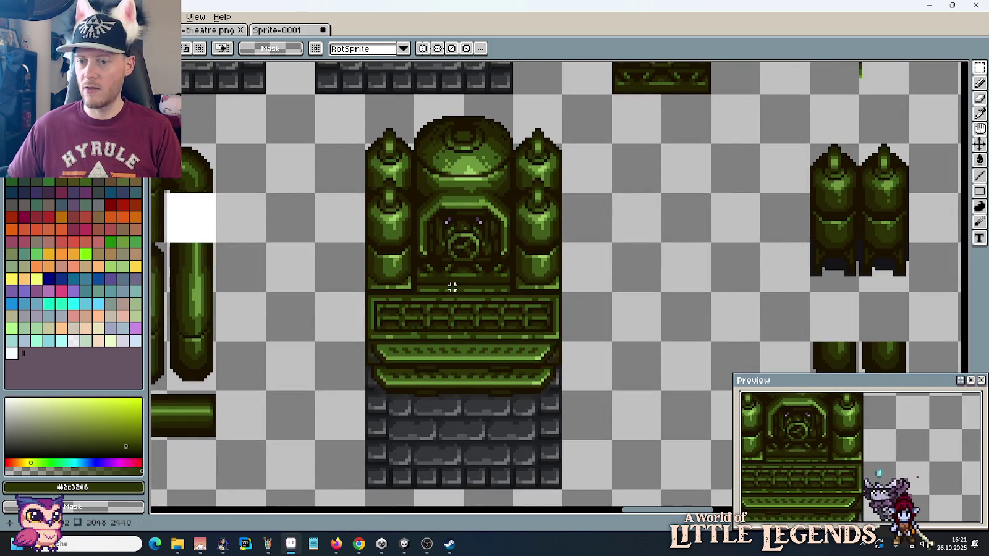
{"action": "scroll", "coordinate": [456, 287], "scroll_direction": "up", "scroll_amount": 2}
{"action": "scroll", "coordinate": [455, 288], "scroll_direction": "up", "scroll_amount": 2}
Step: Fill the six light bar segments of the strip with near-black #1c1201
{"action": "left_click", "coordinate": [464, 284], "text": "alt"}
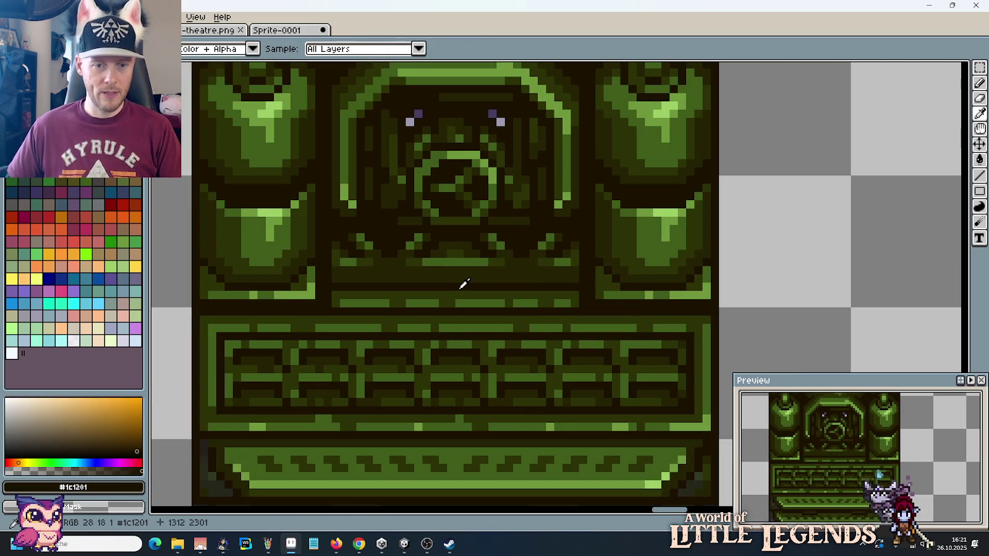
{"action": "key", "text": "g"}
{"action": "left_click", "coordinate": [455, 294]}
{"action": "left_click", "coordinate": [420, 303]}
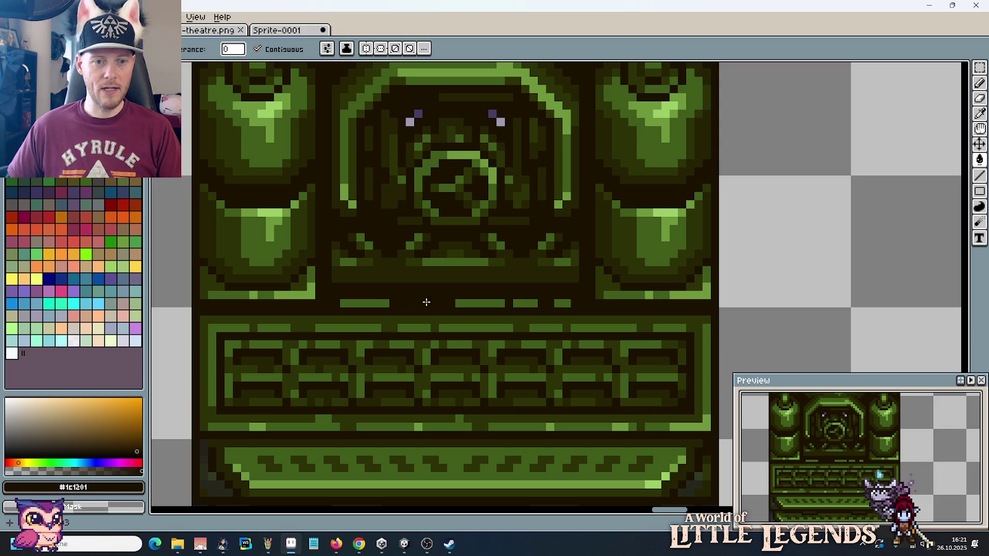
{"action": "left_click", "coordinate": [380, 303]}
{"action": "left_click", "coordinate": [484, 303]}
{"action": "left_click", "coordinate": [526, 303]}
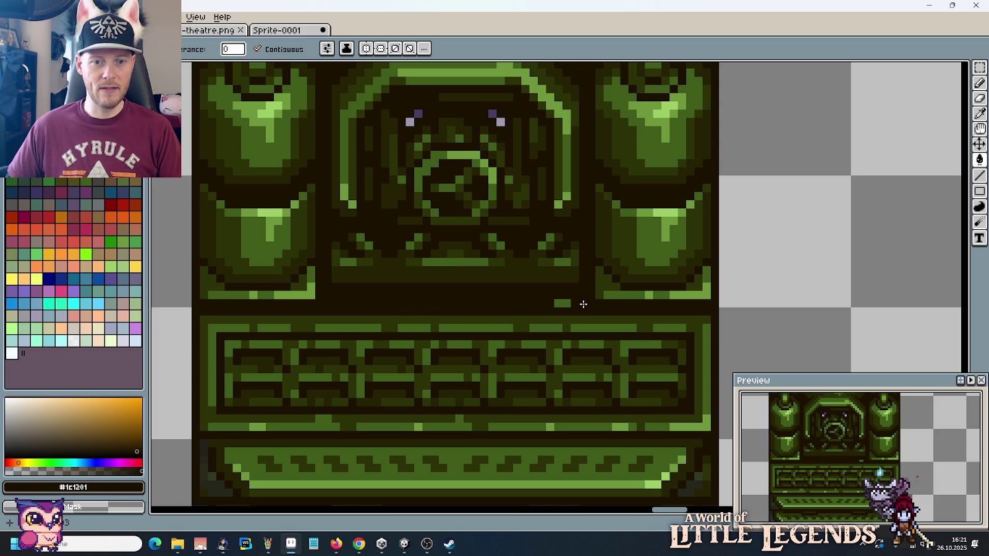
{"action": "left_click", "coordinate": [561, 304]}
{"action": "scroll", "coordinate": [561, 304], "scroll_direction": "down", "scroll_amount": 4}
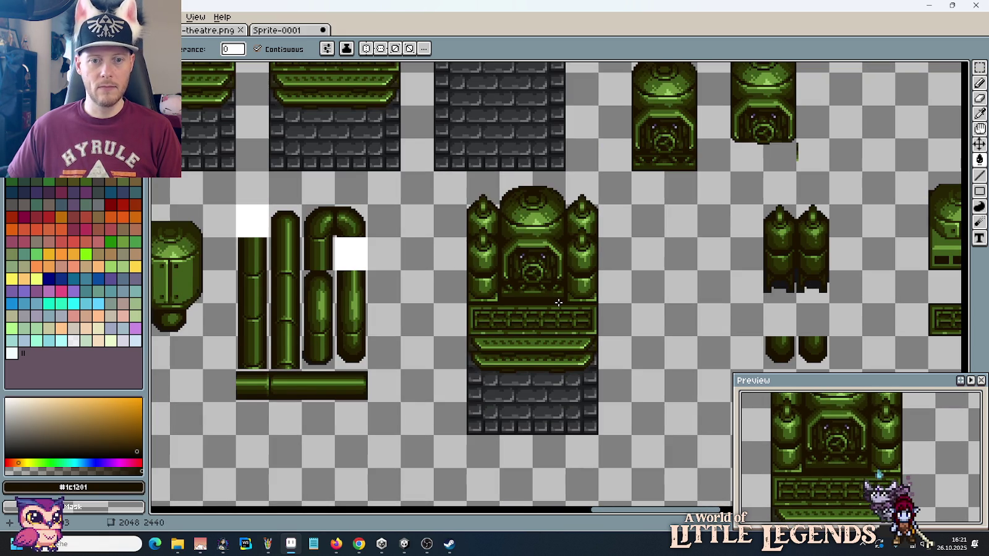
{"action": "scroll", "coordinate": [516, 299], "scroll_direction": "up", "scroll_amount": 3}
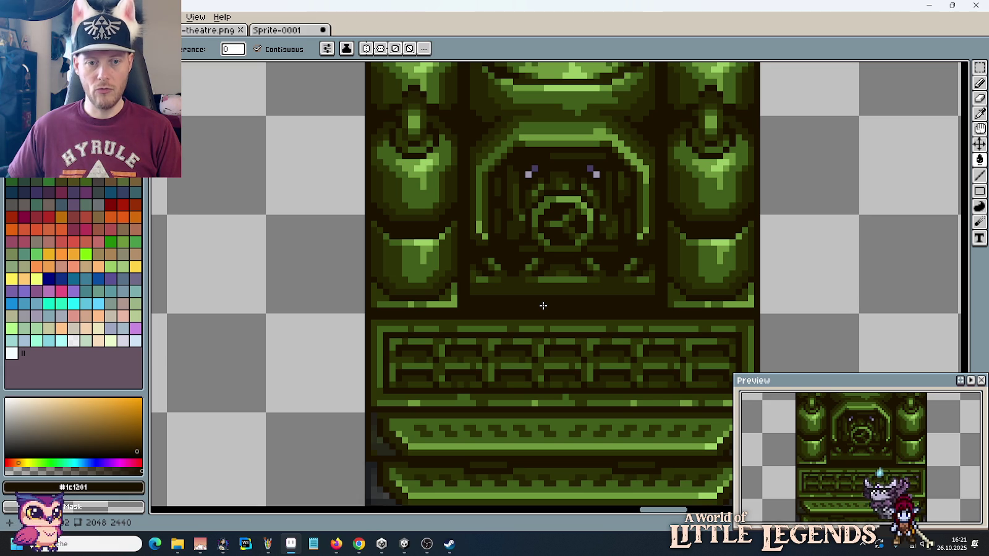
Step: Pencil a short dark-olive #252304 line below the left of the face panel
{"action": "scroll", "coordinate": [543, 305], "scroll_direction": "up", "scroll_amount": 2}
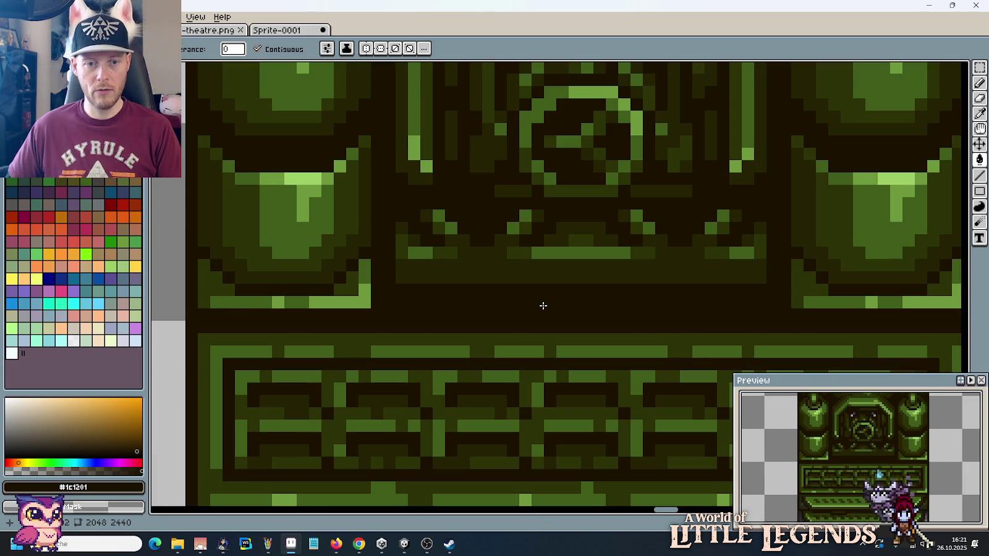
{"action": "key", "text": "i"}
{"action": "left_click", "coordinate": [493, 397]}
{"action": "key", "text": "b"}
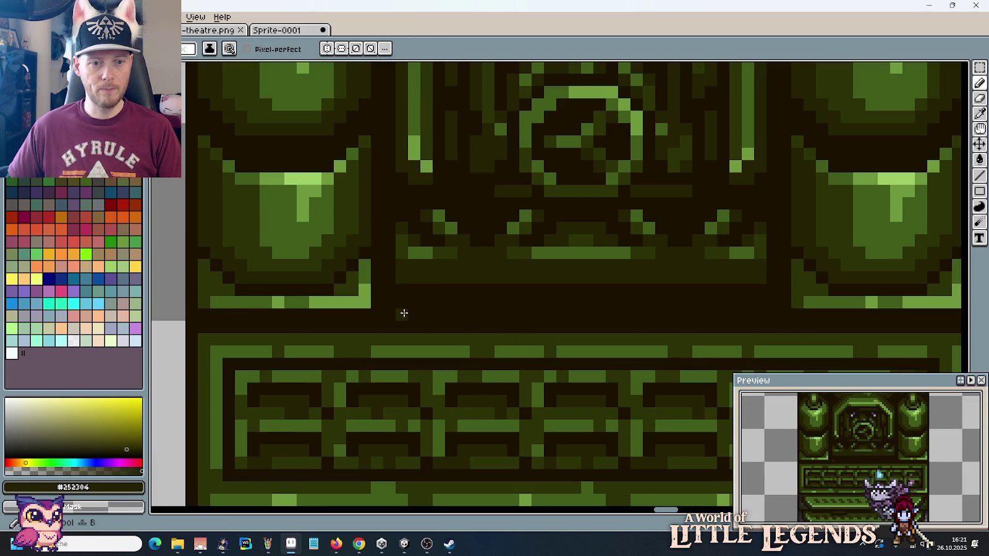
{"action": "left_click_drag", "start_coordinate": [402, 313], "coordinate": [429, 314]}
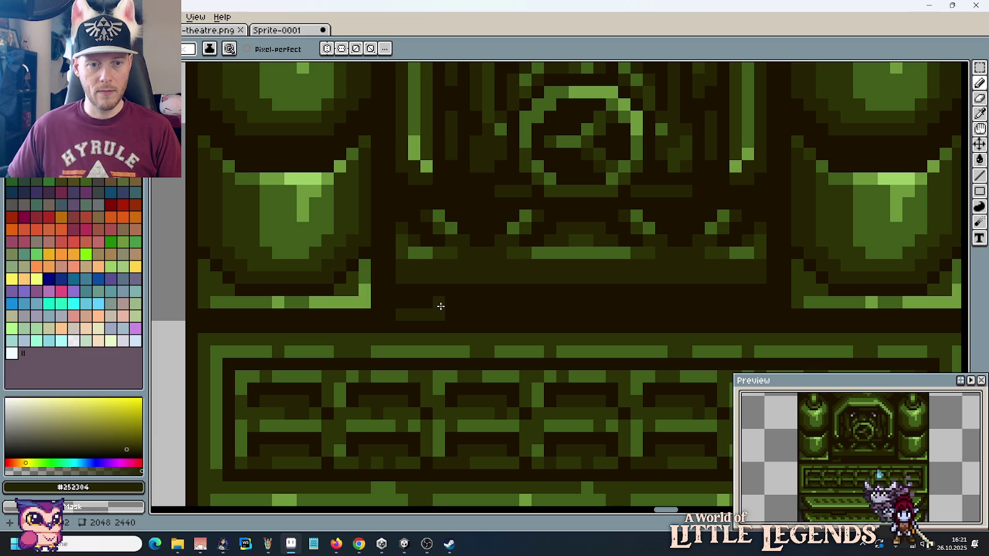
{"action": "left_click", "coordinate": [402, 302]}
{"action": "left_click", "coordinate": [453, 294], "text": "alt"}
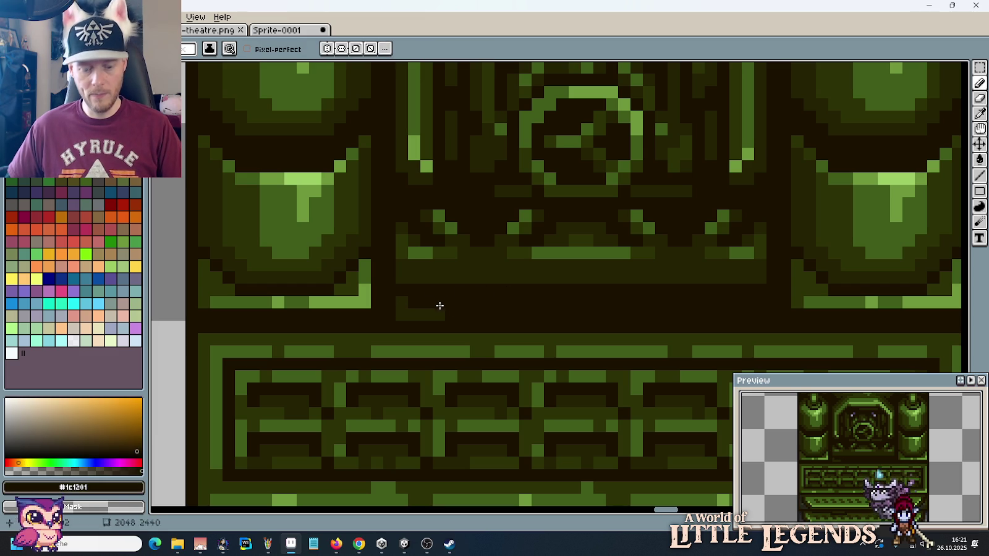
Step: Shift the selected part of the dark-olive line right, nudged one pixel back left
{"action": "key", "text": "m"}
{"action": "left_click_drag", "start_coordinate": [445, 322], "coordinate": [395, 281]}
{"action": "left_click_drag", "start_coordinate": [437, 311], "coordinate": [494, 309]}
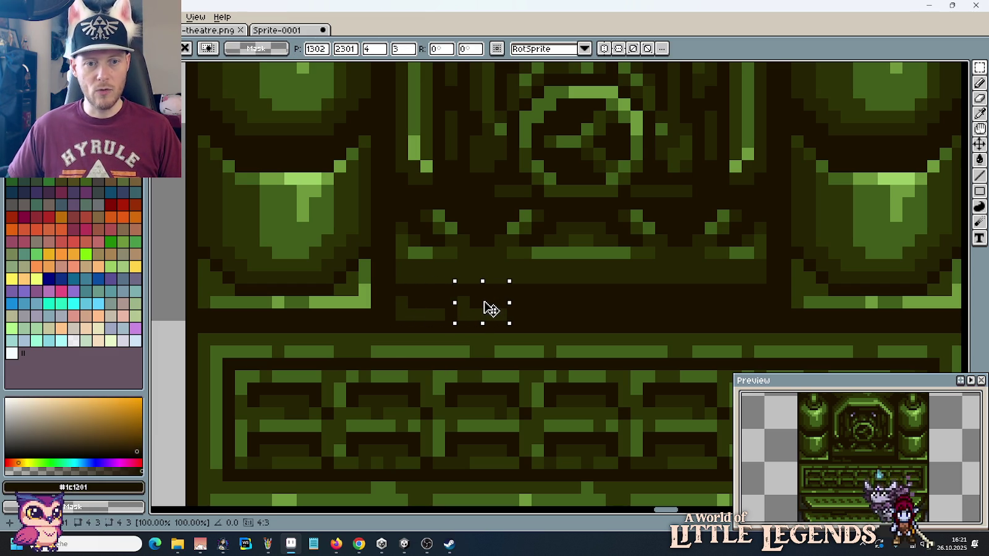
{"action": "key", "text": "Left"}
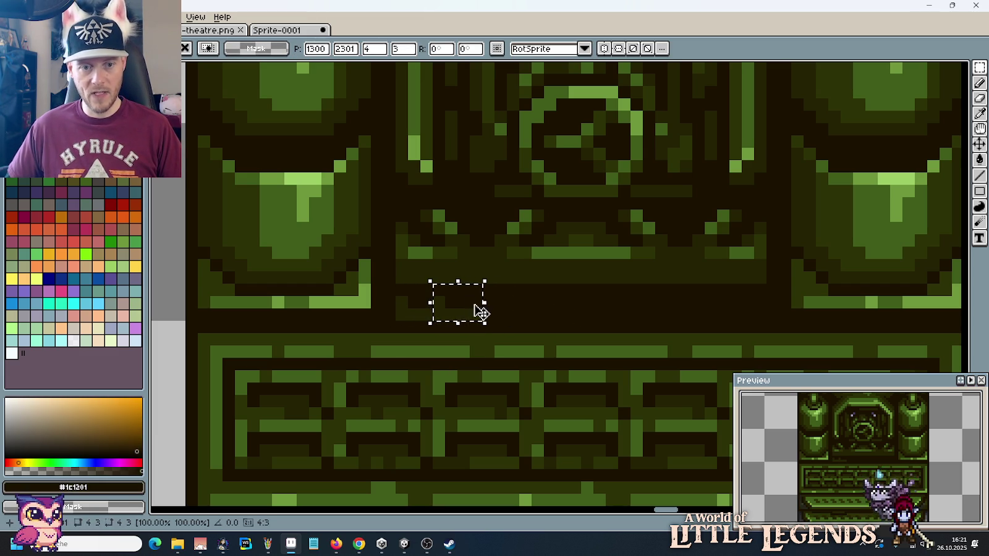
{"action": "left_click", "coordinate": [574, 314]}
Step: Tidy the strip by painting dark over the lighter patch beside the ledge
{"action": "key", "text": "i"}
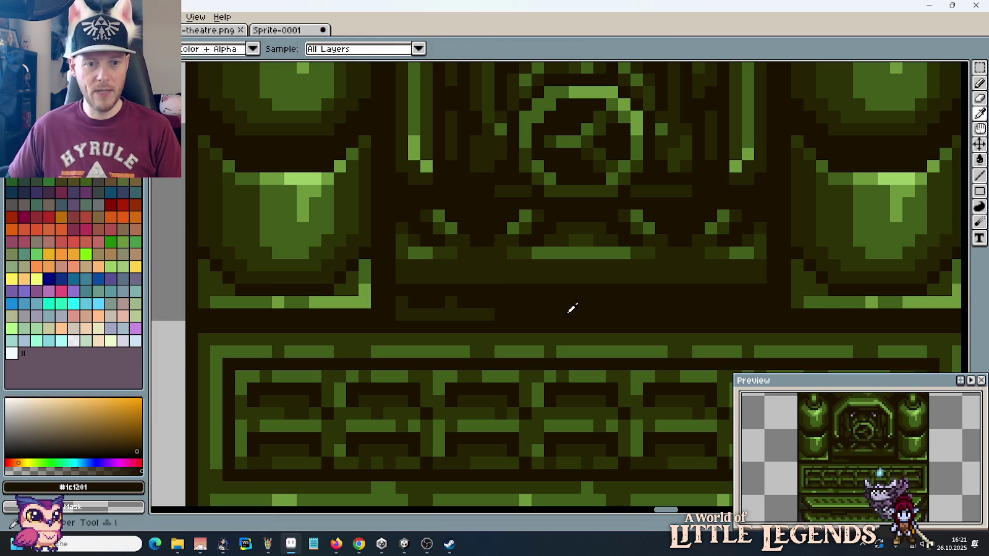
{"action": "key", "text": "b"}
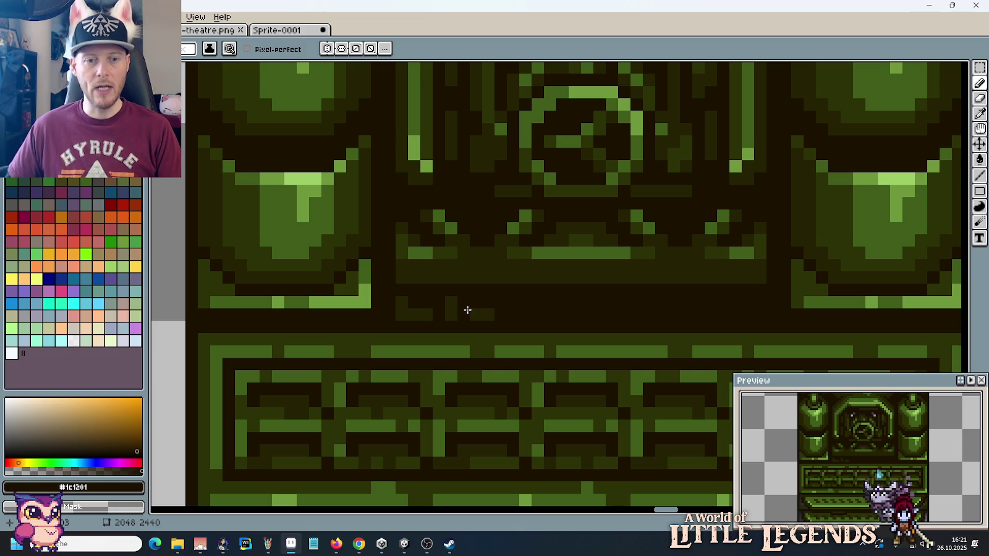
{"action": "key", "text": "m"}
{"action": "mouse_move", "coordinate": [494, 321]}
{"action": "left_mouse_down"}
{"action": "mouse_move", "coordinate": [518, 333]}
{"action": "mouse_move", "coordinate": [431, 295]}
{"action": "left_mouse_up"}
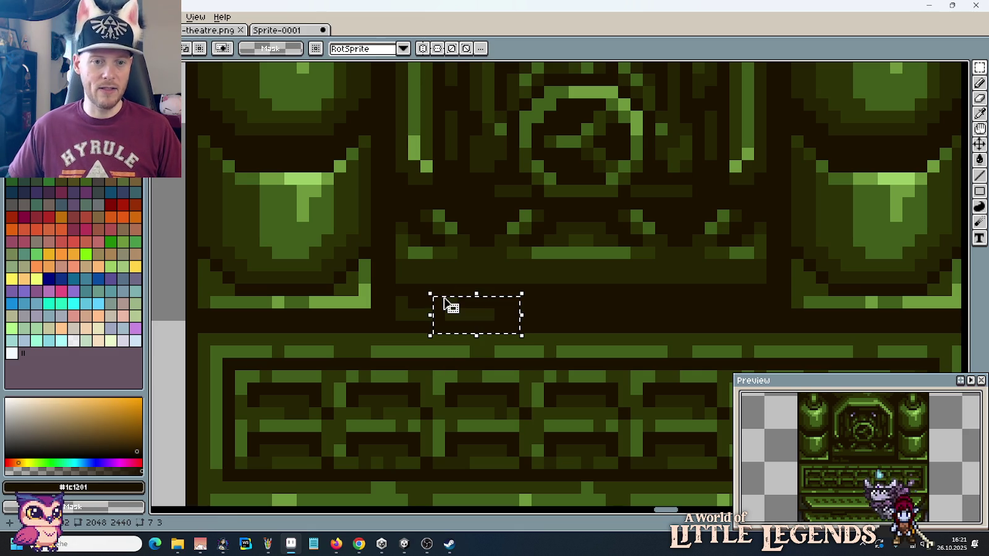
{"action": "left_click", "coordinate": [553, 302]}
{"action": "key", "text": "i"}
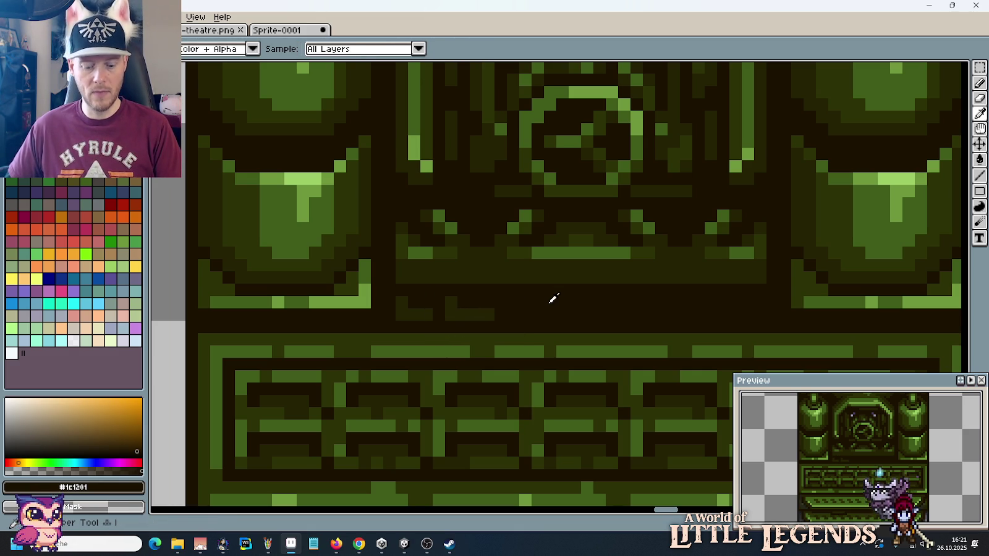
{"action": "key", "text": "b"}
{"action": "left_click_drag", "start_coordinate": [489, 316], "coordinate": [448, 303]}
{"action": "left_click", "coordinate": [432, 313], "text": "alt"}
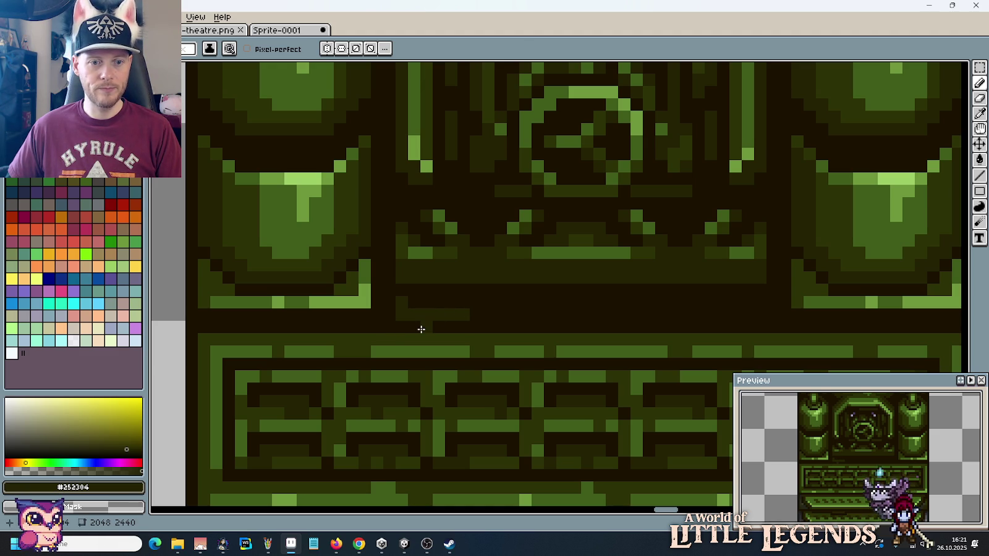
{"action": "scroll", "coordinate": [433, 325], "scroll_direction": "down", "scroll_amount": 2}
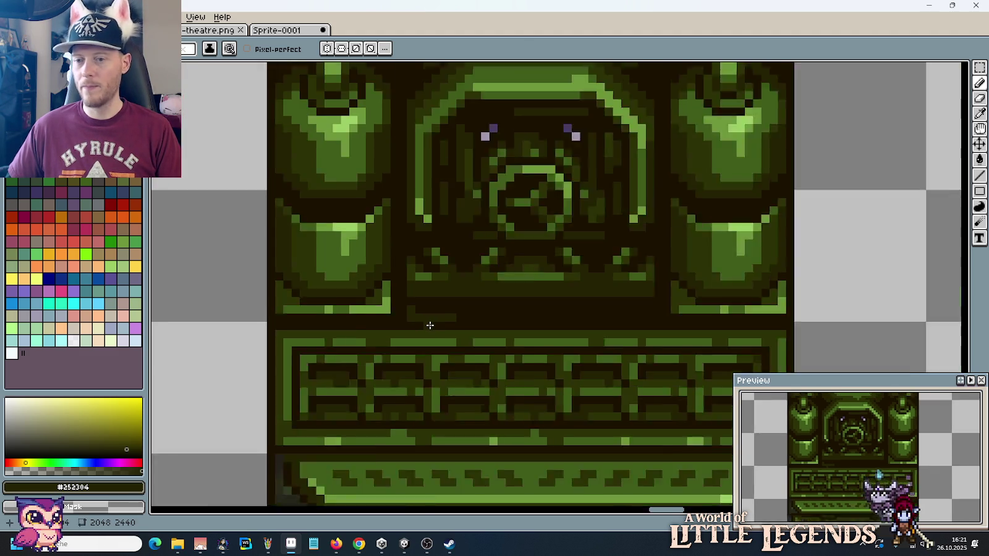
{"action": "scroll", "coordinate": [430, 325], "scroll_direction": "down", "scroll_amount": 2}
Step: Move the small dark-olive ledge further right along the strip
{"action": "key", "text": "m"}
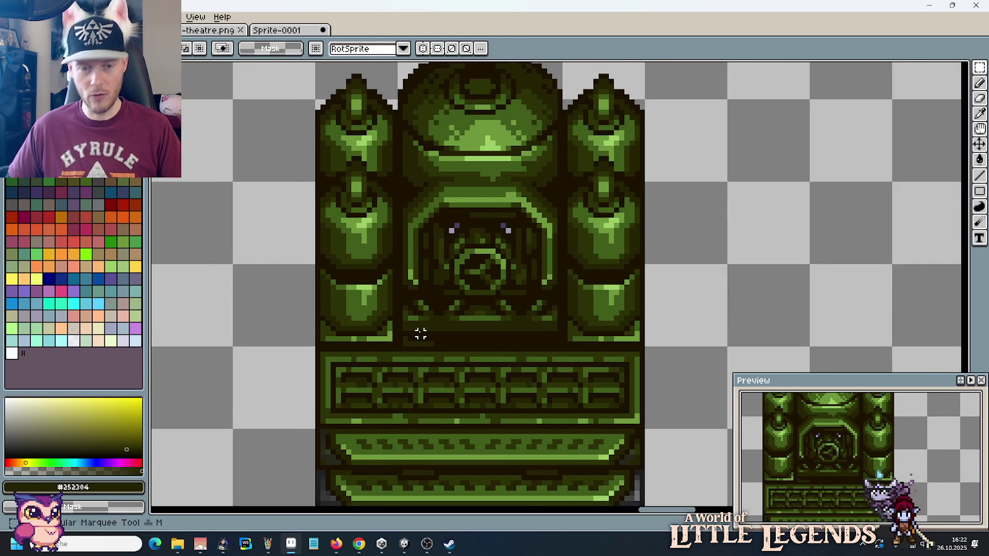
{"action": "scroll", "coordinate": [430, 343], "scroll_direction": "up", "scroll_amount": 1}
{"action": "left_click_drag", "start_coordinate": [439, 352], "coordinate": [398, 332]}
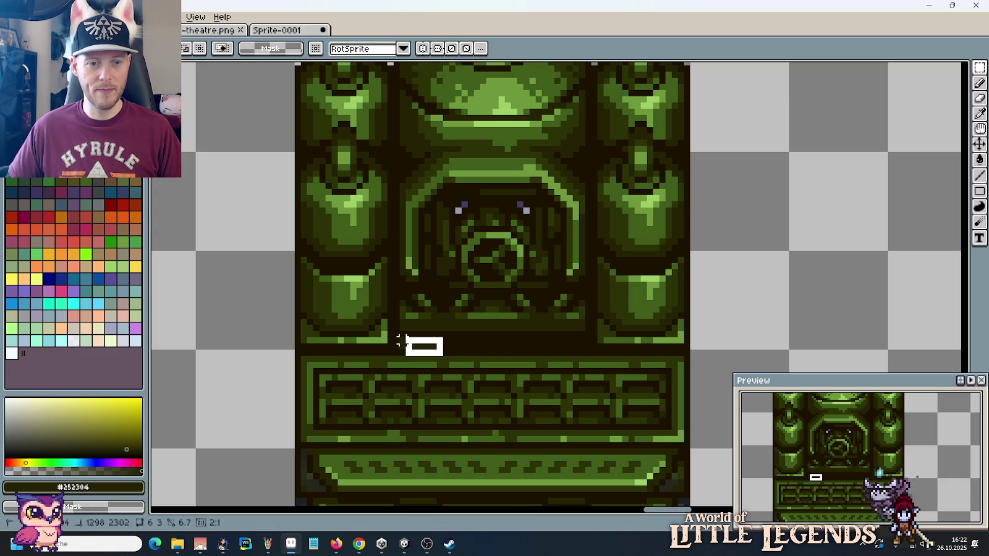
{"action": "scroll", "coordinate": [425, 353], "scroll_direction": "up", "scroll_amount": 1}
{"action": "left_click_drag", "start_coordinate": [476, 355], "coordinate": [630, 351]}
{"action": "left_click", "coordinate": [537, 348]}
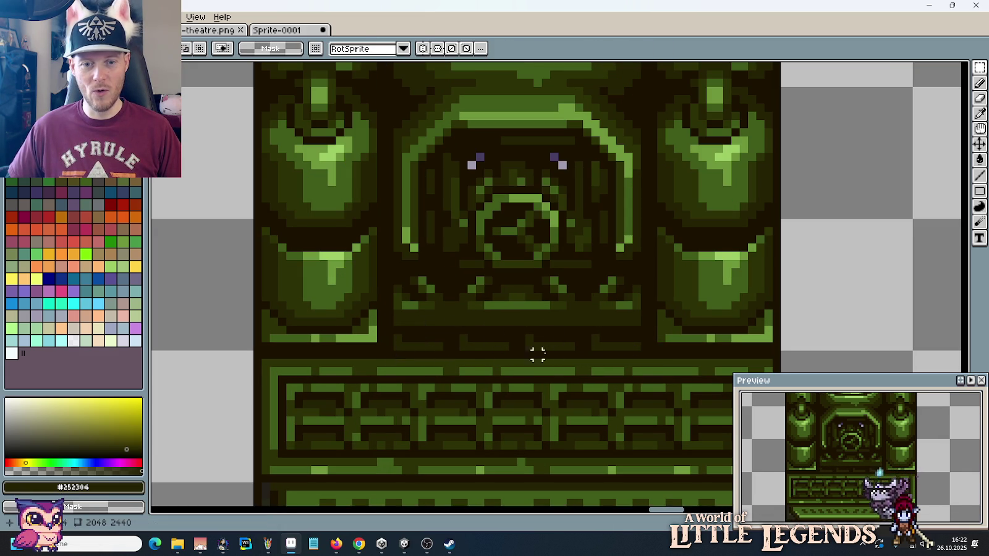
Step: Zoom in close on the middle of the tall green machine
{"action": "scroll", "coordinate": [563, 360], "scroll_direction": "down", "scroll_amount": 2}
{"action": "scroll", "coordinate": [565, 361], "scroll_direction": "down", "scroll_amount": 1}
{"action": "scroll", "coordinate": [565, 361], "scroll_direction": "down", "scroll_amount": 2}
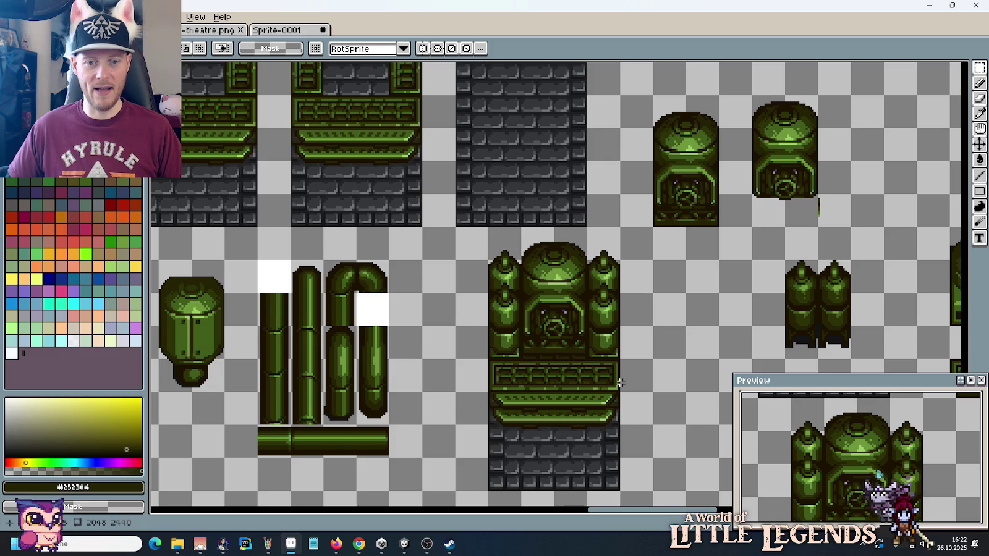
{"action": "left_click_drag", "start_coordinate": [620, 383], "coordinate": [546, 305]}
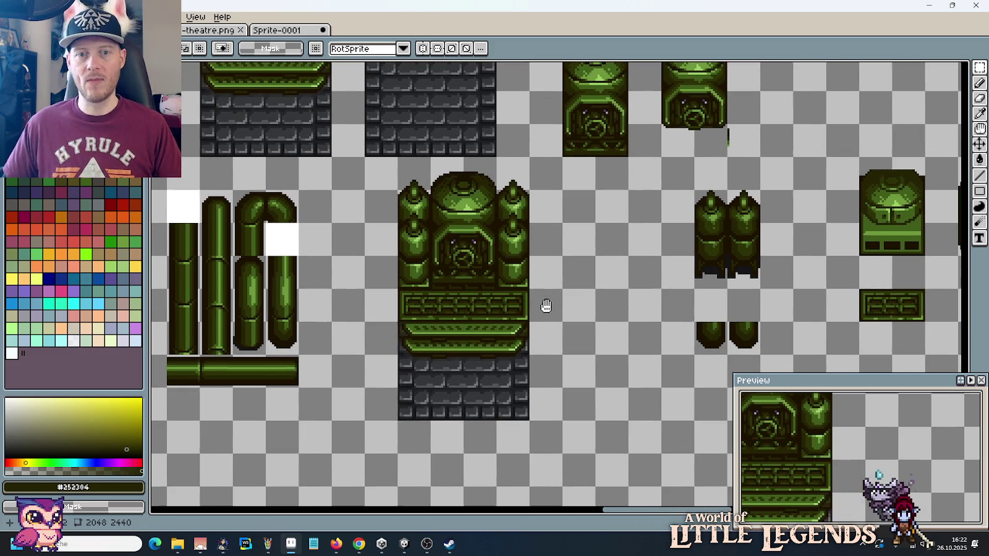
{"action": "scroll", "coordinate": [547, 306], "scroll_direction": "down", "scroll_amount": 1}
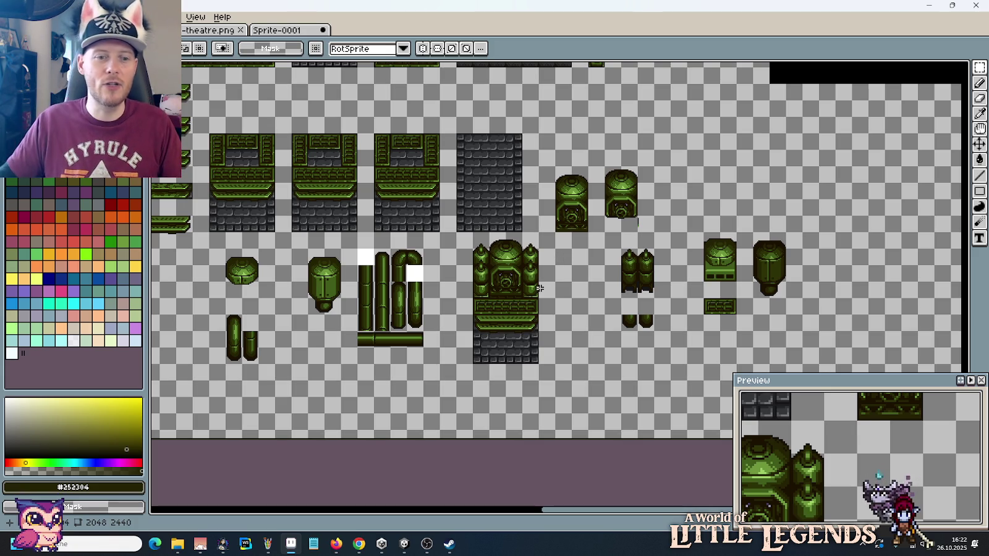
{"action": "scroll", "coordinate": [567, 296], "scroll_direction": "up", "scroll_amount": 1}
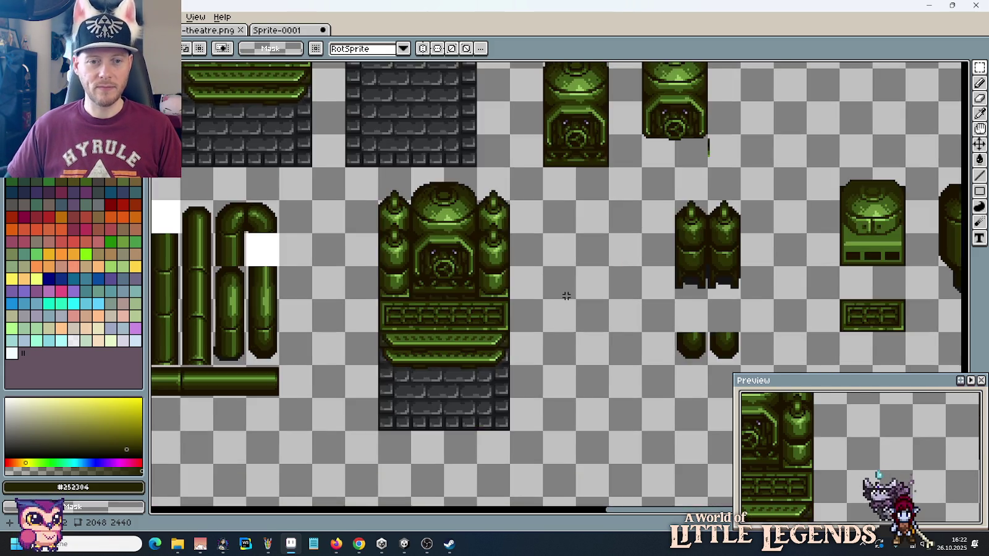
{"action": "scroll", "coordinate": [566, 296], "scroll_direction": "up", "scroll_amount": 1}
{"action": "left_click_drag", "start_coordinate": [531, 271], "coordinate": [655, 311]}
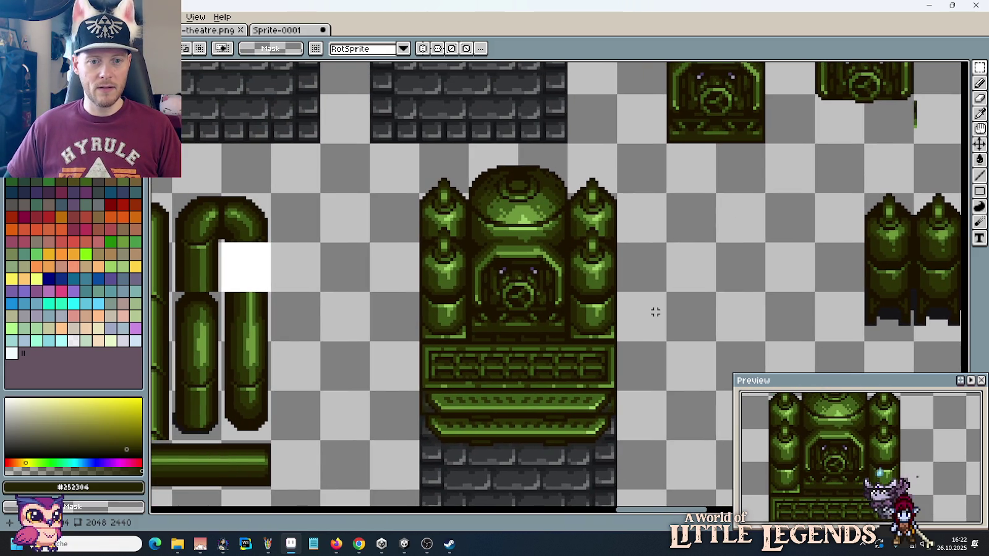
{"action": "scroll", "coordinate": [641, 339], "scroll_direction": "up", "scroll_amount": 1}
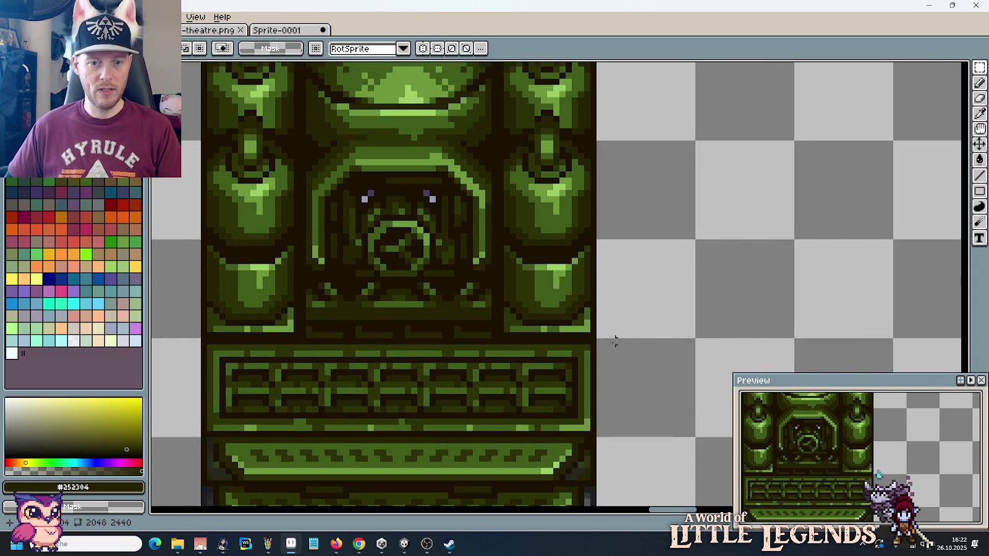
{"action": "mouse_move", "coordinate": [614, 338]}
{"action": "left_mouse_down"}
{"action": "mouse_move", "coordinate": [685, 283]}
{"action": "mouse_move", "coordinate": [533, 283]}
{"action": "left_mouse_up"}
{"action": "scroll", "coordinate": [685, 282], "scroll_direction": "up", "scroll_amount": 1}
Step: Darken the row under the left tanks with olive #2c3206, undoing a stray #252304 line
{"action": "key", "text": "b"}
{"action": "left_click", "coordinate": [642, 284], "text": "alt"}
{"action": "scroll", "coordinate": [442, 312], "scroll_direction": "up", "scroll_amount": 1}
{"action": "left_click_drag", "start_coordinate": [442, 312], "coordinate": [753, 307]}
{"action": "left_click_drag", "start_coordinate": [523, 258], "coordinate": [351, 263]}
{"action": "left_click", "coordinate": [426, 326], "text": "alt"}
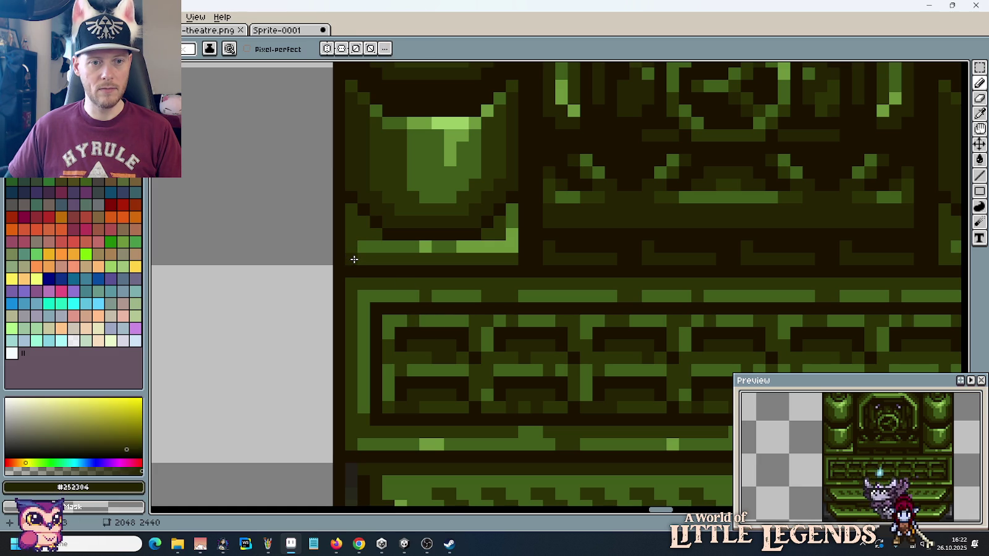
{"action": "left_click_drag", "start_coordinate": [354, 259], "coordinate": [510, 254]}
{"action": "key", "text": "ctrl+z"}
Step: Darken a single pixel beside the right tank with olive #2c3206
{"action": "scroll", "coordinate": [613, 294], "scroll_direction": "down", "scroll_amount": 3}
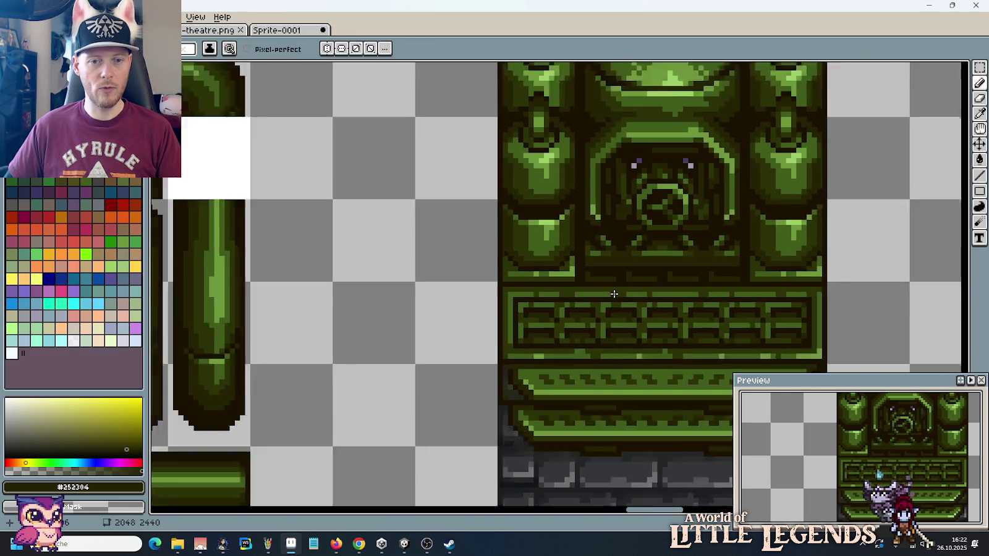
{"action": "scroll", "coordinate": [614, 294], "scroll_direction": "down", "scroll_amount": 1}
{"action": "scroll", "coordinate": [614, 294], "scroll_direction": "right", "scroll_amount": 2}
{"action": "scroll", "coordinate": [680, 284], "scroll_direction": "up", "scroll_amount": 2}
{"action": "scroll", "coordinate": [718, 274], "scroll_direction": "up", "scroll_amount": 2}
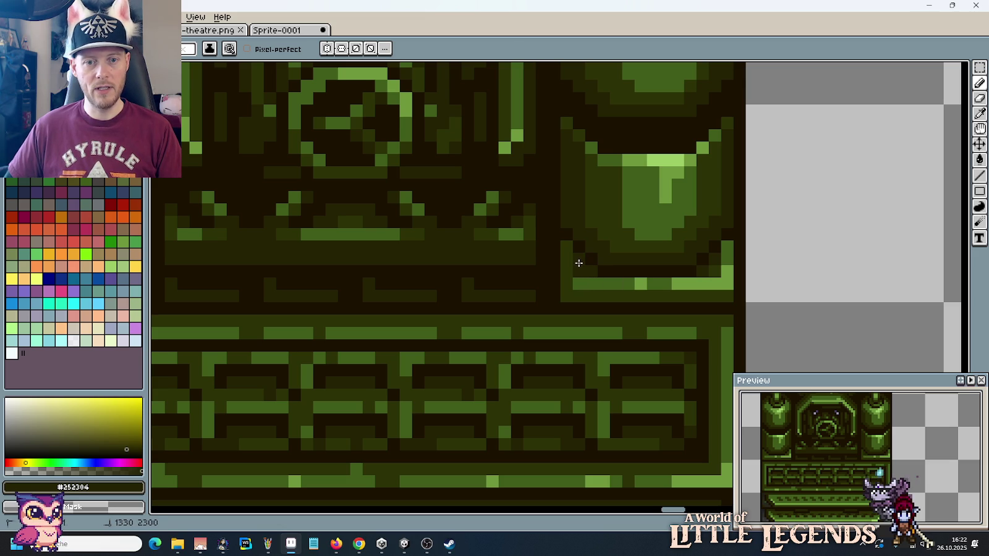
{"action": "scroll", "coordinate": [408, 283], "scroll_direction": "down", "scroll_amount": 1}
{"action": "scroll", "coordinate": [634, 278], "scroll_direction": "down", "scroll_amount": 1}
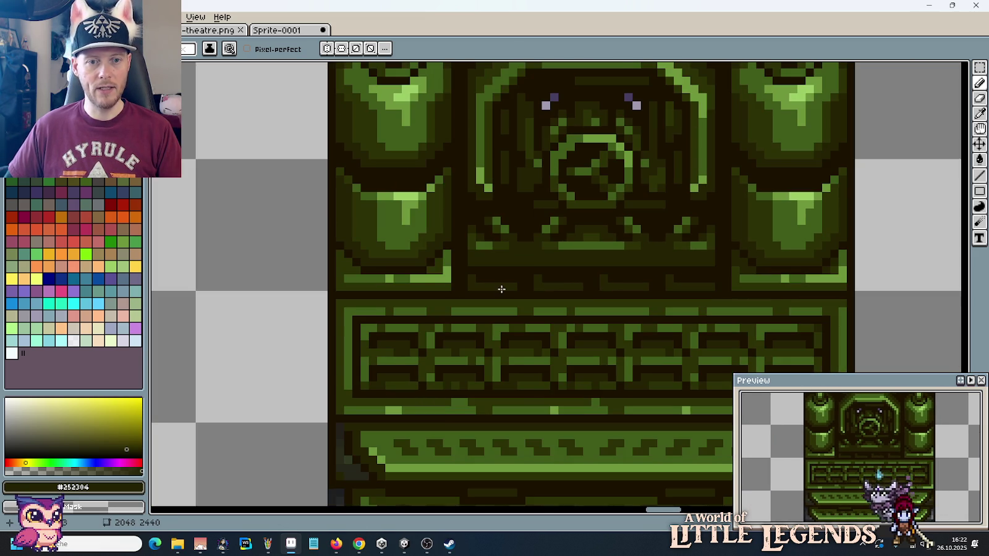
{"action": "scroll", "coordinate": [402, 271], "scroll_direction": "up", "scroll_amount": 2}
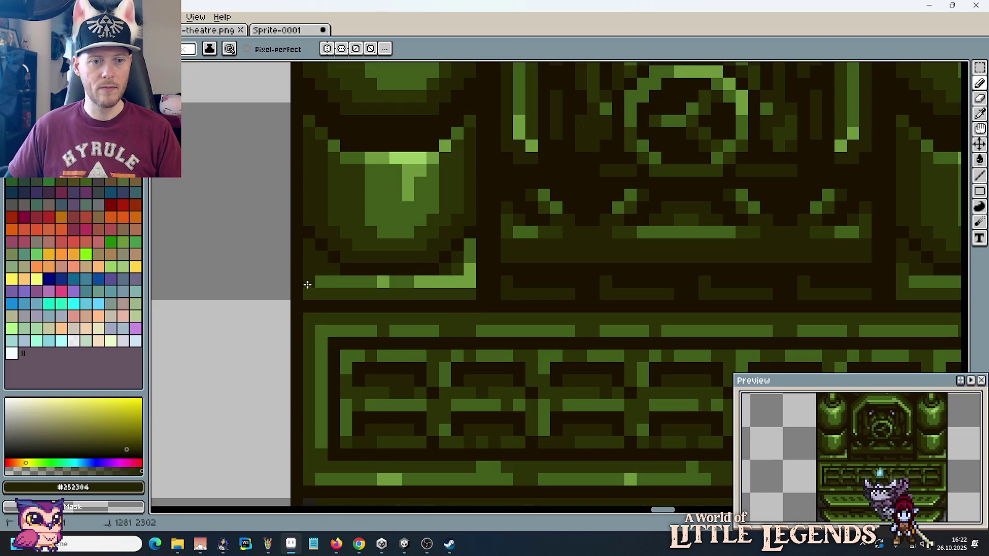
{"action": "left_click", "coordinate": [912, 281], "text": "alt"}
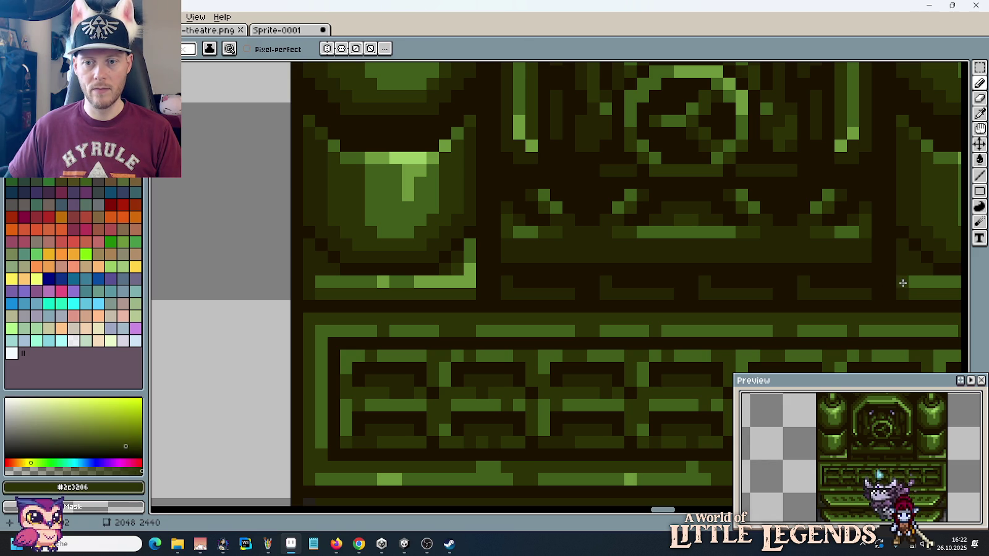
{"action": "left_click", "coordinate": [914, 282]}
Step: Zoom out to view the whole tall machine tile
{"action": "scroll", "coordinate": [434, 322], "scroll_direction": "down", "scroll_amount": 7}
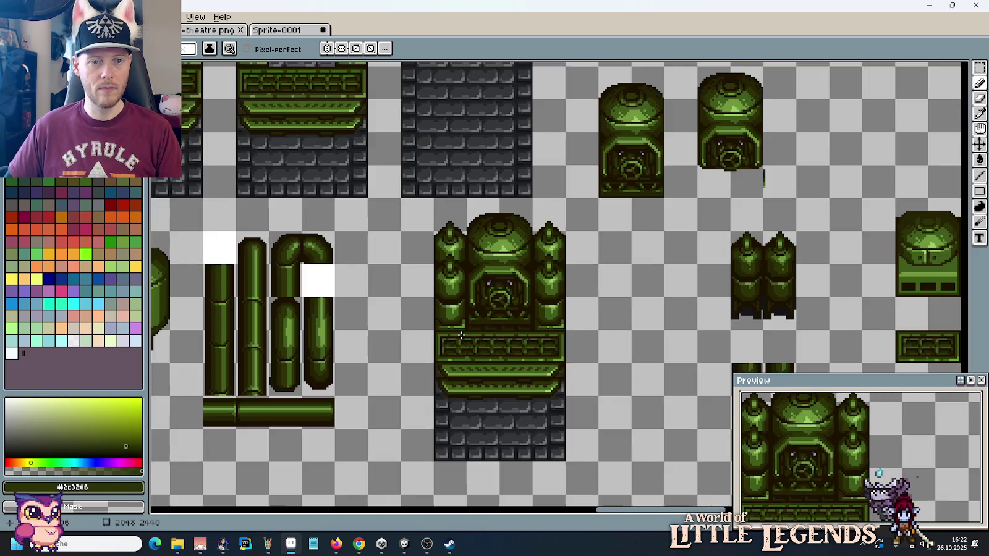
{"action": "scroll", "coordinate": [587, 368], "scroll_direction": "up", "scroll_amount": 1}
{"action": "left_click_drag", "start_coordinate": [589, 369], "coordinate": [565, 324]}
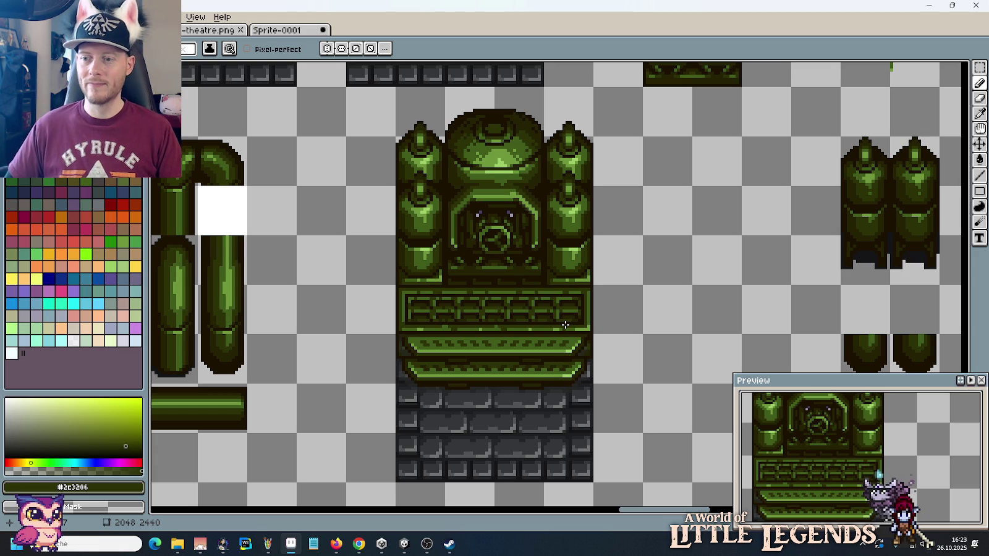
{"action": "scroll", "coordinate": [583, 286], "scroll_direction": "up", "scroll_amount": 4}
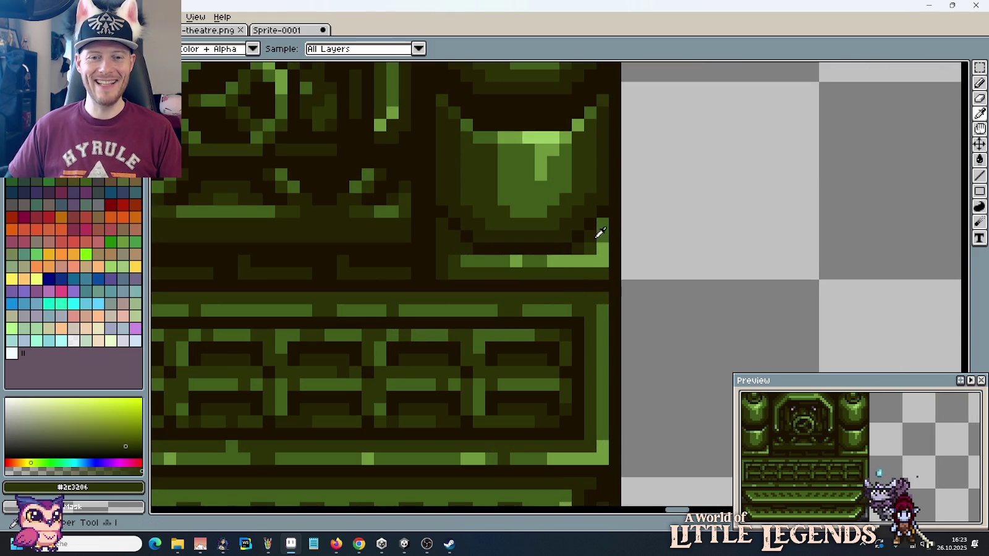
{"action": "scroll", "coordinate": [631, 270], "scroll_direction": "left", "scroll_amount": 5}
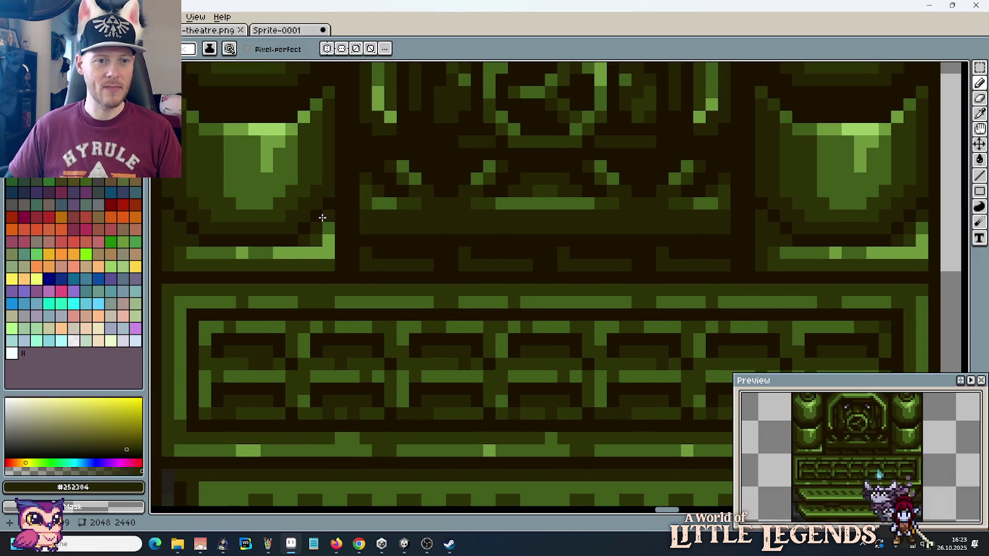
{"action": "key", "text": "i"}
{"action": "scroll", "coordinate": [332, 237], "scroll_direction": "down", "scroll_amount": 1}
{"action": "scroll", "coordinate": [333, 237], "scroll_direction": "down", "scroll_amount": 4}
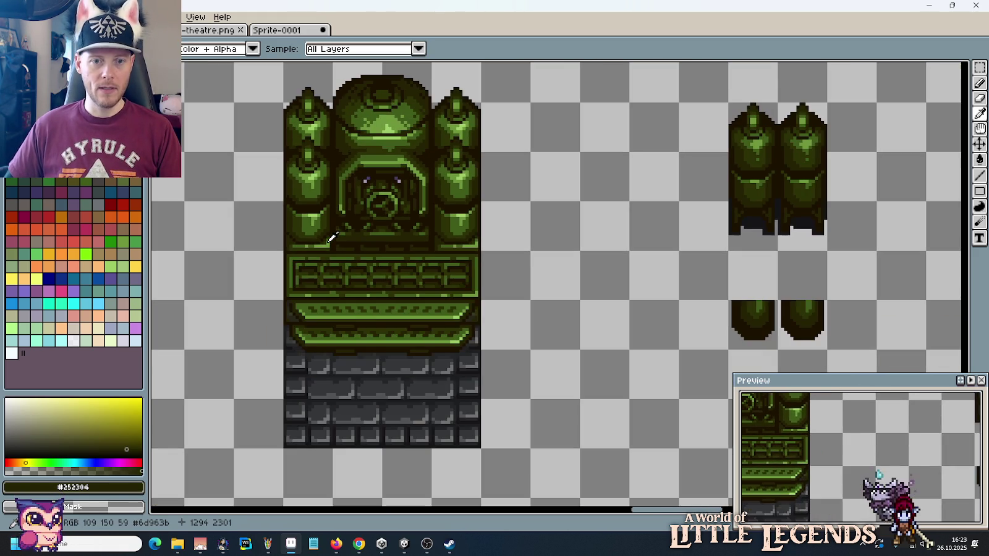
{"action": "scroll", "coordinate": [327, 254], "scroll_direction": "left", "scroll_amount": 1}
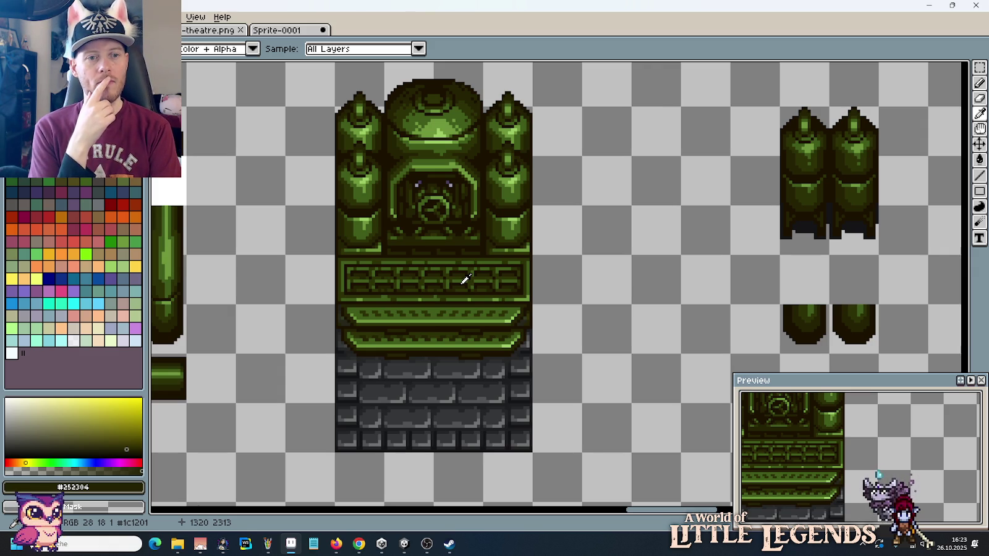
{"action": "scroll", "coordinate": [465, 280], "scroll_direction": "down", "scroll_amount": 1}
{"action": "scroll", "coordinate": [466, 279], "scroll_direction": "down", "scroll_amount": 2}
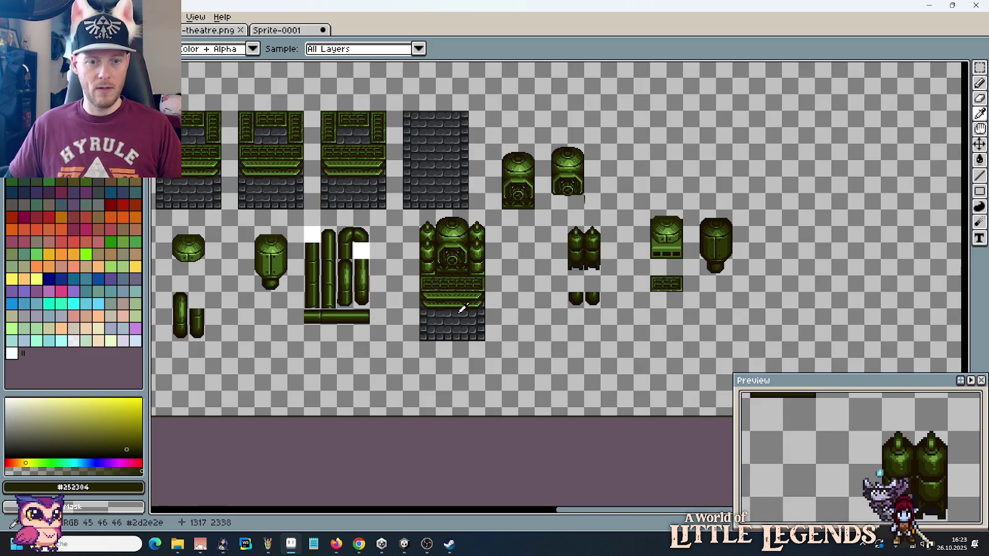
Step: Check the machine in the Unity scene, then marquee-select the whole tall machine tile
{"action": "left_click", "coordinate": [405, 544]}
{"action": "scroll", "coordinate": [437, 159], "scroll_direction": "up", "scroll_amount": 2}
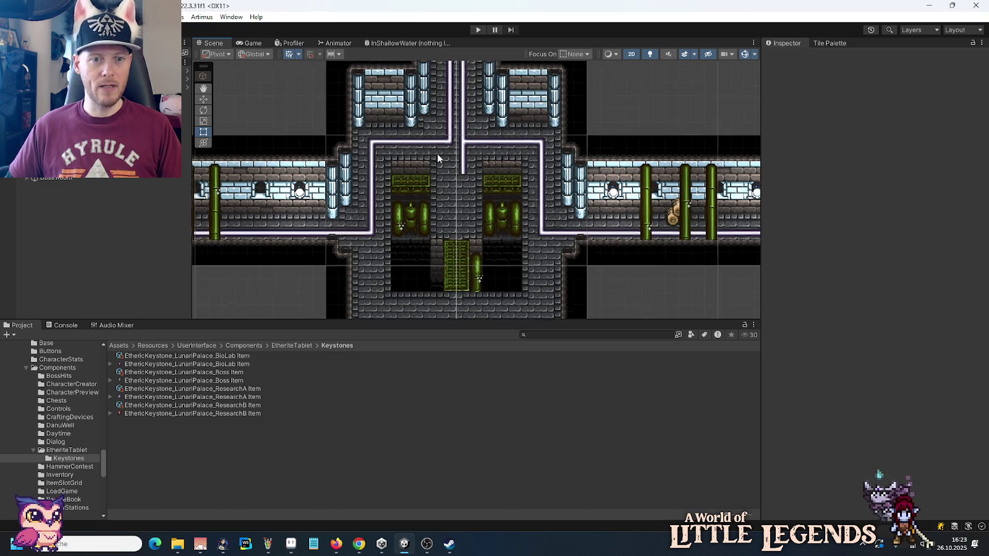
{"action": "left_click", "coordinate": [291, 544]}
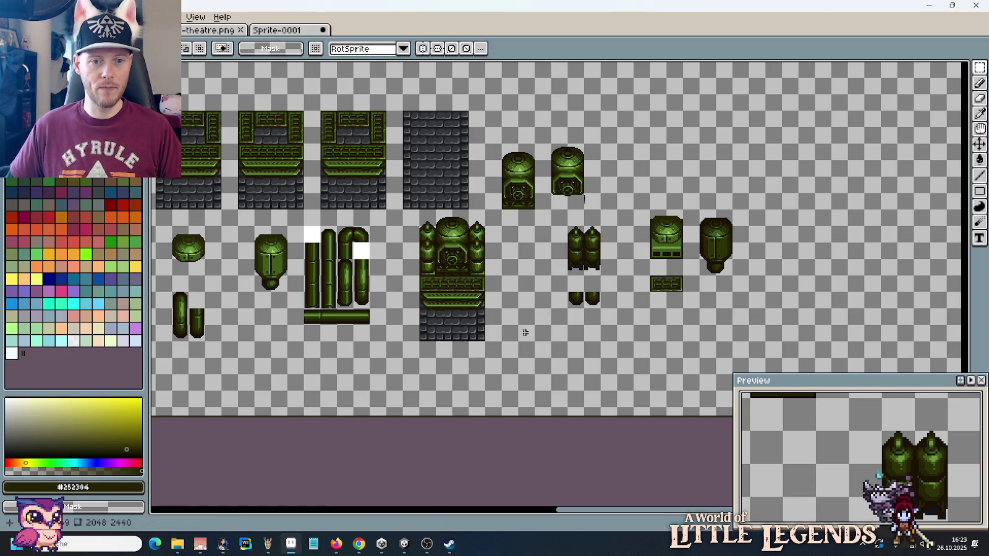
{"action": "left_click_drag", "start_coordinate": [487, 327], "coordinate": [417, 207]}
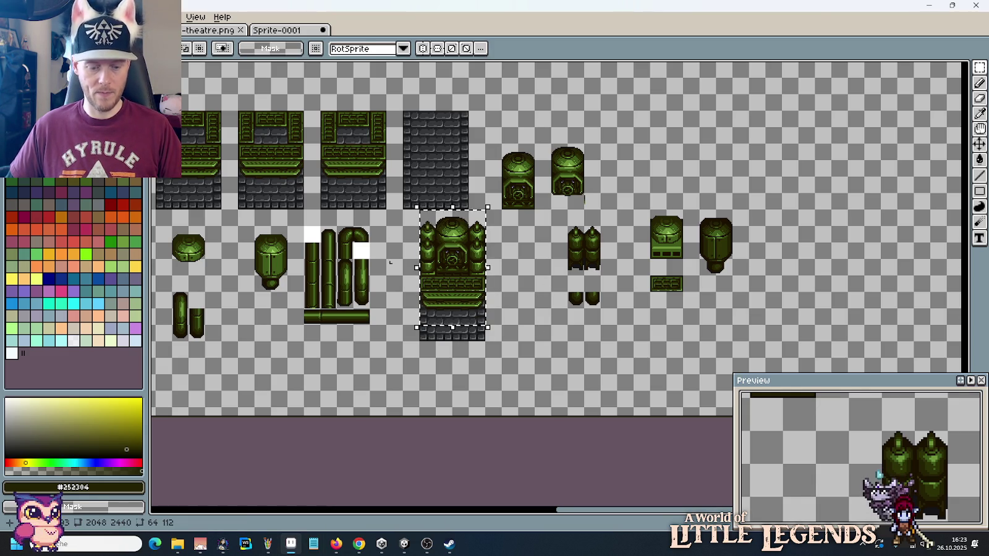
Step: Paste the tall machine tile centred at the top of the room mockup between the white pipes
{"action": "left_click_drag", "start_coordinate": [338, 325], "coordinate": [821, 287]}
{"action": "scroll", "coordinate": [681, 291], "scroll_direction": "left", "scroll_amount": 5}
{"action": "scroll", "coordinate": [557, 278], "scroll_direction": "up", "scroll_amount": 3}
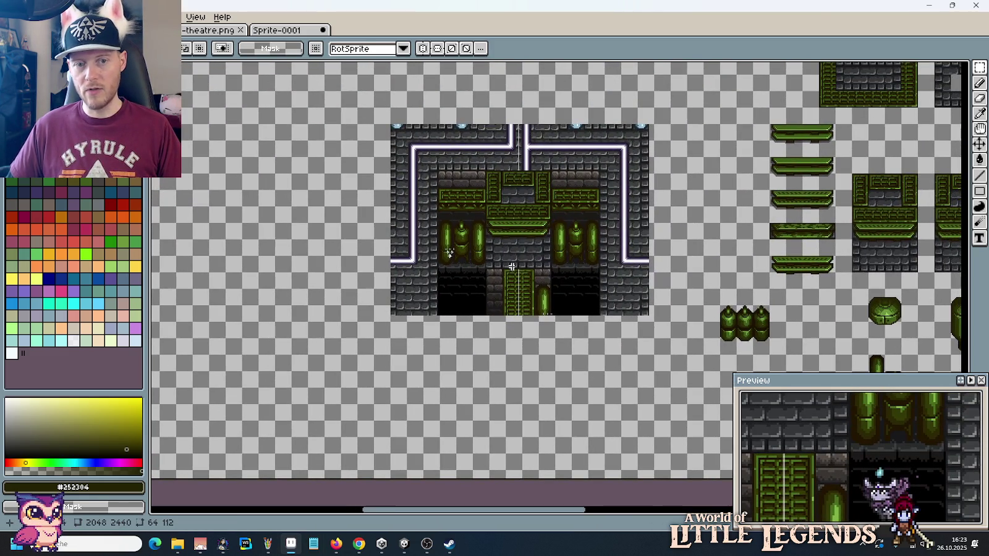
{"action": "key", "text": "ctrl+v"}
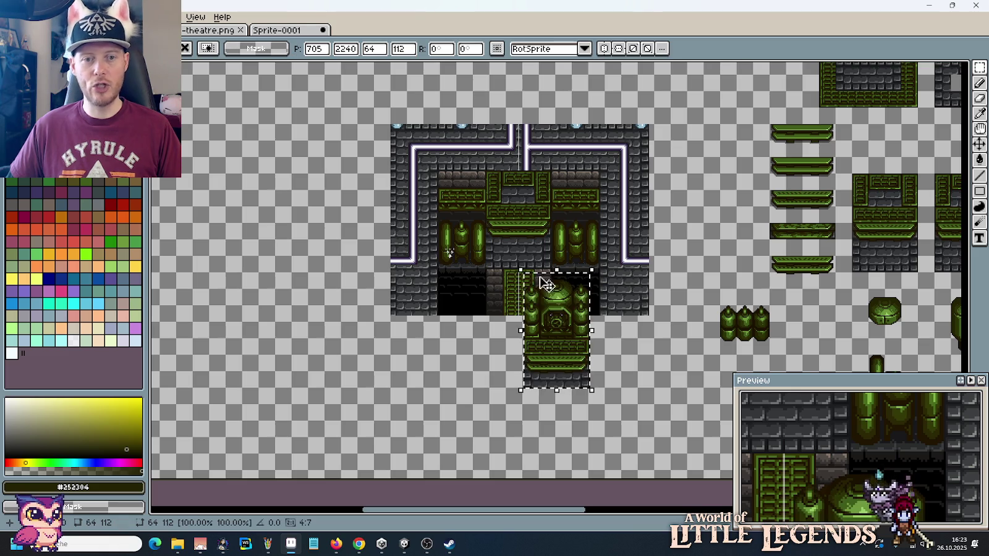
{"action": "left_click_drag", "start_coordinate": [548, 298], "coordinate": [511, 186]}
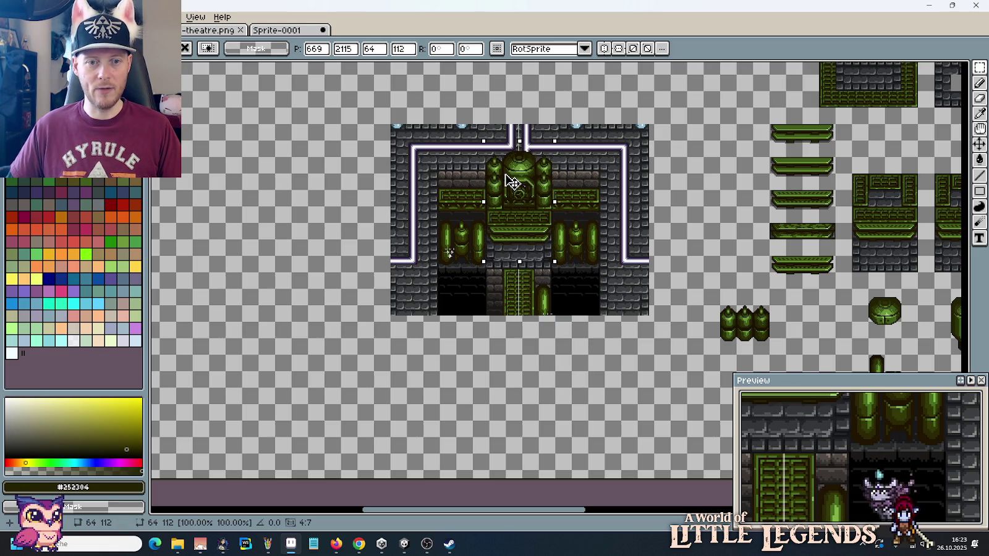
{"action": "scroll", "coordinate": [511, 191], "scroll_direction": "up", "scroll_amount": 3}
{"action": "left_click_drag", "start_coordinate": [508, 237], "coordinate": [501, 243]}
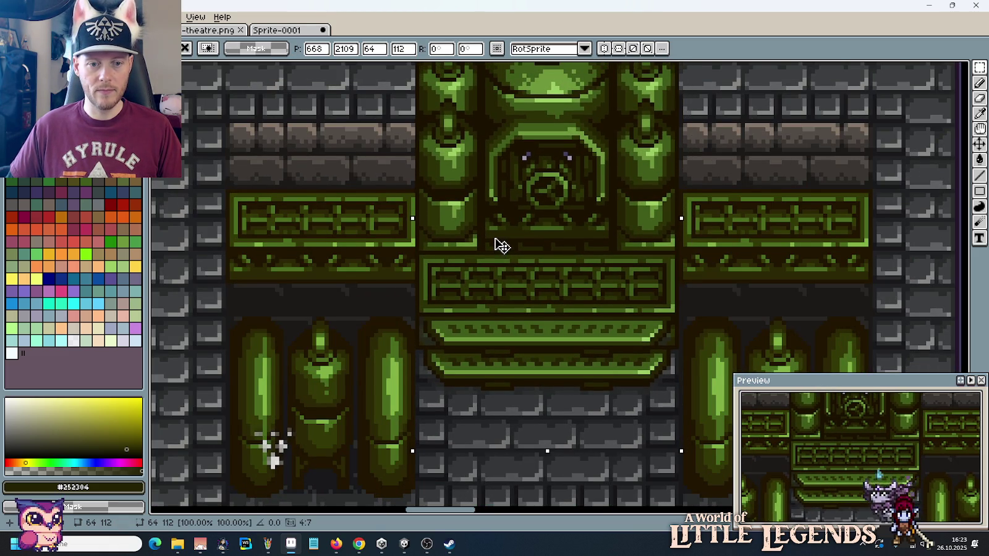
{"action": "left_click", "coordinate": [375, 256]}
{"action": "scroll", "coordinate": [375, 256], "scroll_direction": "down", "scroll_amount": 1}
{"action": "scroll", "coordinate": [375, 257], "scroll_direction": "down", "scroll_amount": 1}
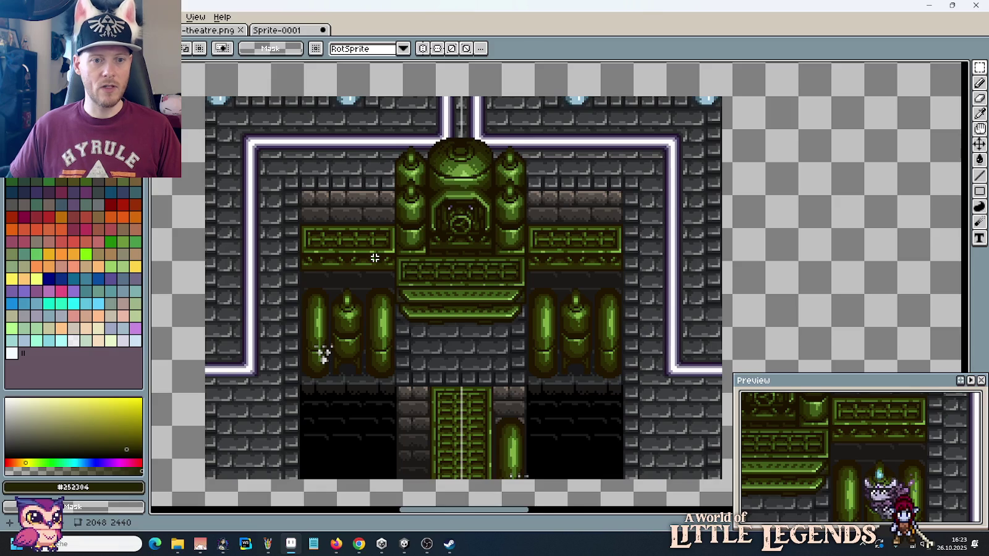
{"action": "scroll", "coordinate": [375, 258], "scroll_direction": "down", "scroll_amount": 1}
{"action": "scroll", "coordinate": [390, 252], "scroll_direction": "down", "scroll_amount": 1}
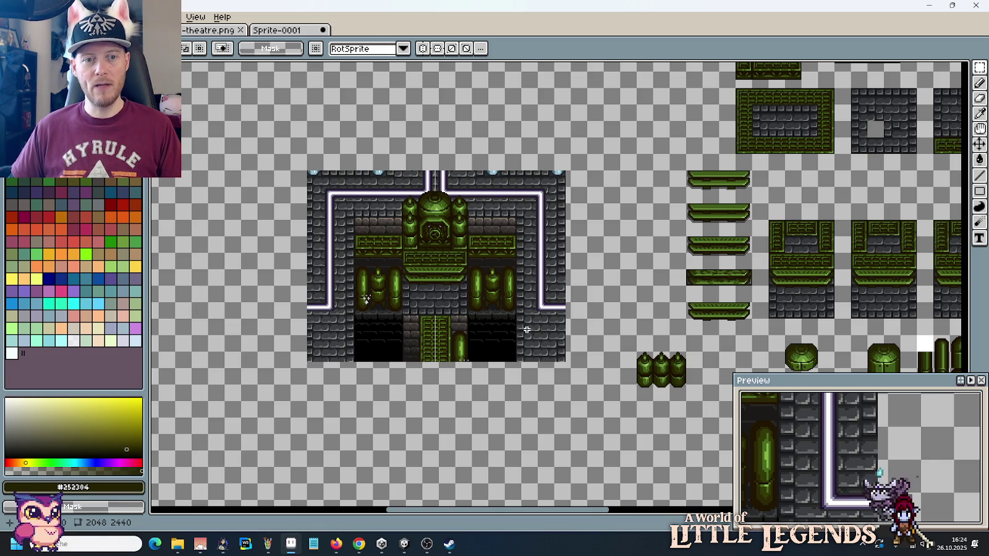
{"action": "mouse_move", "coordinate": [763, 302]}
{"action": "left_mouse_down"}
{"action": "mouse_move", "coordinate": [328, 227]}
{"action": "mouse_move", "coordinate": [96, 171]}
{"action": "left_mouse_up"}
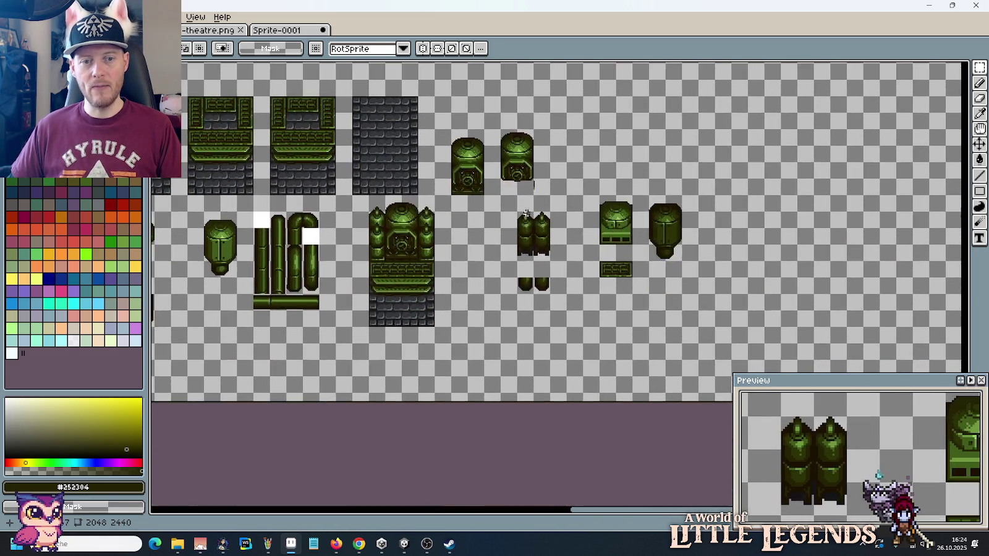
{"action": "scroll", "coordinate": [462, 258], "scroll_direction": "up", "scroll_amount": 4}
{"action": "left_click_drag", "start_coordinate": [517, 261], "coordinate": [681, 267]}
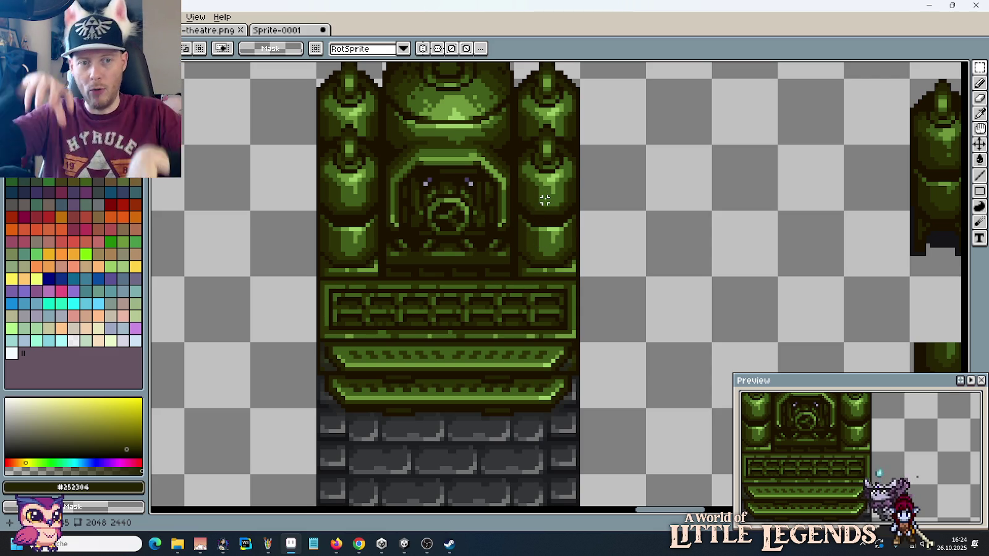
{"action": "scroll", "coordinate": [545, 200], "scroll_direction": "down", "scroll_amount": 1}
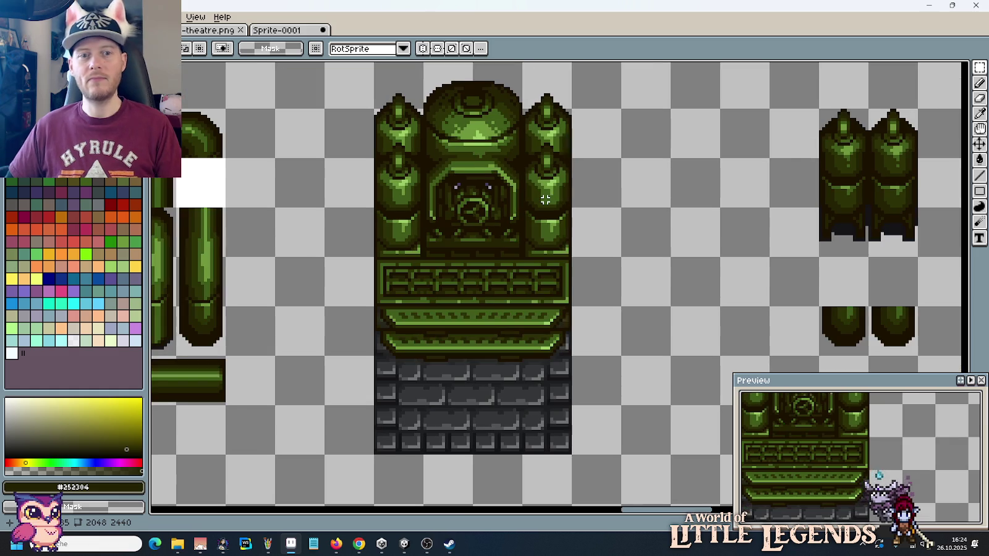
{"action": "scroll", "coordinate": [545, 200], "scroll_direction": "down", "scroll_amount": 1}
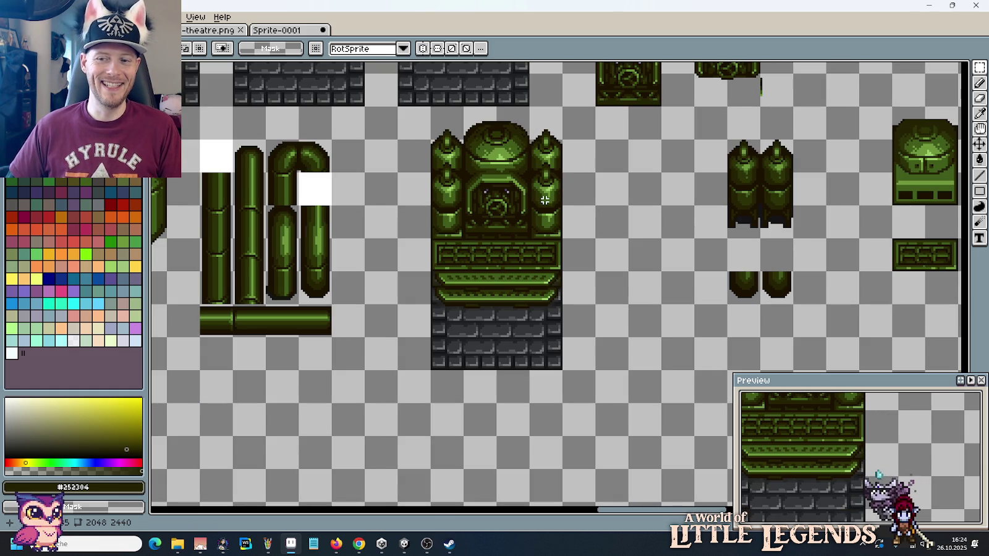
{"action": "scroll", "coordinate": [545, 208], "scroll_direction": "left", "scroll_amount": 1}
{"action": "scroll", "coordinate": [538, 207], "scroll_direction": "left", "scroll_amount": 3}
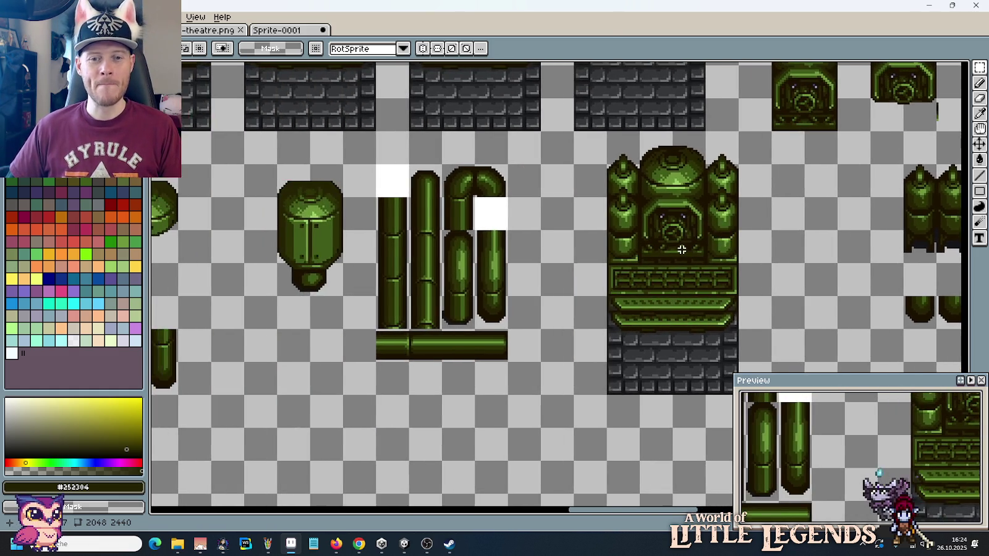
{"action": "scroll", "coordinate": [525, 206], "scroll_direction": "down", "scroll_amount": 1}
{"action": "scroll", "coordinate": [505, 204], "scroll_direction": "left", "scroll_amount": 5}
{"action": "scroll", "coordinate": [505, 204], "scroll_direction": "left", "scroll_amount": 1}
{"action": "scroll", "coordinate": [482, 200], "scroll_direction": "up", "scroll_amount": 1}
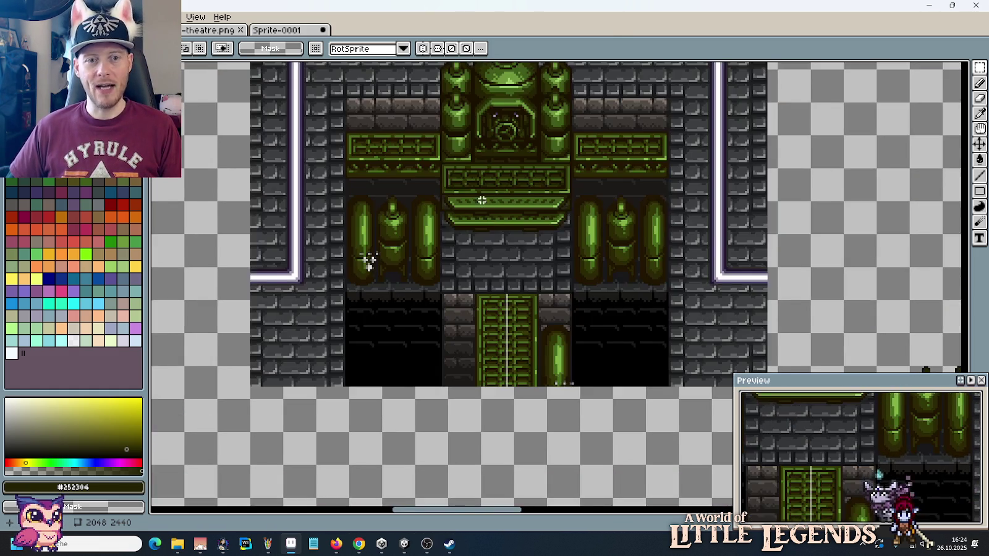
{"action": "scroll", "coordinate": [439, 201], "scroll_direction": "up", "scroll_amount": 1}
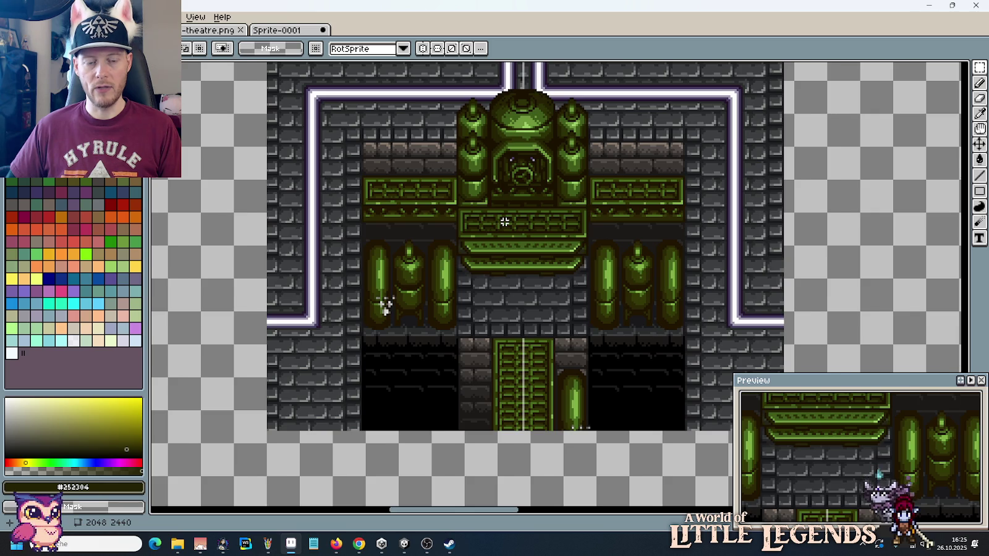
{"action": "scroll", "coordinate": [505, 221], "scroll_direction": "down", "scroll_amount": 2}
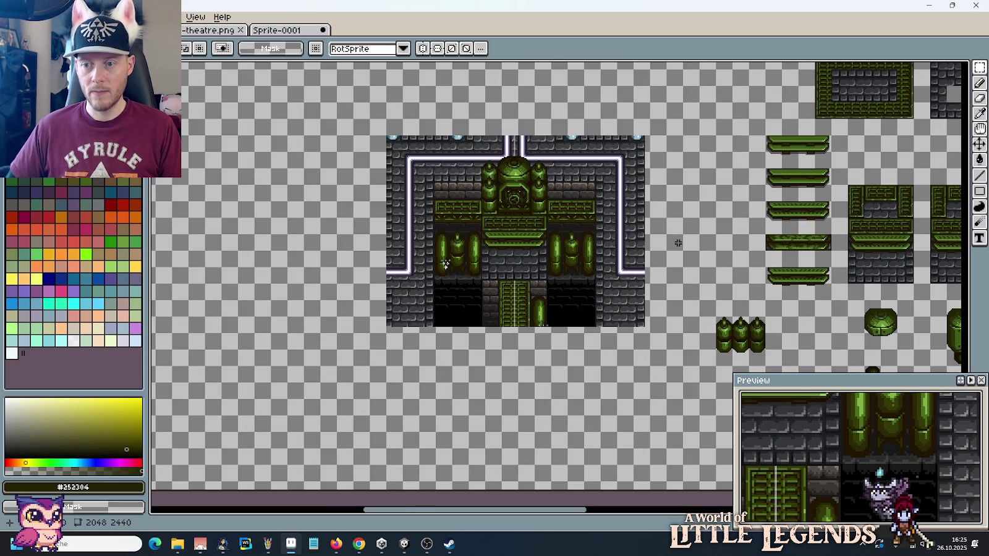
{"action": "mouse_move", "coordinate": [716, 248]}
{"action": "left_mouse_down"}
{"action": "mouse_move", "coordinate": [647, 234]}
{"action": "mouse_move", "coordinate": [470, 228]}
{"action": "left_mouse_up"}
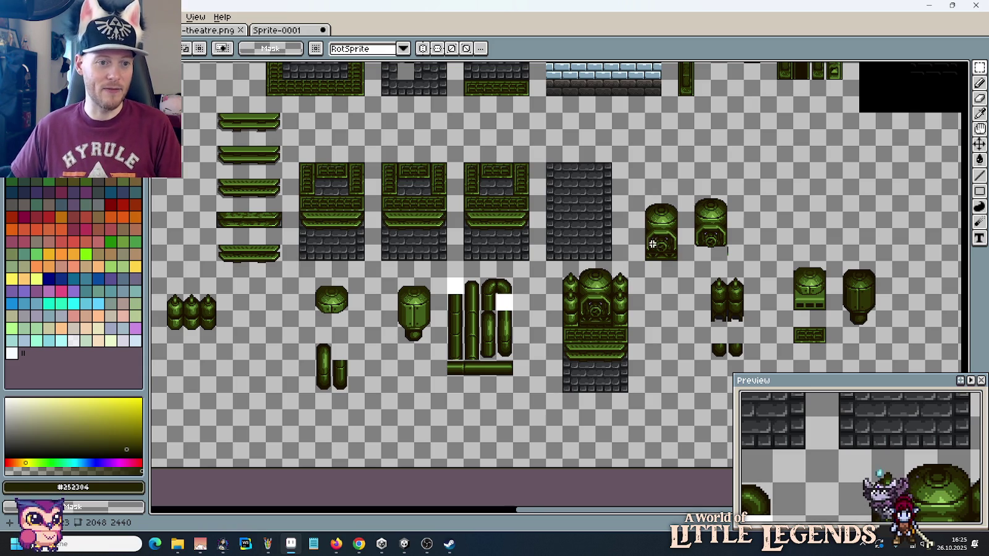
Step: Move the thin green bar to a new spot among the machine tile rows
{"action": "scroll", "coordinate": [391, 264], "scroll_direction": "left", "scroll_amount": 3}
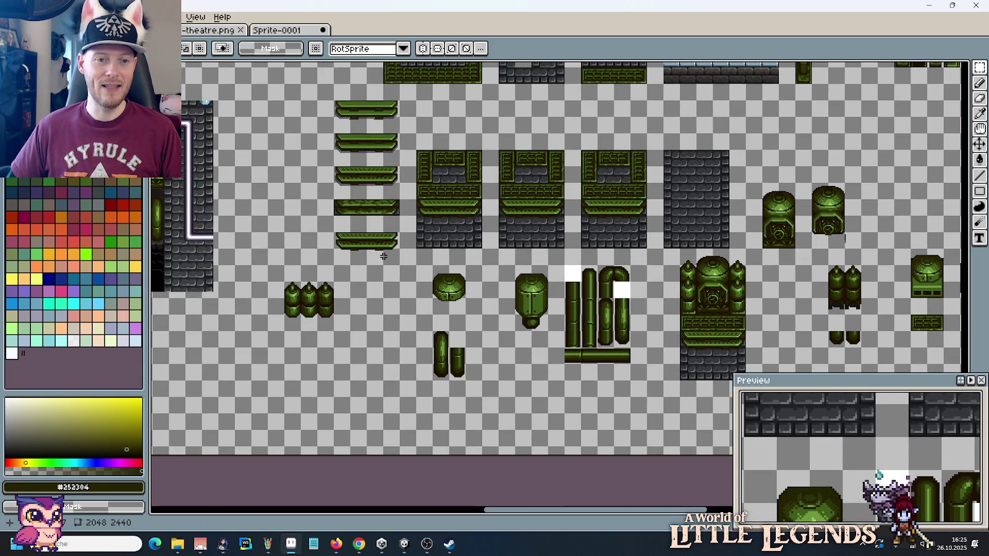
{"action": "left_click_drag", "start_coordinate": [589, 236], "coordinate": [531, 241]}
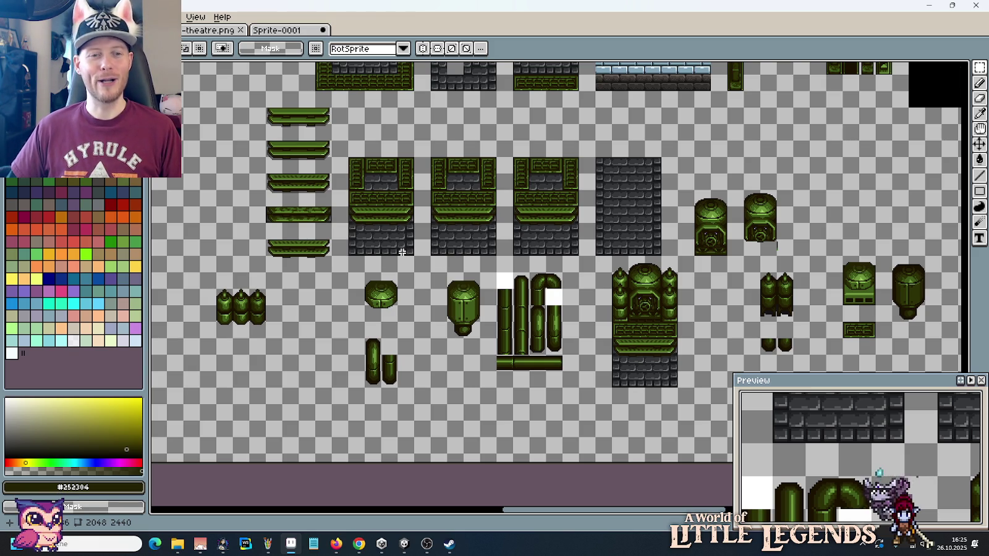
{"action": "scroll", "coordinate": [458, 192], "scroll_direction": "up", "scroll_amount": 1}
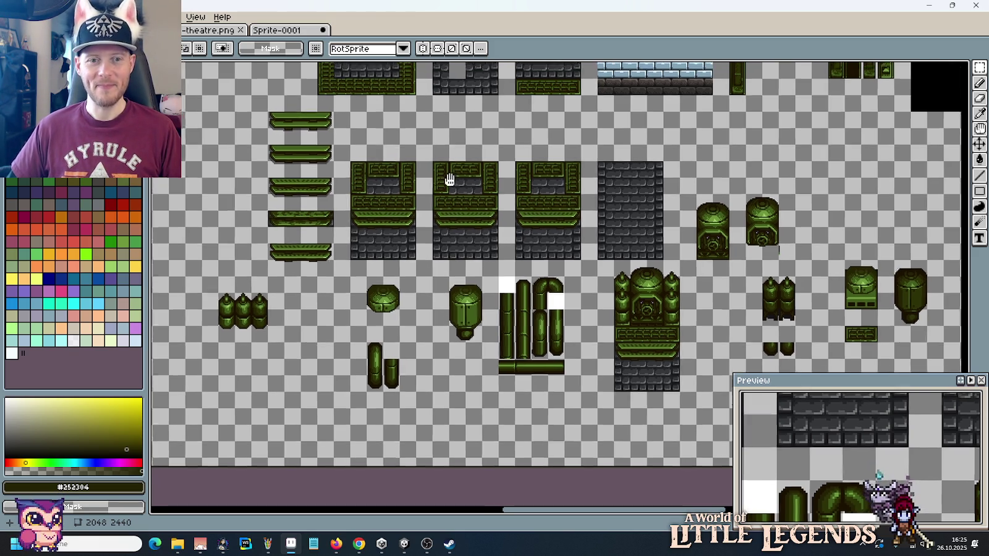
{"action": "scroll", "coordinate": [448, 185], "scroll_direction": "up", "scroll_amount": 5}
{"action": "scroll", "coordinate": [433, 235], "scroll_direction": "up", "scroll_amount": 4}
{"action": "scroll", "coordinate": [421, 259], "scroll_direction": "left", "scroll_amount": 2}
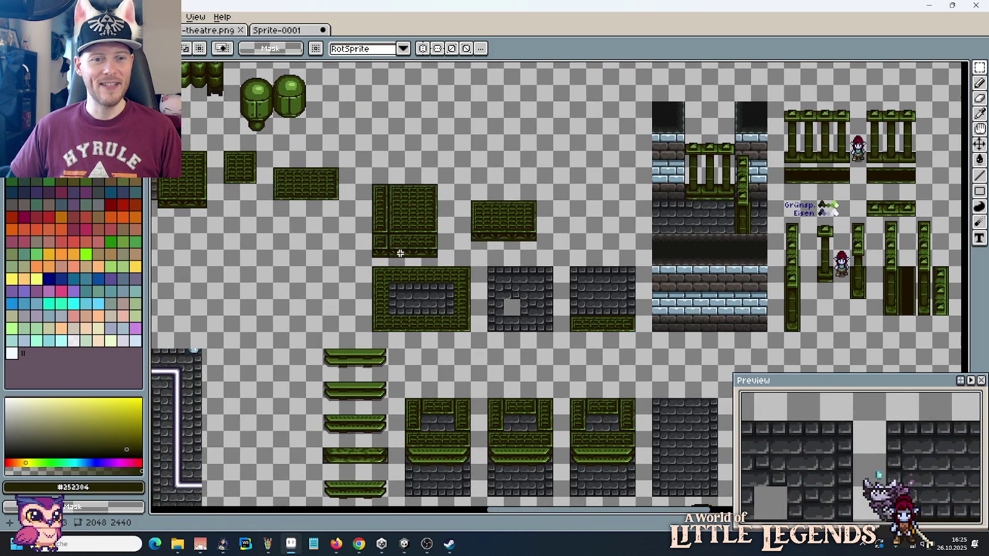
{"action": "mouse_move", "coordinate": [374, 246]}
{"action": "left_mouse_down"}
{"action": "mouse_move", "coordinate": [438, 267]}
{"action": "mouse_move", "coordinate": [507, 445]}
{"action": "mouse_move", "coordinate": [391, 425]}
{"action": "left_mouse_up"}
{"action": "scroll", "coordinate": [433, 260], "scroll_direction": "down", "scroll_amount": 3}
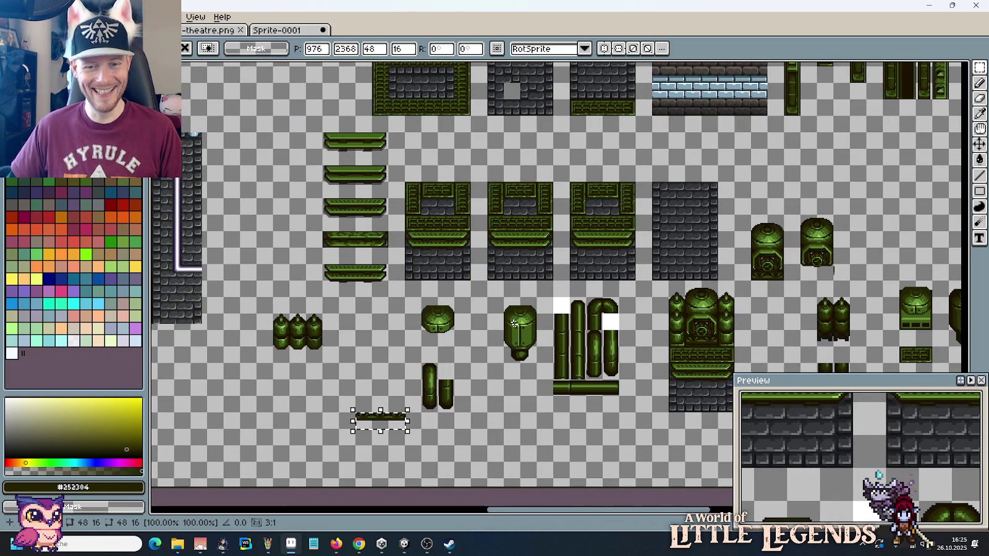
{"action": "left_click_drag", "start_coordinate": [617, 274], "coordinate": [515, 273]}
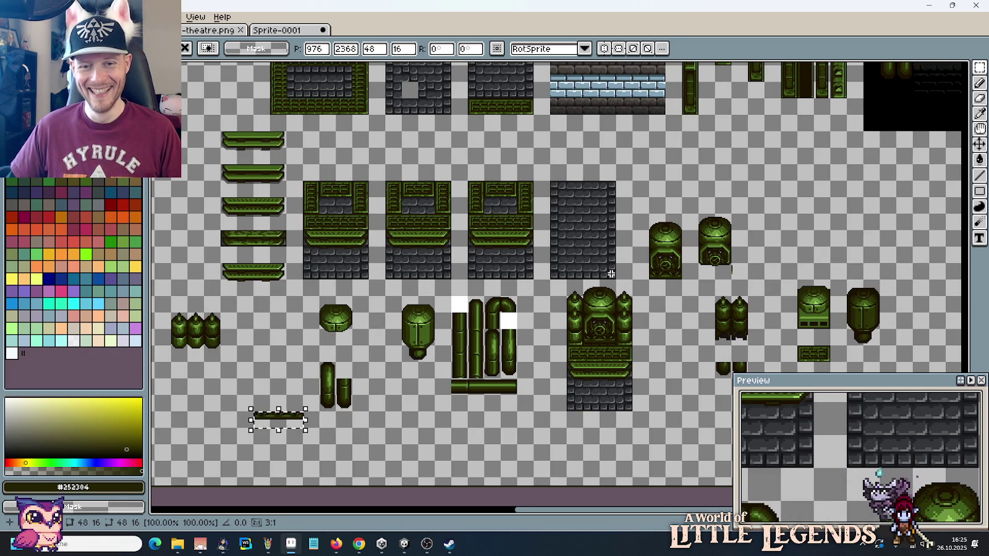
{"action": "left_click", "coordinate": [585, 216]}
Step: Duplicate the stone block into the empty space and shift the two small tanks right
{"action": "left_click_drag", "start_coordinate": [585, 217], "coordinate": [805, 221]}
{"action": "left_click", "coordinate": [741, 272]}
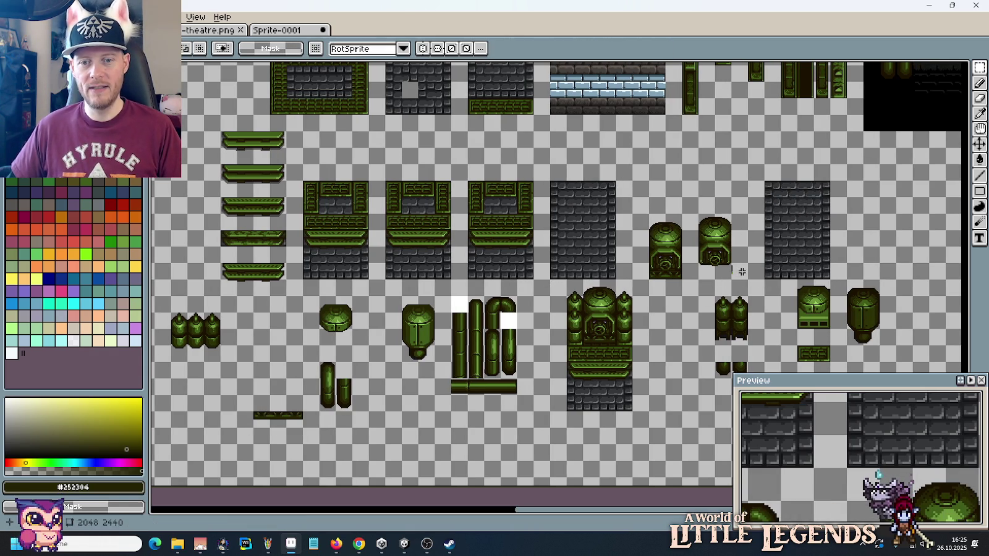
{"action": "left_click_drag", "start_coordinate": [741, 272], "coordinate": [649, 213]}
{"action": "mouse_move", "coordinate": [686, 248]}
{"action": "left_mouse_down"}
{"action": "mouse_move", "coordinate": [839, 304]}
{"action": "mouse_move", "coordinate": [815, 314]}
{"action": "left_mouse_up"}
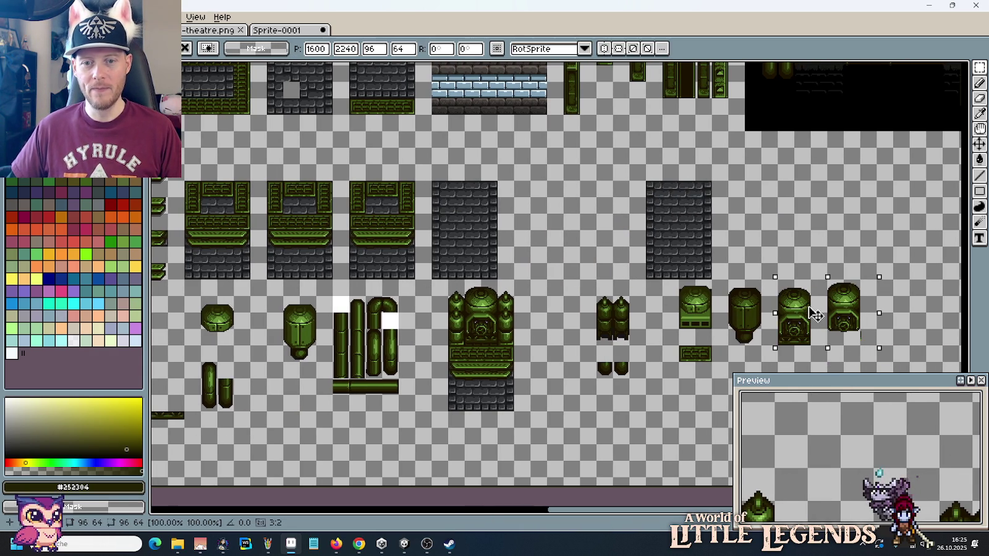
{"action": "left_click", "coordinate": [705, 273]}
{"action": "mouse_move", "coordinate": [711, 280]}
{"action": "left_mouse_down"}
{"action": "mouse_move", "coordinate": [661, 190]}
{"action": "mouse_move", "coordinate": [528, 190]}
{"action": "mouse_move", "coordinate": [449, 168]}
{"action": "left_mouse_up"}
{"action": "scroll", "coordinate": [266, 414], "scroll_direction": "left", "scroll_amount": 3}
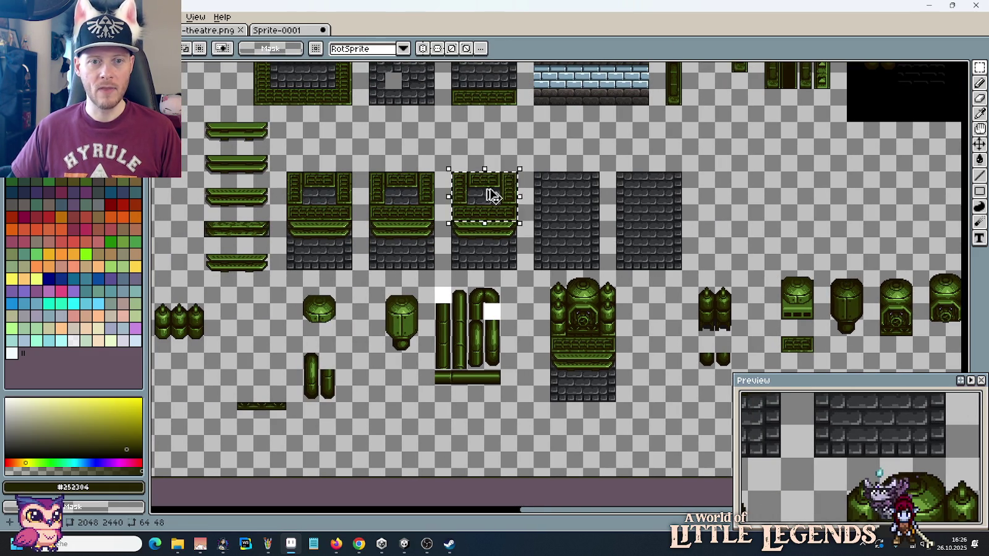
Step: Copy the green machine top and tank machine onto the new stone block
{"action": "left_click_drag", "start_coordinate": [493, 195], "coordinate": [657, 195]}
{"action": "left_click", "coordinate": [635, 327]}
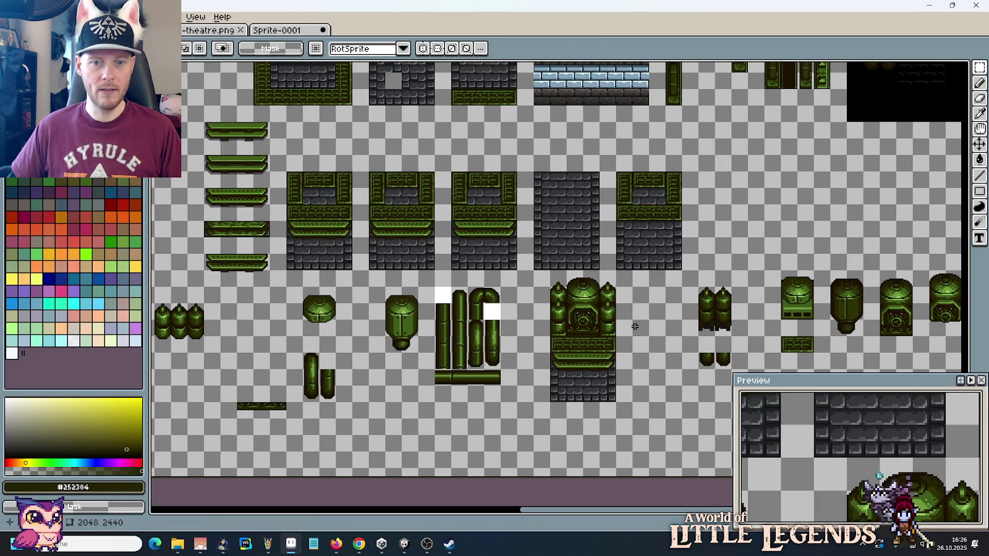
{"action": "mouse_move", "coordinate": [550, 277]}
{"action": "left_mouse_down"}
{"action": "mouse_move", "coordinate": [621, 346]}
{"action": "mouse_move", "coordinate": [640, 180]}
{"action": "left_mouse_up"}
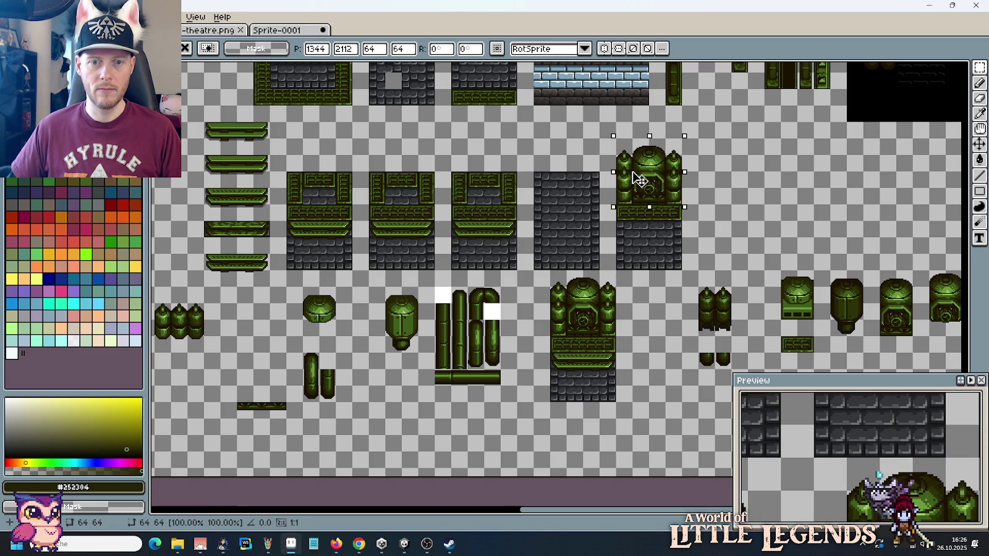
{"action": "left_click_drag", "start_coordinate": [640, 179], "coordinate": [640, 180]}
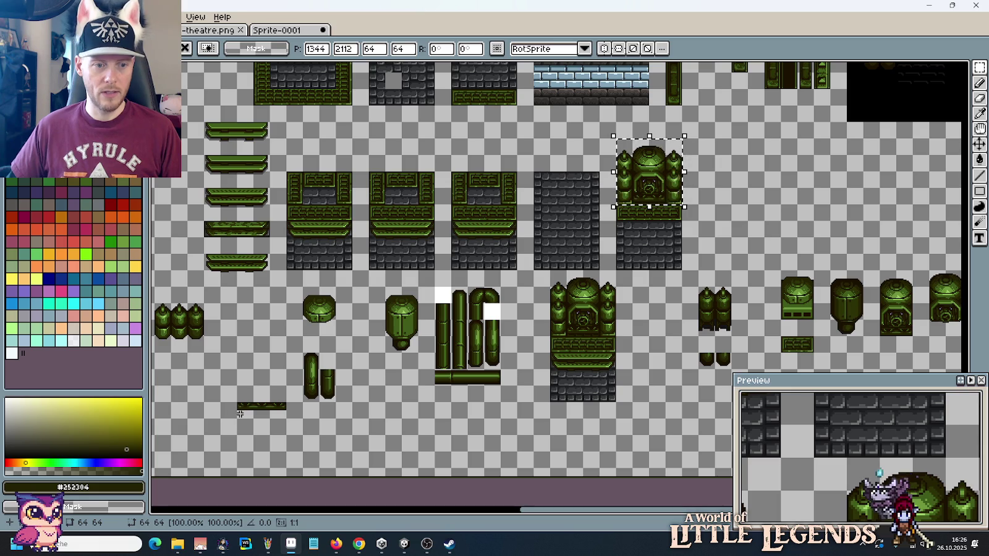
{"action": "left_click", "coordinate": [629, 248]}
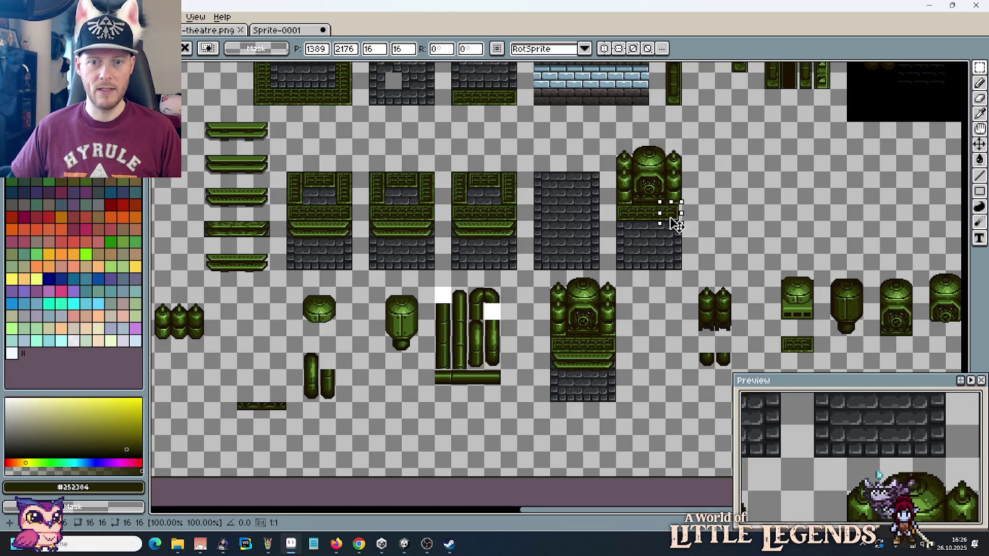
Step: Fit a green strip piece under the tank and clear away the leftover thin strip
{"action": "mouse_move", "coordinate": [673, 217]}
{"action": "left_mouse_down"}
{"action": "mouse_move", "coordinate": [629, 214]}
{"action": "mouse_move", "coordinate": [625, 230]}
{"action": "mouse_move", "coordinate": [625, 214]}
{"action": "mouse_move", "coordinate": [683, 238]}
{"action": "mouse_move", "coordinate": [682, 224]}
{"action": "left_mouse_up"}
{"action": "left_click", "coordinate": [622, 216]}
{"action": "left_click", "coordinate": [632, 229]}
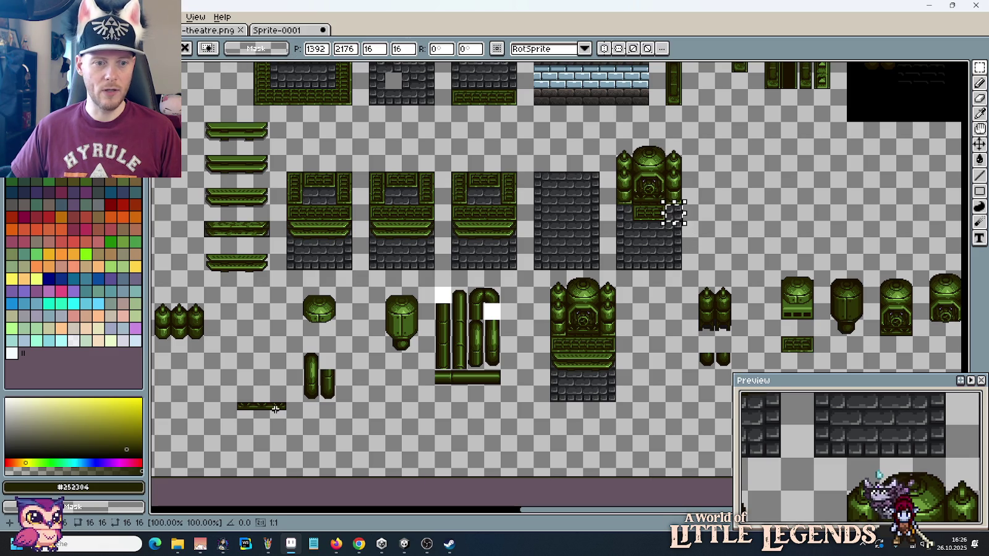
{"action": "key", "text": "ctrl+z"}
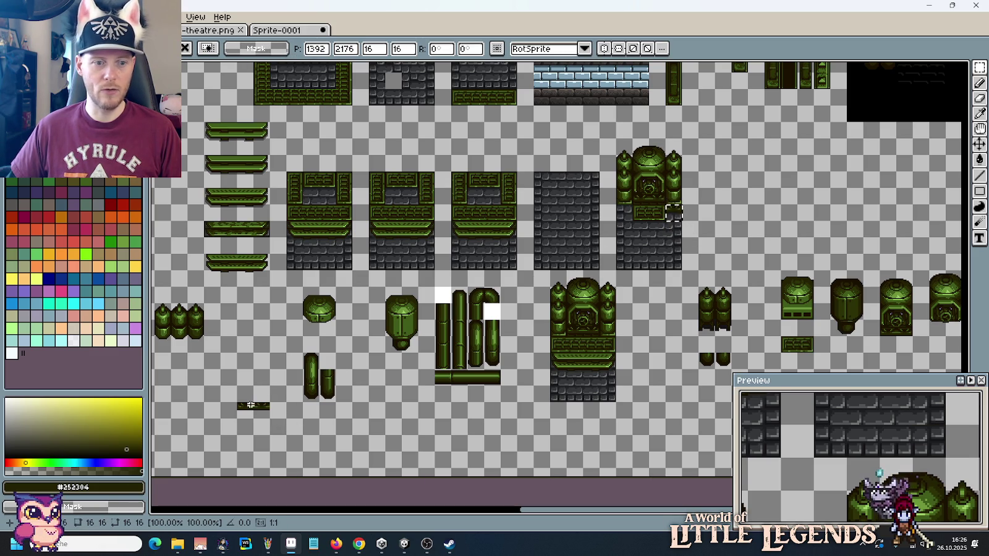
{"action": "key", "text": "ctrl+z"}
{"action": "key", "text": "ctrl+z"}
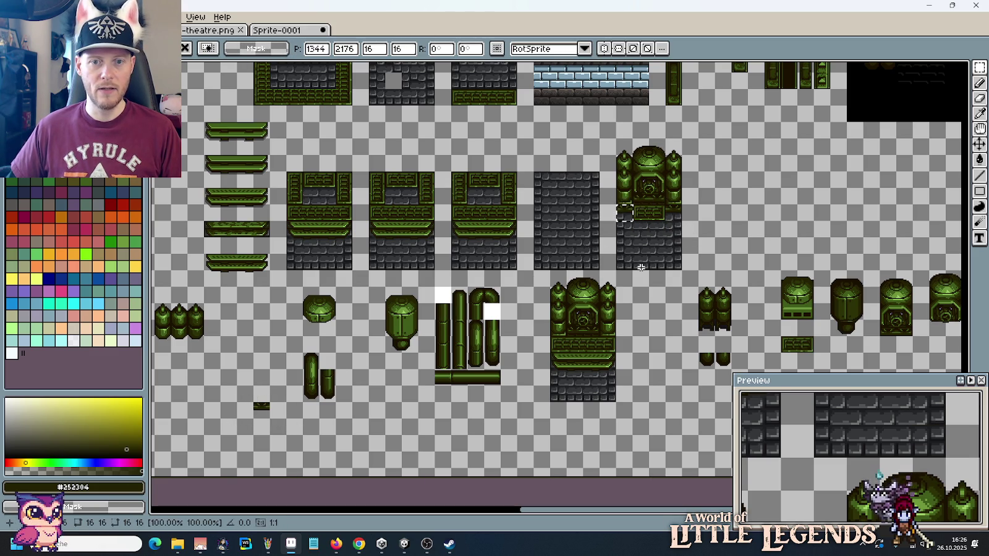
{"action": "key", "text": "ctrl+d"}
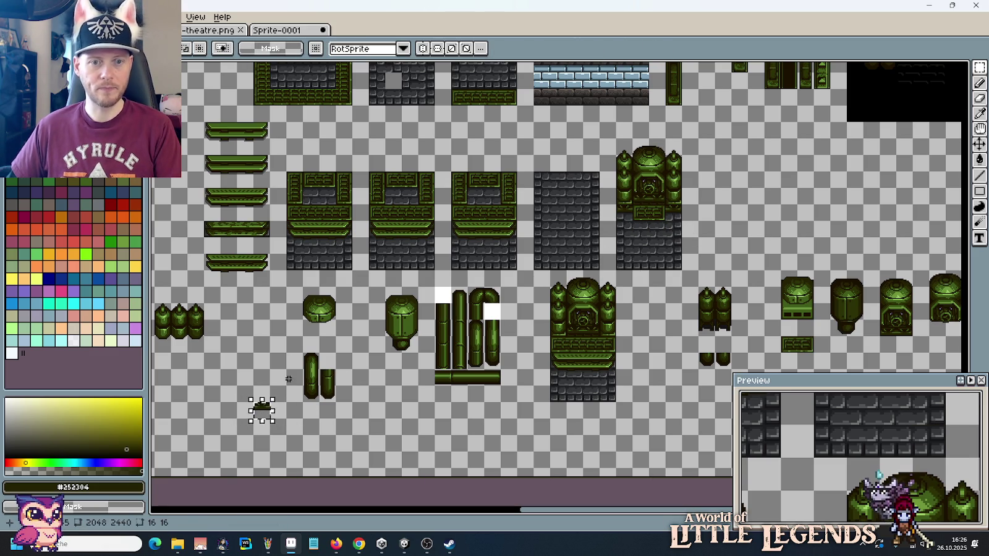
{"action": "key", "text": "ctrl+z"}
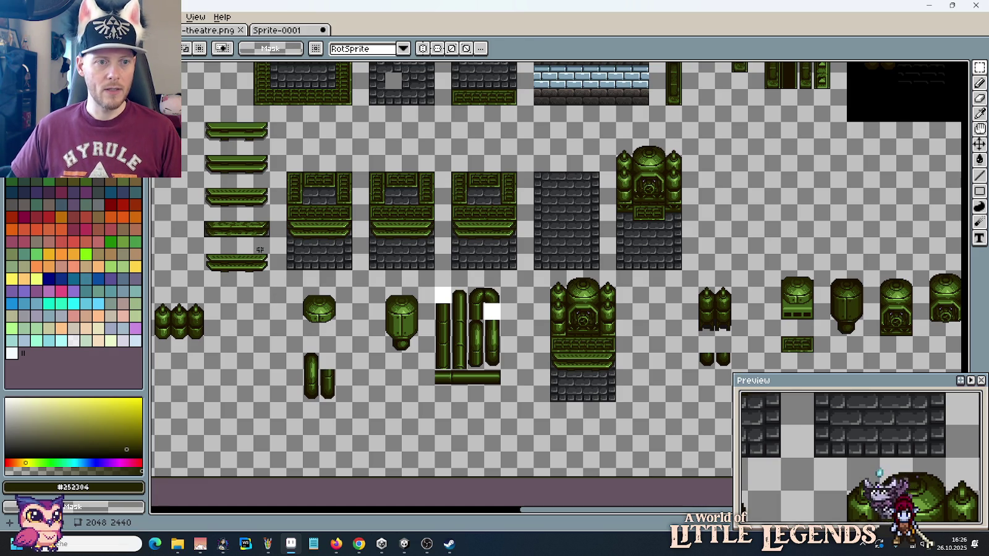
Step: Paste the strip pieces to the right of the tank and erase the lower green strip
{"action": "key", "text": "ctrl+v"}
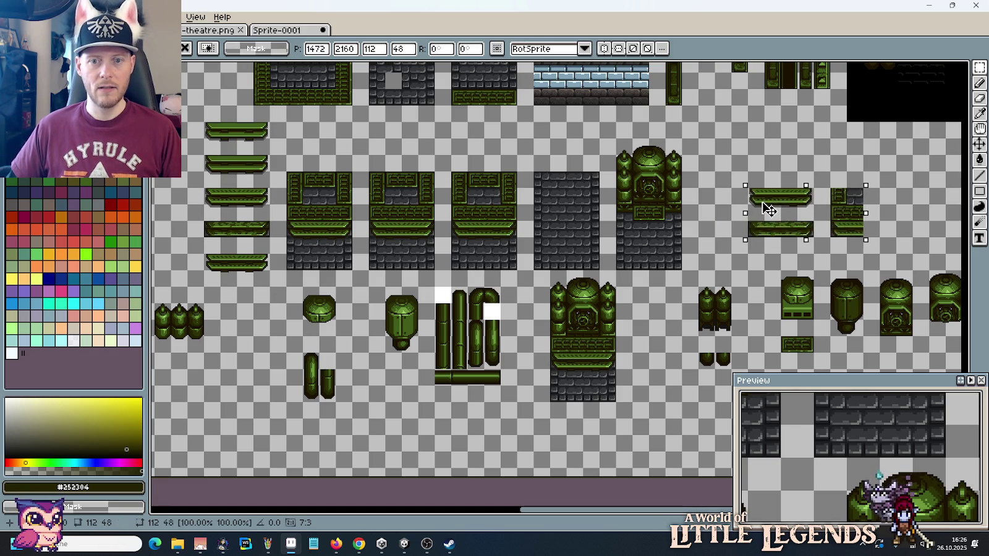
{"action": "left_click_drag", "start_coordinate": [767, 204], "coordinate": [742, 217]}
{"action": "key", "text": "Return"}
{"action": "mouse_move", "coordinate": [834, 201]}
{"action": "left_mouse_down"}
{"action": "mouse_move", "coordinate": [797, 254]}
{"action": "mouse_move", "coordinate": [718, 238]}
{"action": "left_mouse_up"}
{"action": "key", "text": "Delete"}
{"action": "scroll", "coordinate": [736, 223], "scroll_direction": "up", "scroll_amount": 3}
{"action": "key", "text": "Delete"}
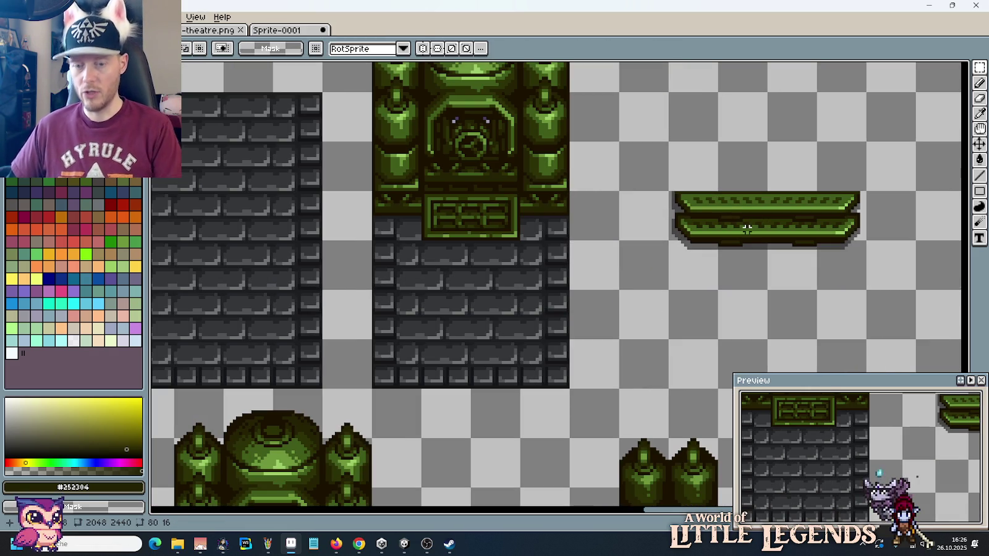
Step: Try placing the strip's left and right pieces on the wall, then undo back to the whole strip
{"action": "left_click_drag", "start_coordinate": [721, 288], "coordinate": [670, 188]}
{"action": "left_click_drag", "start_coordinate": [707, 256], "coordinate": [467, 310]}
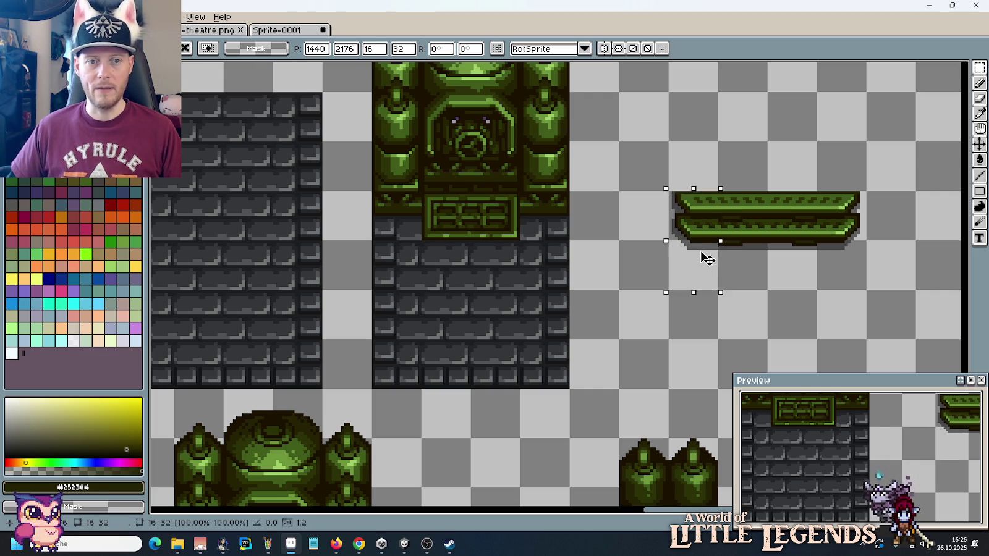
{"action": "key", "text": "Return"}
{"action": "left_click_drag", "start_coordinate": [862, 288], "coordinate": [816, 190]}
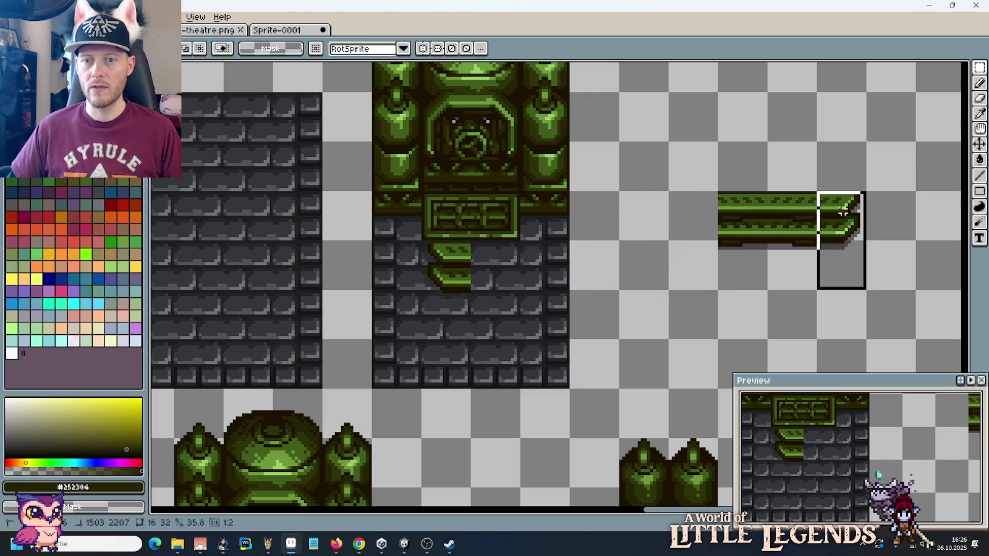
{"action": "left_click_drag", "start_coordinate": [849, 233], "coordinate": [506, 278]}
{"action": "key", "text": "Return"}
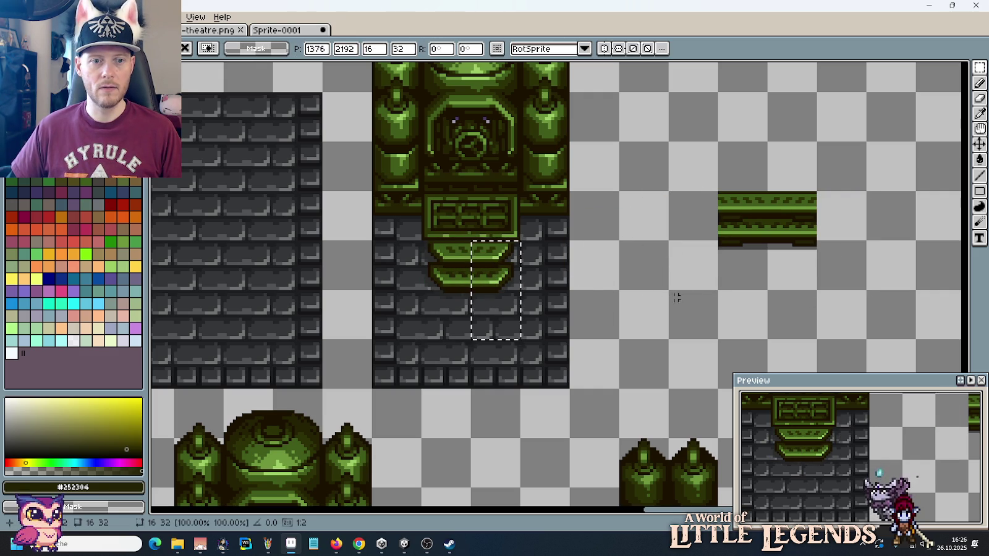
{"action": "key", "text": "ctrl+z"}
{"action": "key", "text": "ctrl+z"}
{"action": "key", "text": "ctrl+z"}
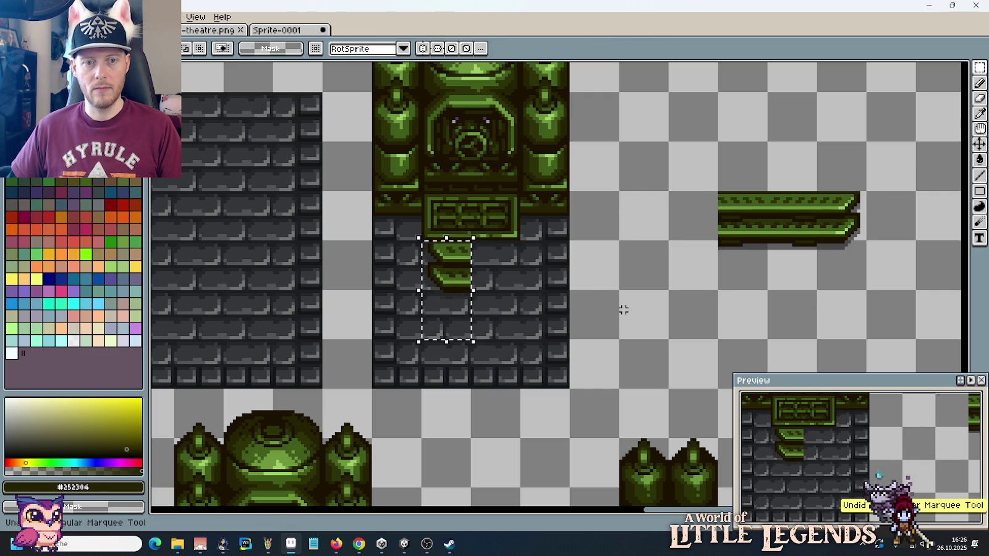
{"action": "key", "text": "ctrl+z"}
Step: Paste a copy of the green ledge piece and drop it in place
{"action": "scroll", "coordinate": [623, 310], "scroll_direction": "down", "scroll_amount": 1}
{"action": "scroll", "coordinate": [624, 310], "scroll_direction": "down", "scroll_amount": 1}
{"action": "scroll", "coordinate": [647, 276], "scroll_direction": "down", "scroll_amount": 2}
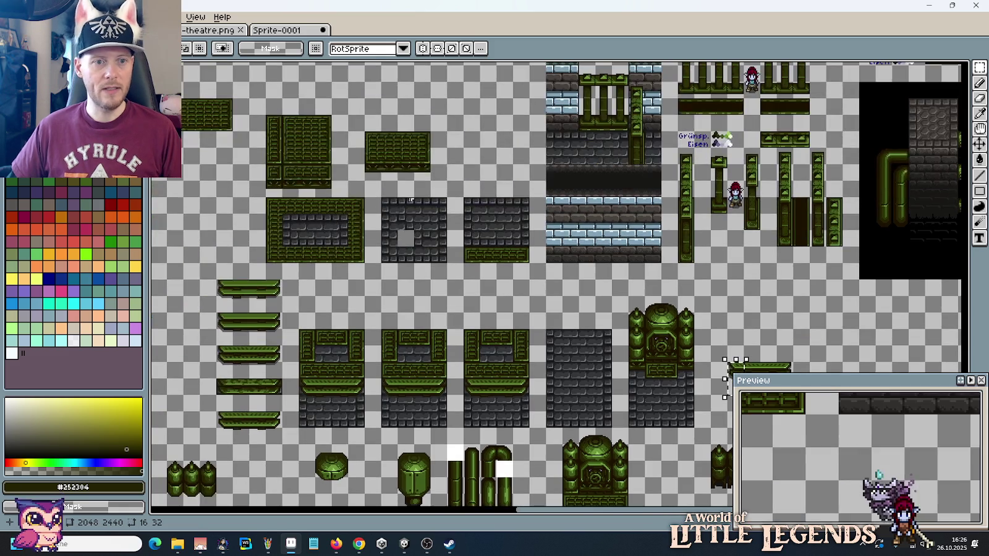
{"action": "key", "text": "ctrl+v"}
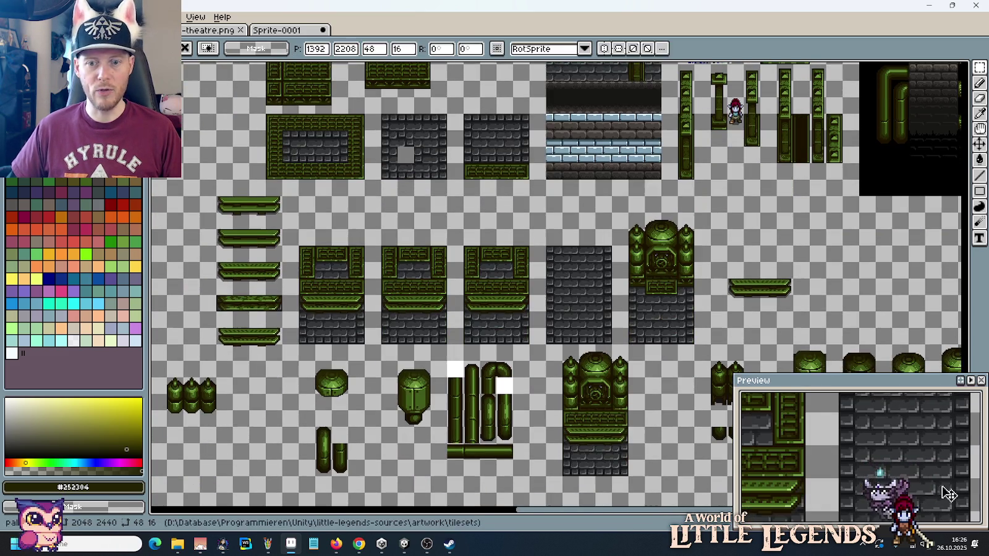
{"action": "key", "text": "Return"}
{"action": "scroll", "coordinate": [743, 331], "scroll_direction": "up", "scroll_amount": 1}
{"action": "scroll", "coordinate": [739, 324], "scroll_direction": "up", "scroll_amount": 1}
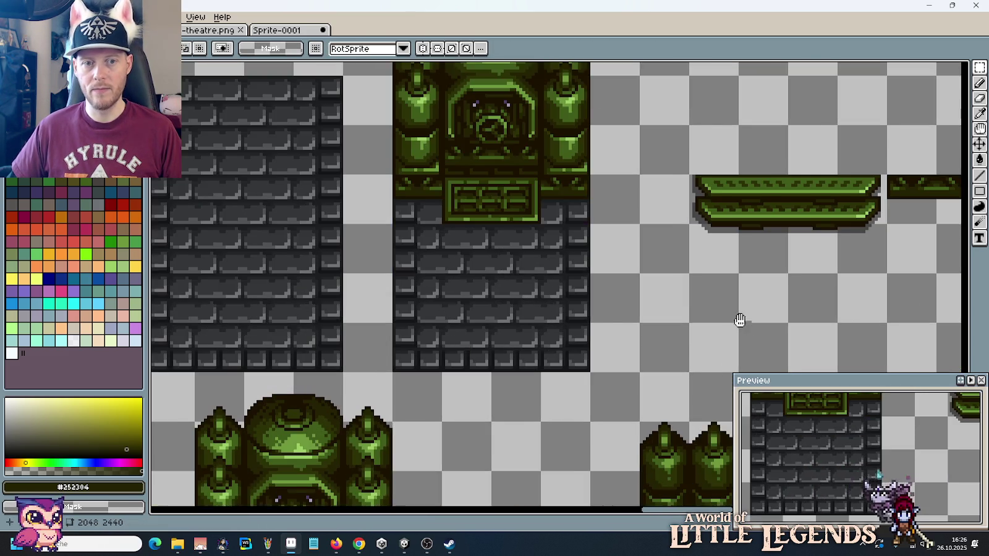
{"action": "scroll", "coordinate": [672, 274], "scroll_direction": "down", "scroll_amount": 1}
Step: Move the ledge strip's pieces, including a 16x32 piece, onto the compact machine's brick tile
{"action": "left_click_drag", "start_coordinate": [784, 201], "coordinate": [510, 234]}
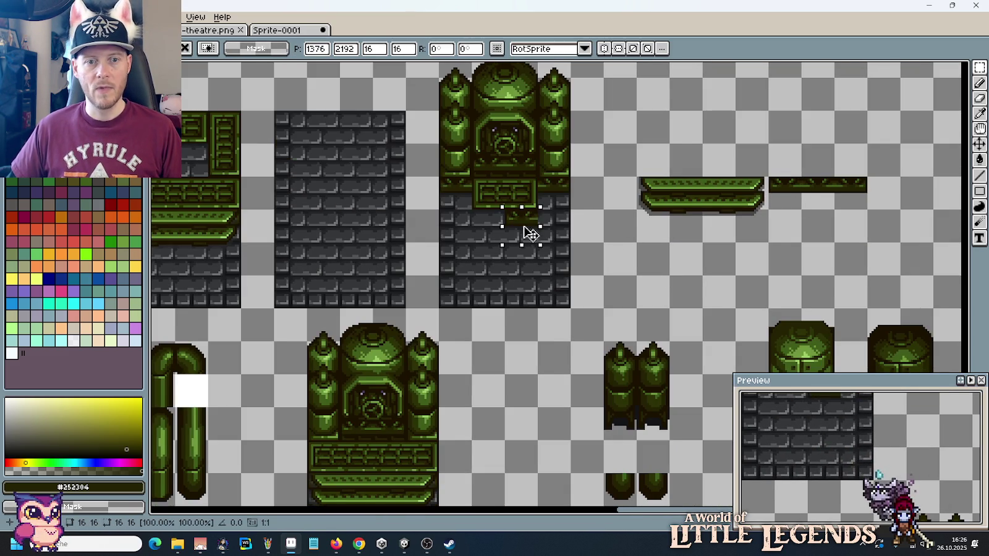
{"action": "mouse_move", "coordinate": [834, 177]}
{"action": "left_mouse_down"}
{"action": "mouse_move", "coordinate": [868, 211]}
{"action": "mouse_move", "coordinate": [734, 248]}
{"action": "mouse_move", "coordinate": [535, 240]}
{"action": "left_mouse_up"}
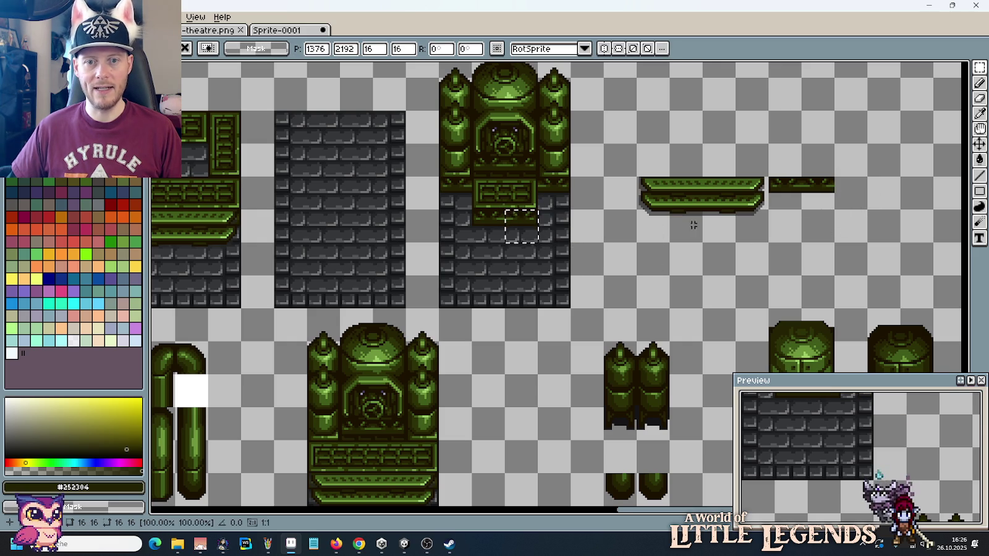
{"action": "mouse_move", "coordinate": [641, 178]}
{"action": "left_mouse_down"}
{"action": "mouse_move", "coordinate": [670, 242]}
{"action": "mouse_move", "coordinate": [490, 256]}
{"action": "left_mouse_up"}
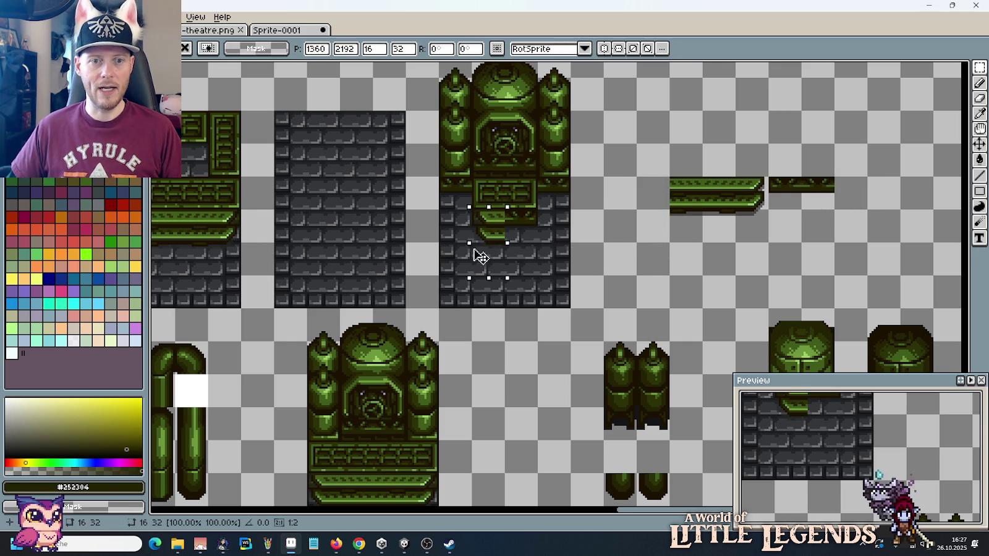
{"action": "left_click_drag", "start_coordinate": [745, 237], "coordinate": [764, 183]}
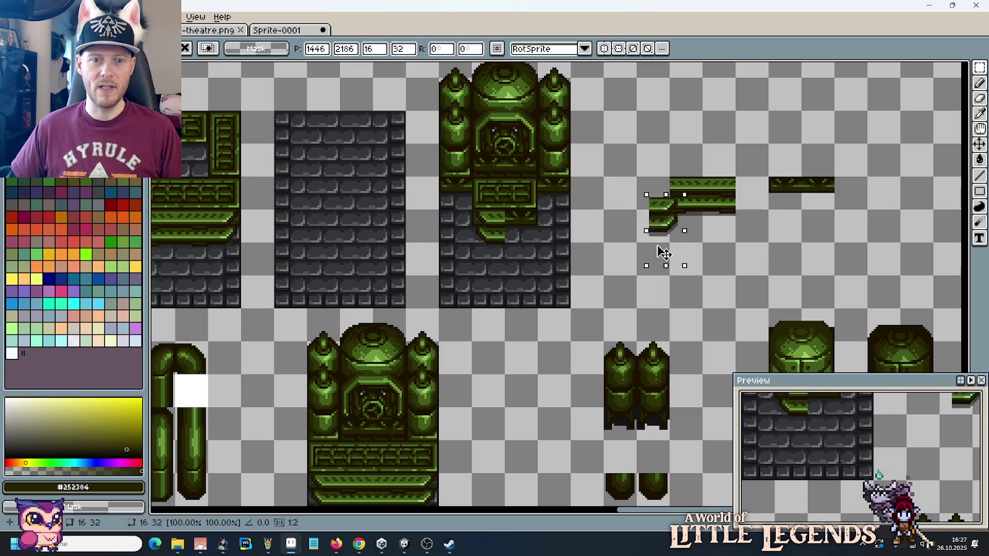
{"action": "left_click_drag", "start_coordinate": [753, 231], "coordinate": [529, 267]}
Step: Duplicate the 32x16 panel section onto the tall machine
{"action": "scroll", "coordinate": [645, 274], "scroll_direction": "down", "scroll_amount": 2}
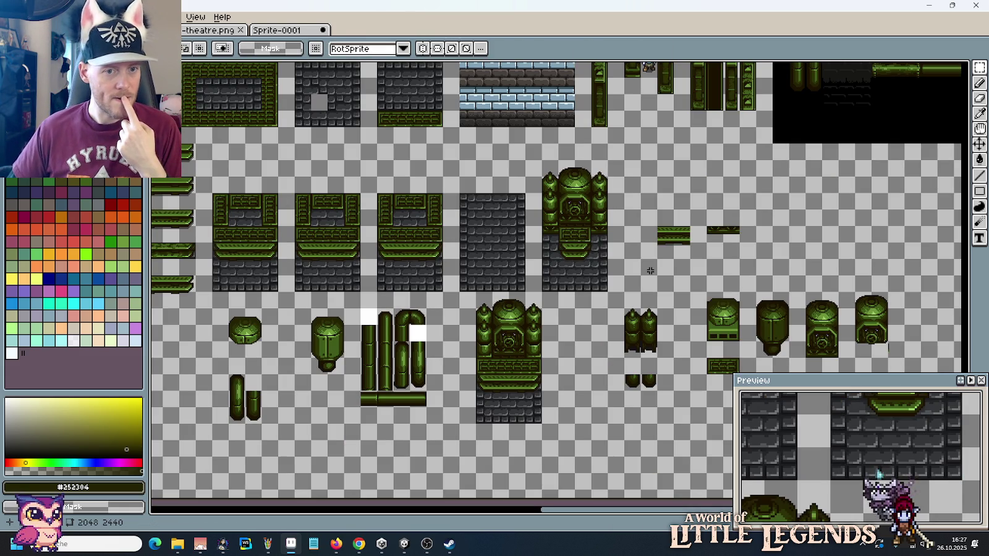
{"action": "scroll", "coordinate": [650, 270], "scroll_direction": "up", "scroll_amount": 2}
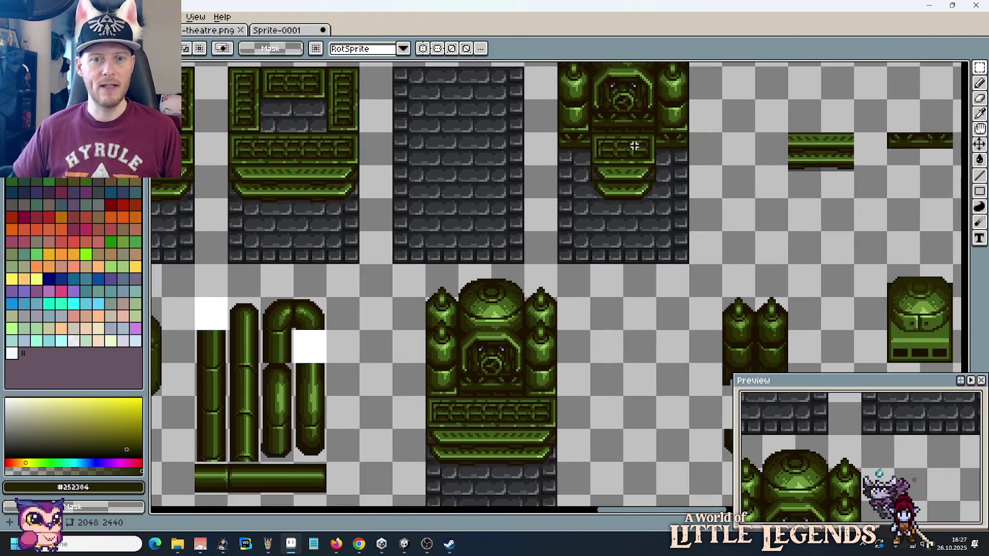
{"action": "key", "text": "ctrl+v"}
{"action": "left_click_drag", "start_coordinate": [623, 155], "coordinate": [482, 416]}
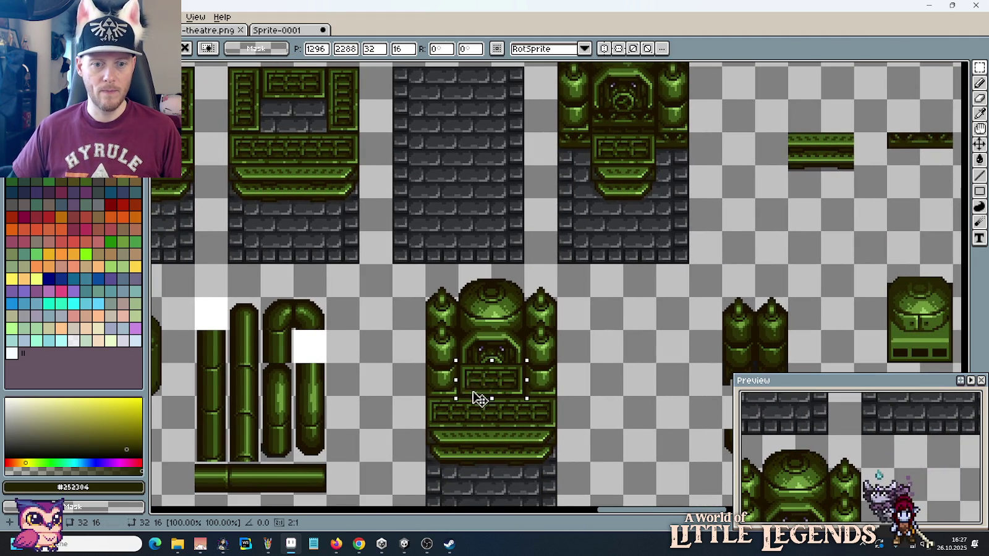
{"action": "left_click", "coordinate": [631, 371]}
Step: Copy a 16x16 tile and paste it into place on the tall machine
{"action": "scroll", "coordinate": [631, 371], "scroll_direction": "down", "scroll_amount": 2}
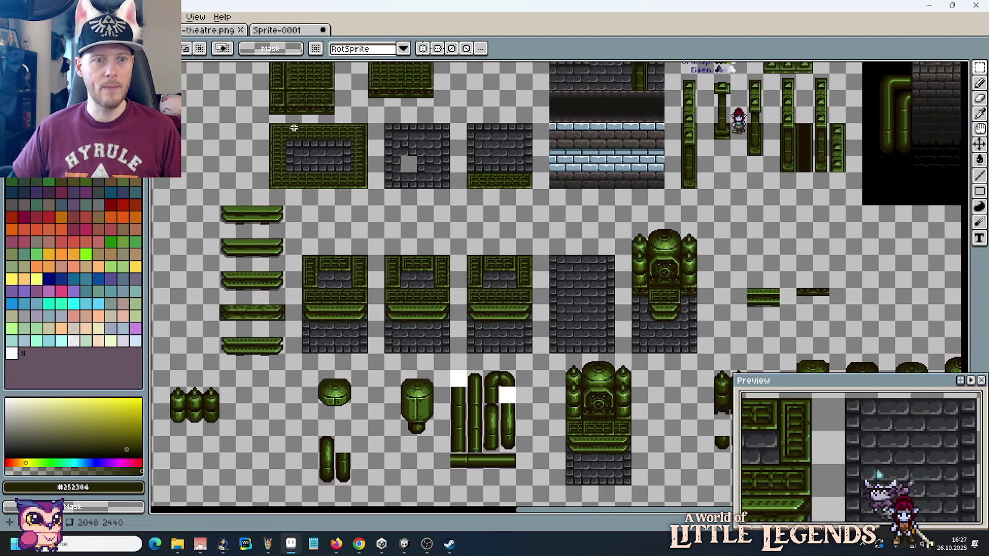
{"action": "mouse_move", "coordinate": [281, 98]}
{"action": "left_mouse_down"}
{"action": "mouse_move", "coordinate": [592, 427]}
{"action": "mouse_move", "coordinate": [584, 438]}
{"action": "mouse_move", "coordinate": [620, 440]}
{"action": "left_mouse_up"}
{"action": "key", "text": "ctrl+c"}
{"action": "key", "text": "ctrl+v"}
{"action": "key", "text": "Return"}
{"action": "scroll", "coordinate": [624, 427], "scroll_direction": "up", "scroll_amount": 2}
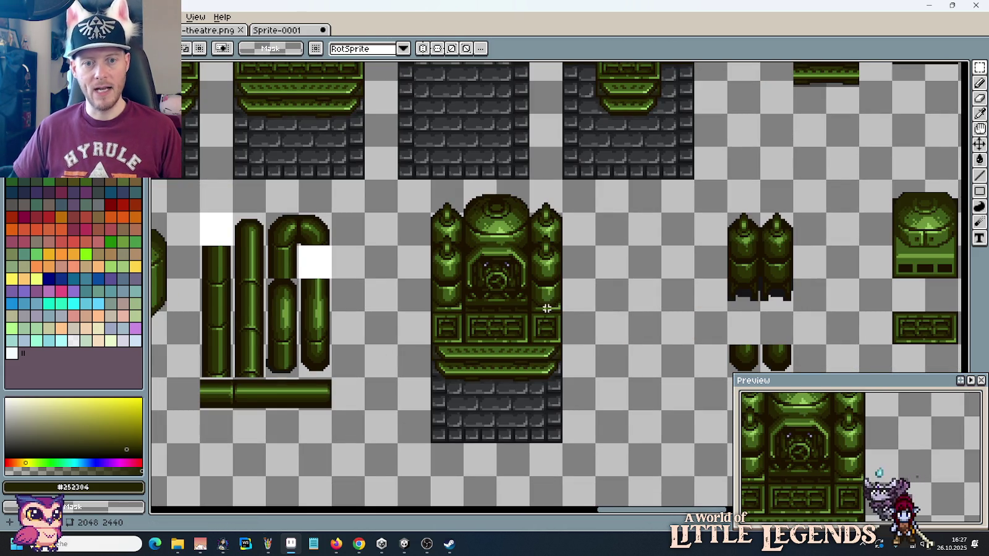
Step: With the Pencil active, eyedrop the mid green #405d1b from the machine after briefly sampling #6d963b
{"action": "scroll", "coordinate": [590, 315], "scroll_direction": "up", "scroll_amount": 1}
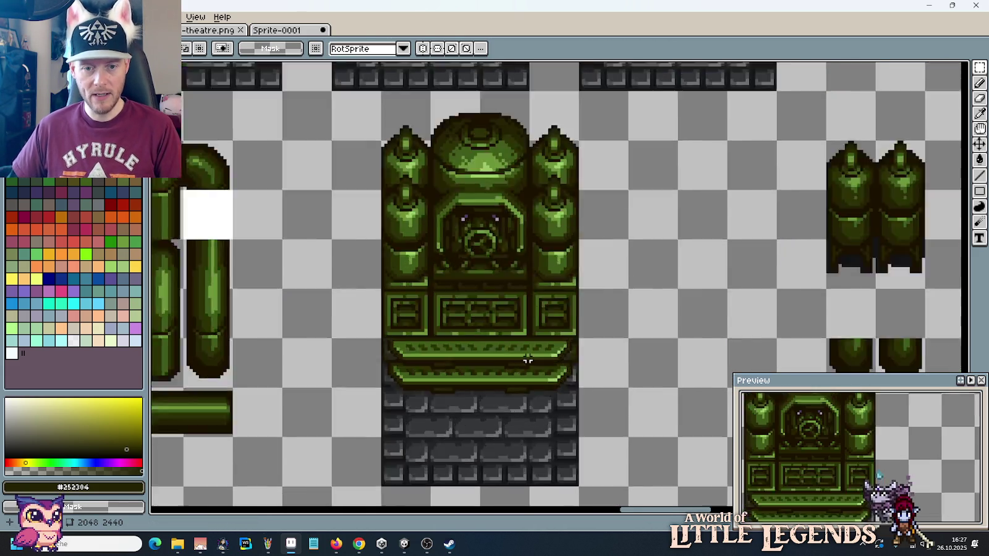
{"action": "scroll", "coordinate": [591, 278], "scroll_direction": "up", "scroll_amount": 1}
{"action": "scroll", "coordinate": [591, 216], "scroll_direction": "up", "scroll_amount": 1}
{"action": "key", "text": "b"}
{"action": "left_click", "coordinate": [592, 191], "text": "alt"}
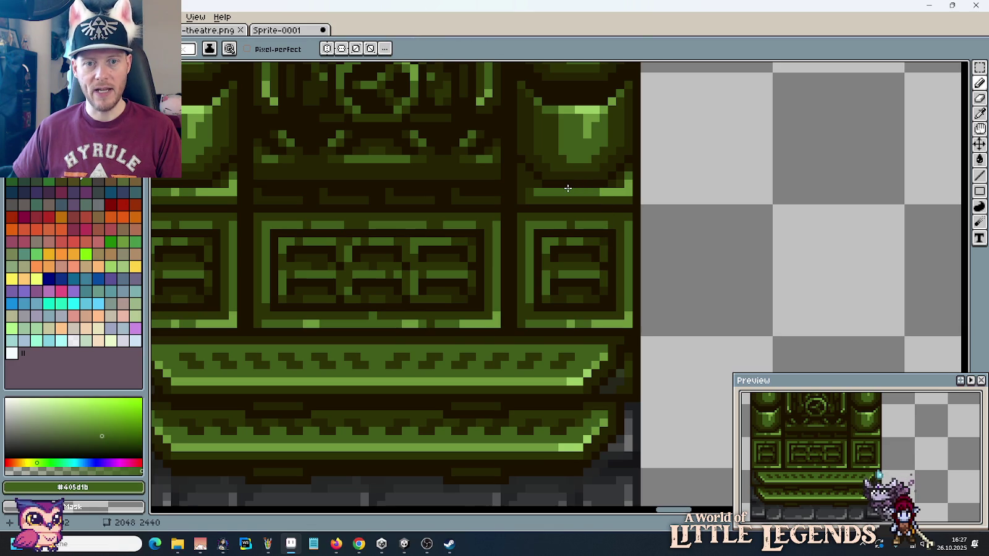
{"action": "scroll", "coordinate": [528, 243], "scroll_direction": "down", "scroll_amount": 2}
{"action": "key", "text": "i"}
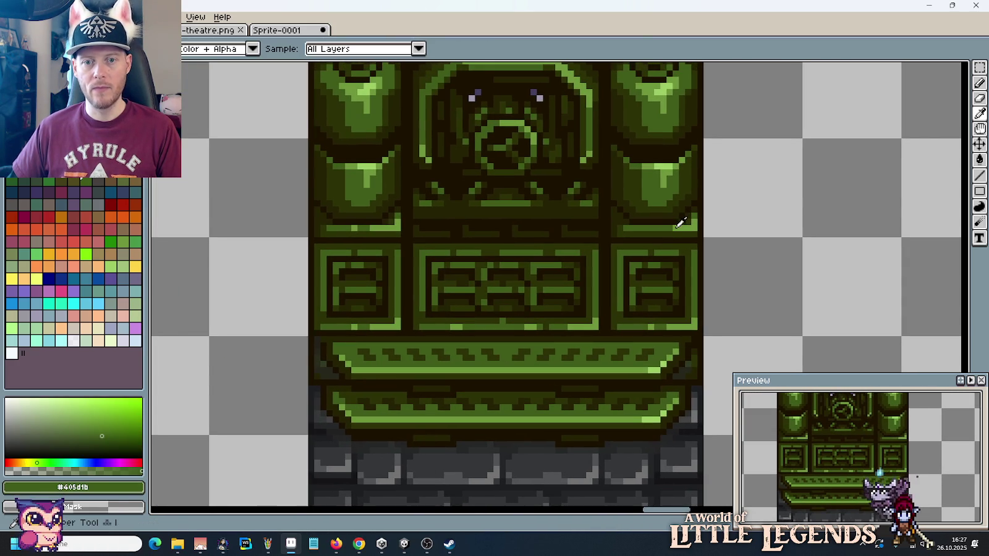
{"action": "left_click", "coordinate": [661, 230]}
{"action": "key", "text": "b"}
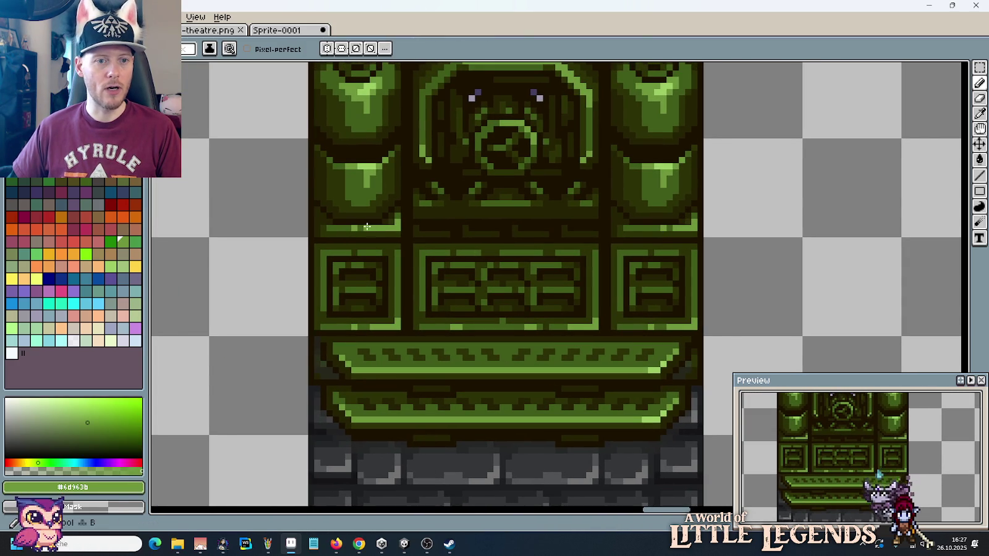
{"action": "left_click", "coordinate": [357, 227], "text": "alt"}
{"action": "scroll", "coordinate": [401, 267], "scroll_direction": "down", "scroll_amount": 1}
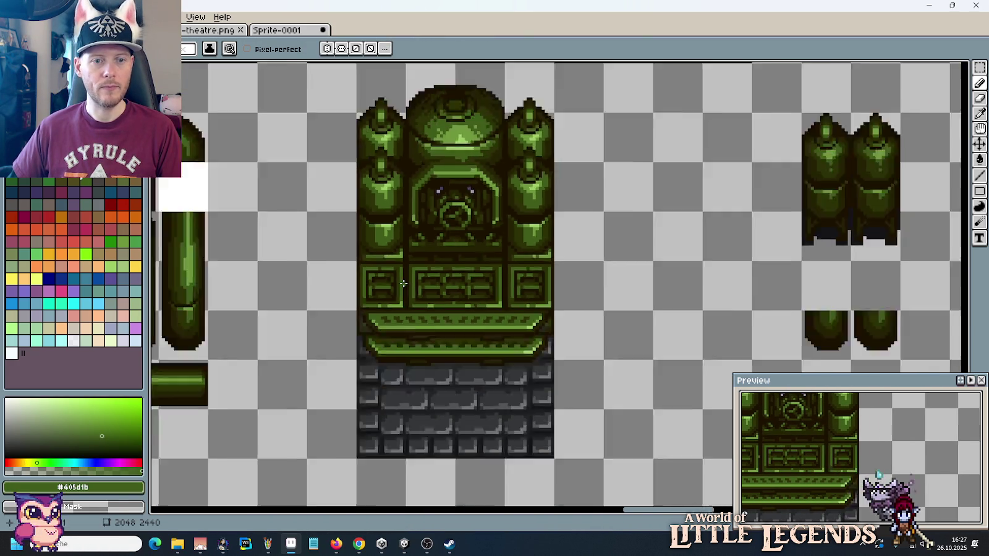
{"action": "scroll", "coordinate": [401, 267], "scroll_direction": "down", "scroll_amount": 1}
{"action": "scroll", "coordinate": [406, 281], "scroll_direction": "up", "scroll_amount": 1}
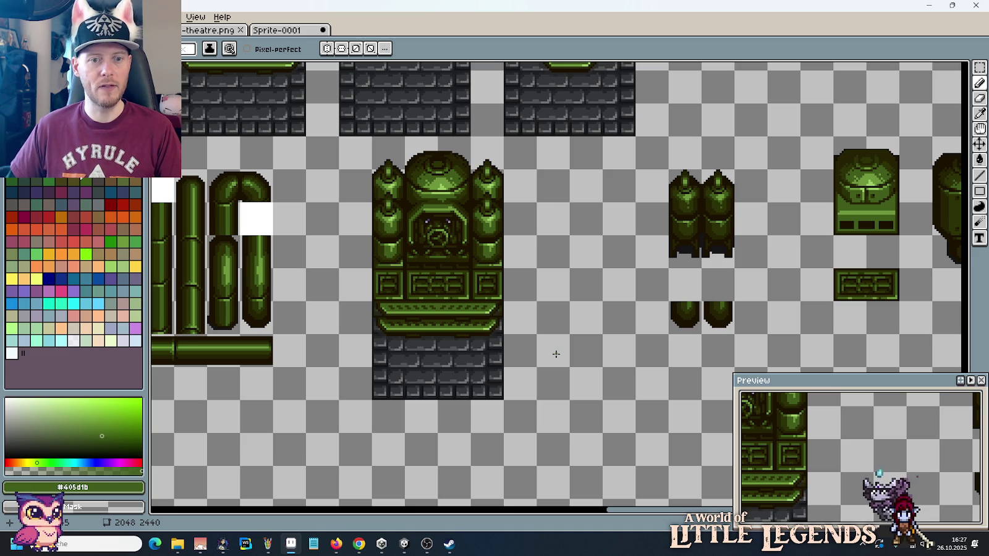
{"action": "scroll", "coordinate": [557, 345], "scroll_direction": "down", "scroll_amount": 1}
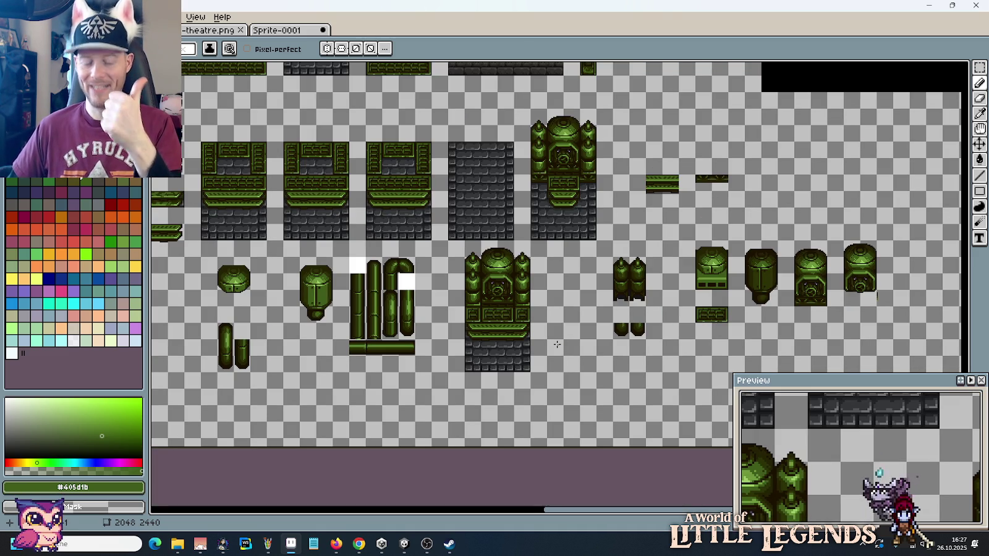
Step: Marquee-select the compact machine stack with its brick base and cut it, then zoom to inspect
{"action": "key", "text": "m"}
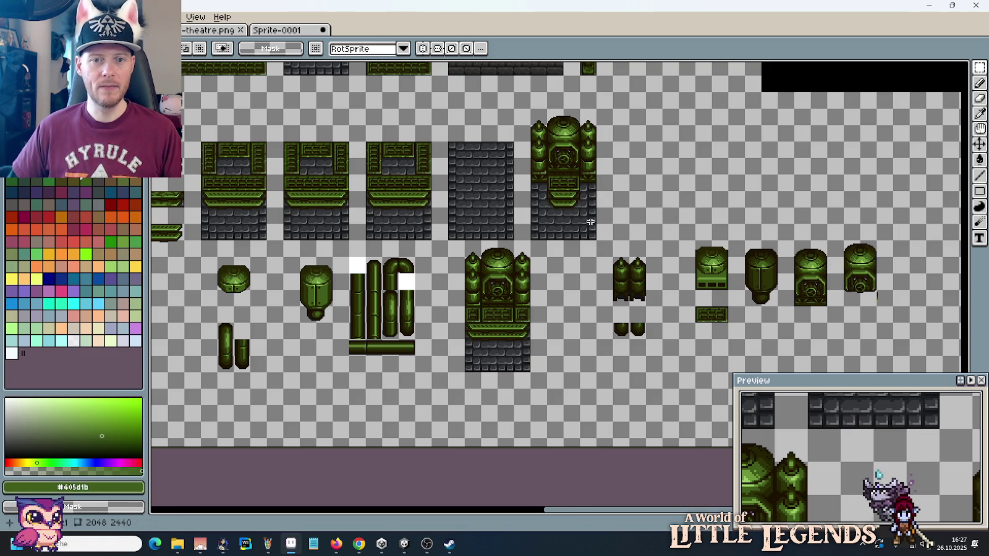
{"action": "left_click_drag", "start_coordinate": [595, 240], "coordinate": [530, 109]}
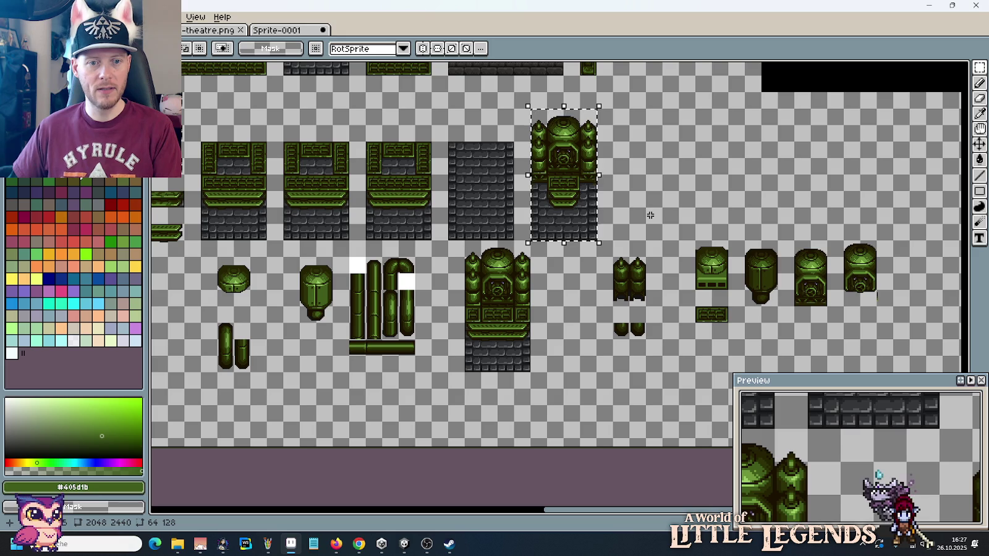
{"action": "key", "text": "ctrl+x"}
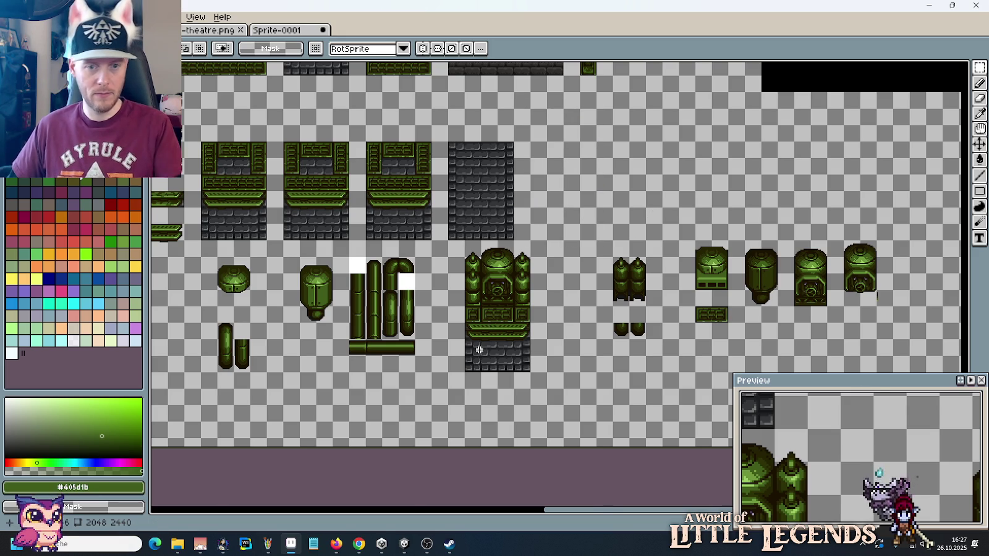
{"action": "scroll", "coordinate": [492, 324], "scroll_direction": "up", "scroll_amount": 2}
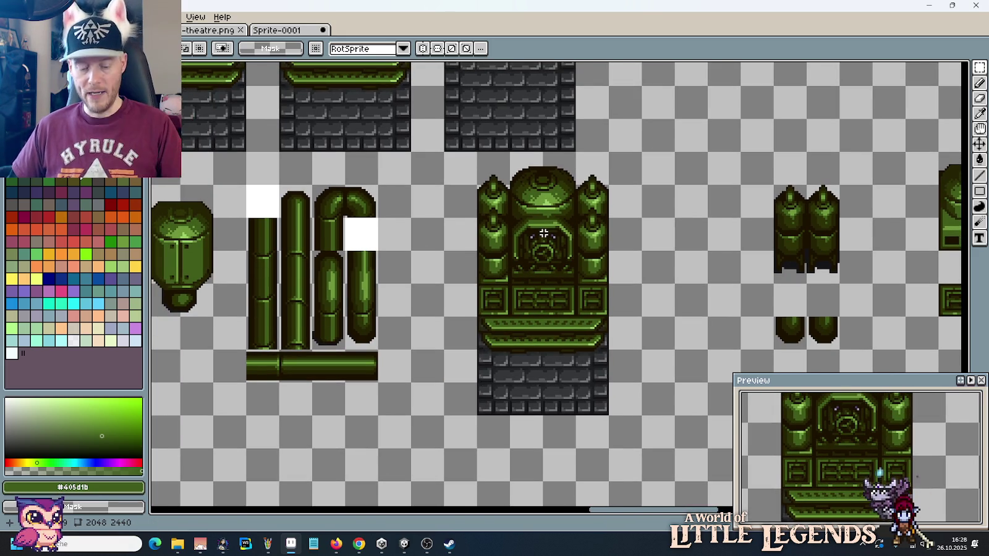
{"action": "scroll", "coordinate": [548, 220], "scroll_direction": "up", "scroll_amount": 2}
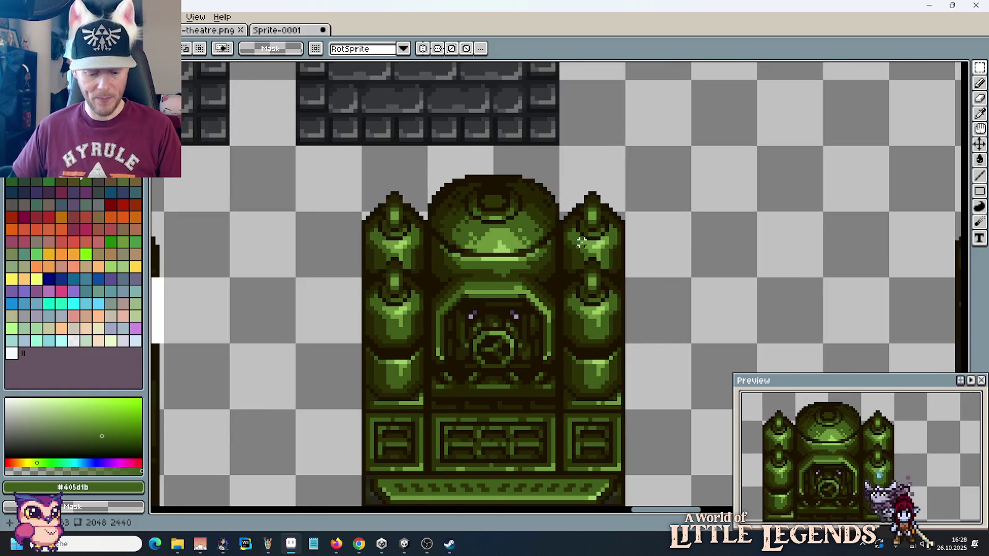
{"action": "scroll", "coordinate": [581, 242], "scroll_direction": "up", "scroll_amount": 1}
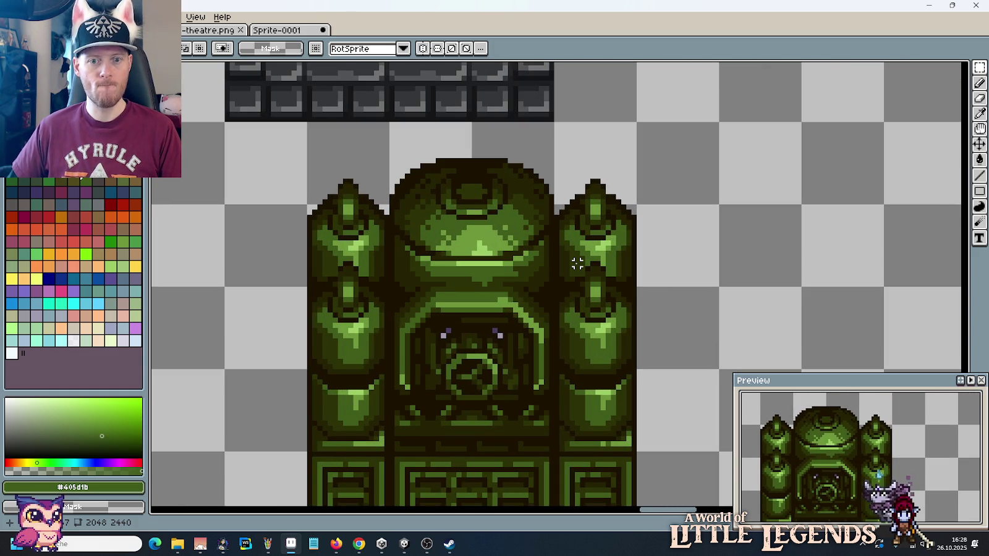
{"action": "scroll", "coordinate": [577, 264], "scroll_direction": "down", "scroll_amount": 2}
{"action": "scroll", "coordinate": [577, 264], "scroll_direction": "down", "scroll_amount": 3}
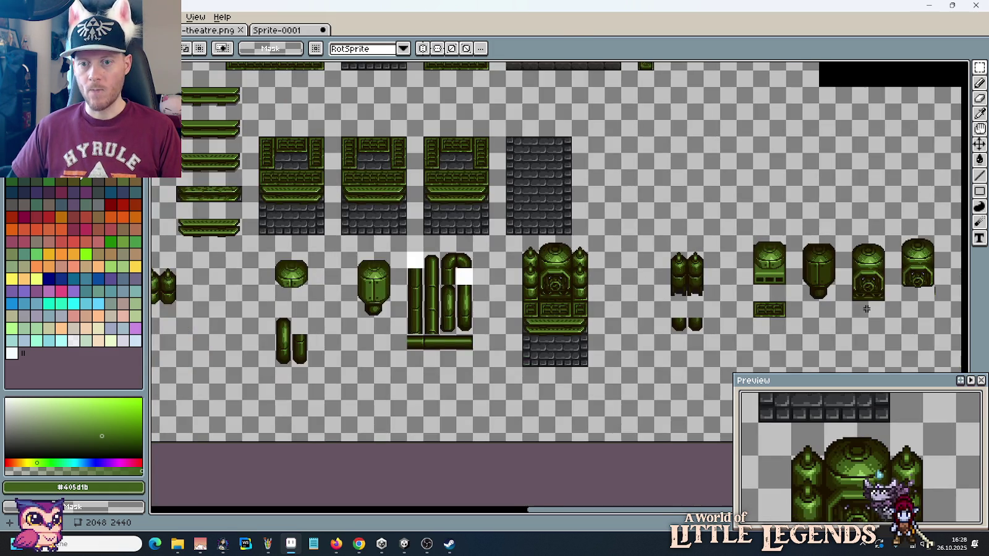
Step: Copy the compact machine into the upper row and set the two rightmost sprites beside it
{"action": "left_click_drag", "start_coordinate": [866, 309], "coordinate": [812, 303]}
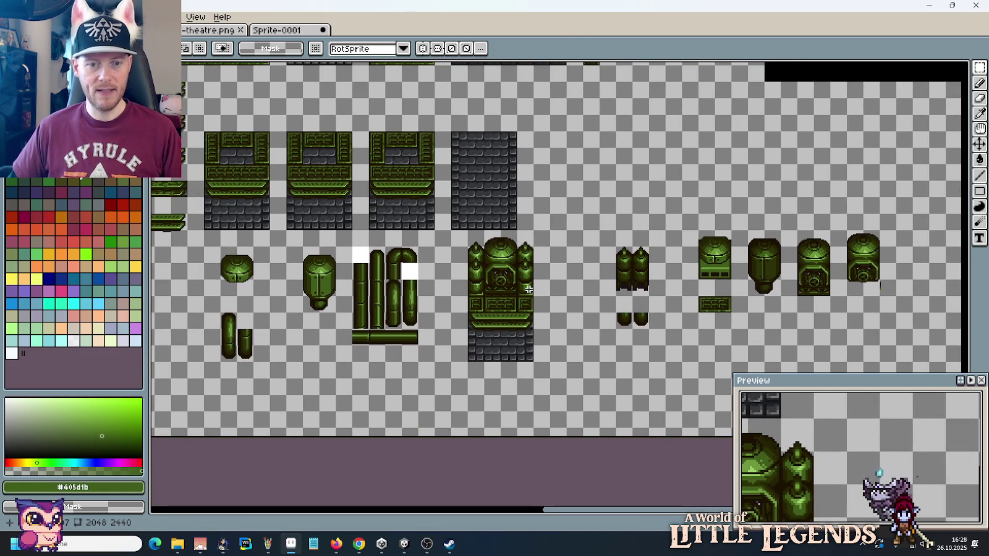
{"action": "left_click_drag", "start_coordinate": [528, 290], "coordinate": [469, 230]}
{"action": "mouse_move", "coordinate": [509, 270]}
{"action": "left_mouse_down"}
{"action": "mouse_move", "coordinate": [587, 270]}
{"action": "mouse_move", "coordinate": [576, 191]}
{"action": "left_mouse_up"}
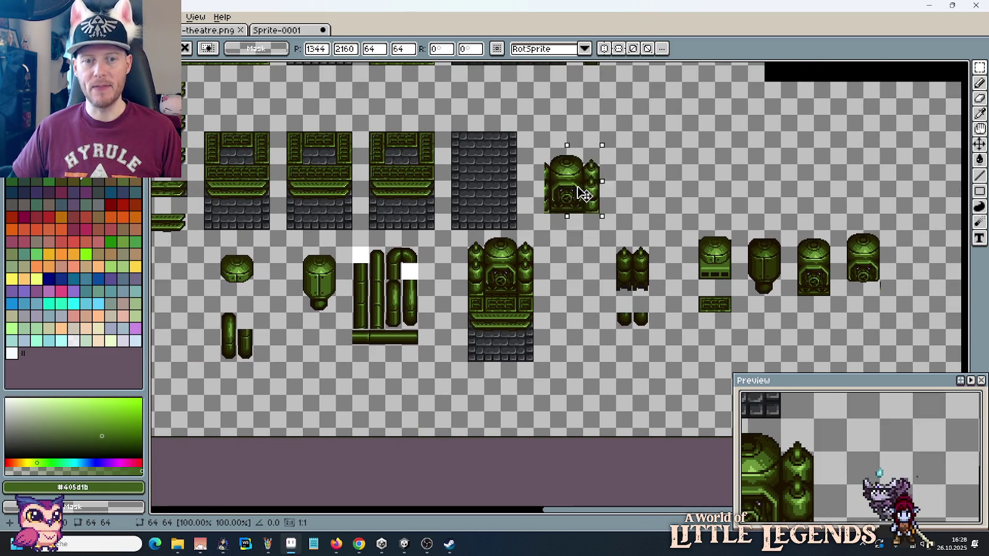
{"action": "left_click", "coordinate": [815, 297]}
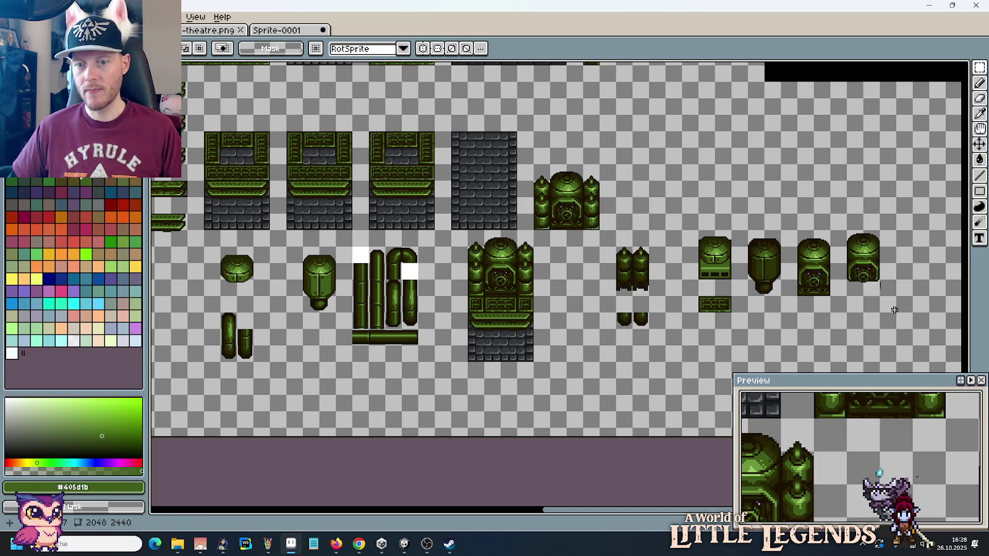
{"action": "mouse_move", "coordinate": [897, 312]}
{"action": "left_mouse_down"}
{"action": "mouse_move", "coordinate": [795, 226]}
{"action": "mouse_move", "coordinate": [643, 194]}
{"action": "mouse_move", "coordinate": [659, 210]}
{"action": "left_mouse_up"}
{"action": "left_click", "coordinate": [712, 219]}
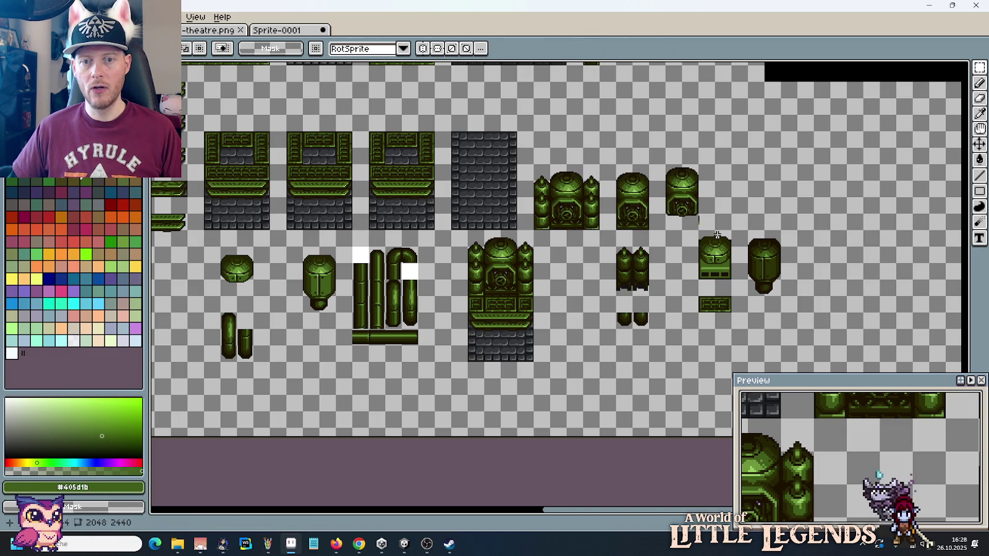
Step: Delete the leftover small machine sprites and bring the tall machine into close view
{"action": "mouse_move", "coordinate": [616, 247]}
{"action": "left_mouse_down"}
{"action": "mouse_move", "coordinate": [649, 328]}
{"action": "mouse_move", "coordinate": [720, 288]}
{"action": "mouse_move", "coordinate": [781, 235]}
{"action": "left_mouse_up"}
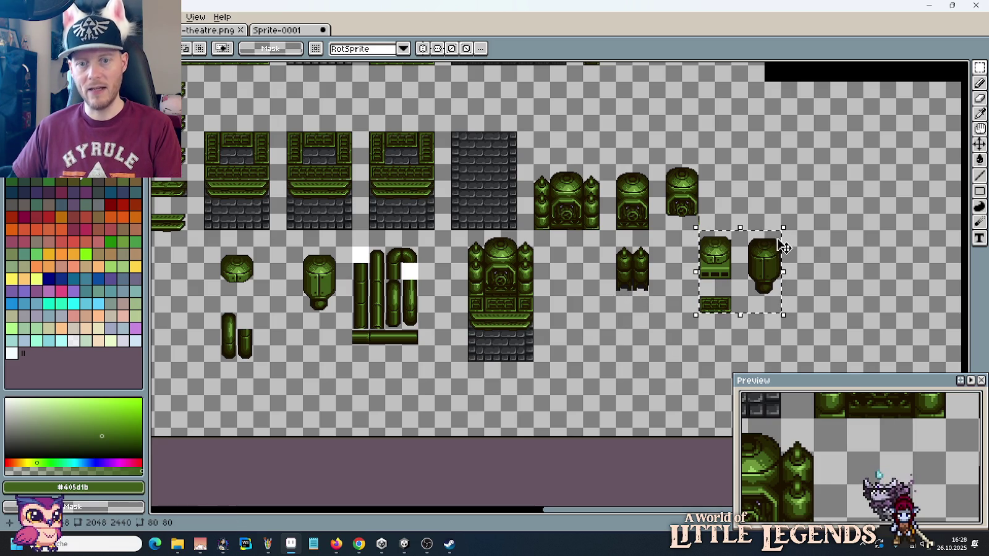
{"action": "key", "text": "Delete"}
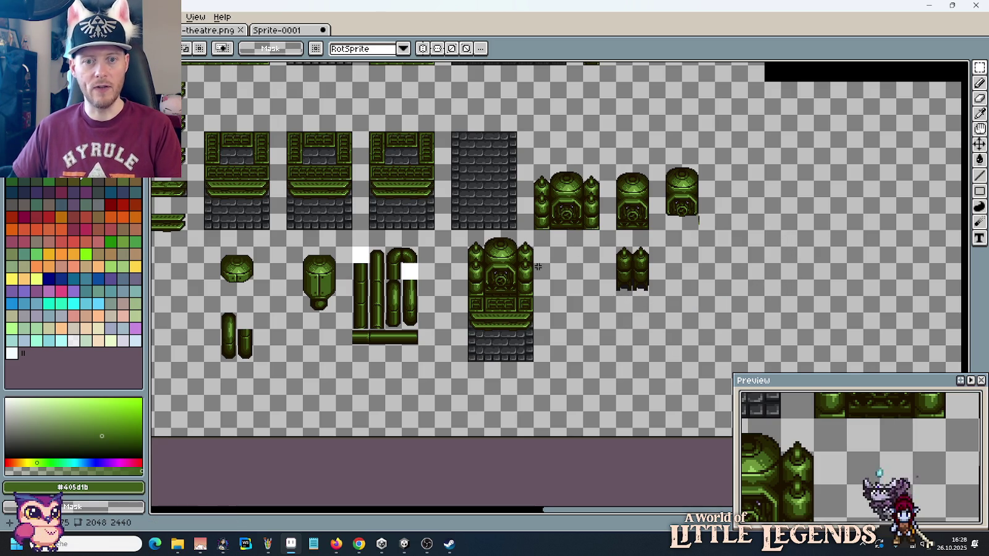
{"action": "scroll", "coordinate": [619, 283], "scroll_direction": "up", "scroll_amount": 2}
{"action": "left_click_drag", "start_coordinate": [491, 275], "coordinate": [682, 293]}
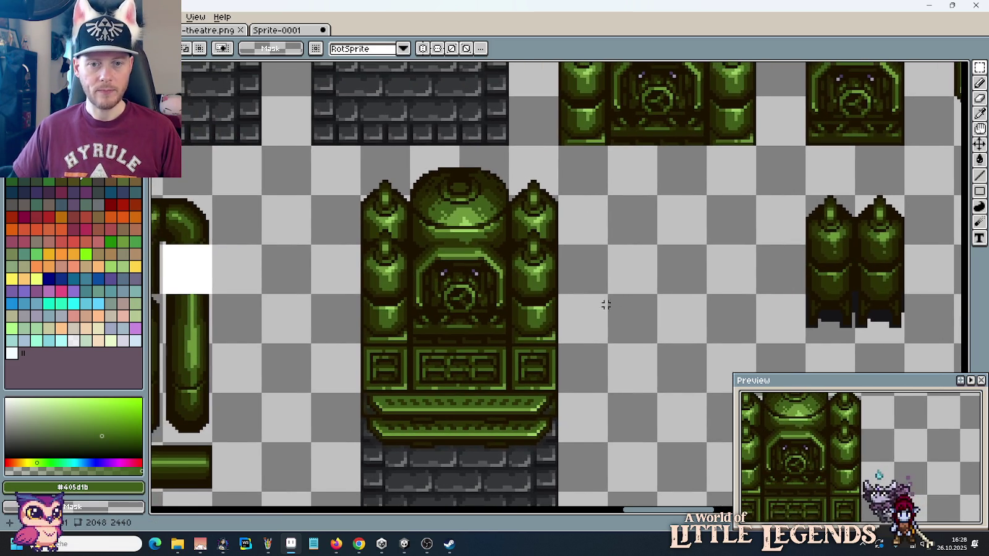
Step: Move the dome-topped block to sit beside the pillars
{"action": "mouse_move", "coordinate": [569, 305]}
{"action": "left_mouse_down"}
{"action": "mouse_move", "coordinate": [541, 307]}
{"action": "mouse_move", "coordinate": [331, 148]}
{"action": "left_mouse_up"}
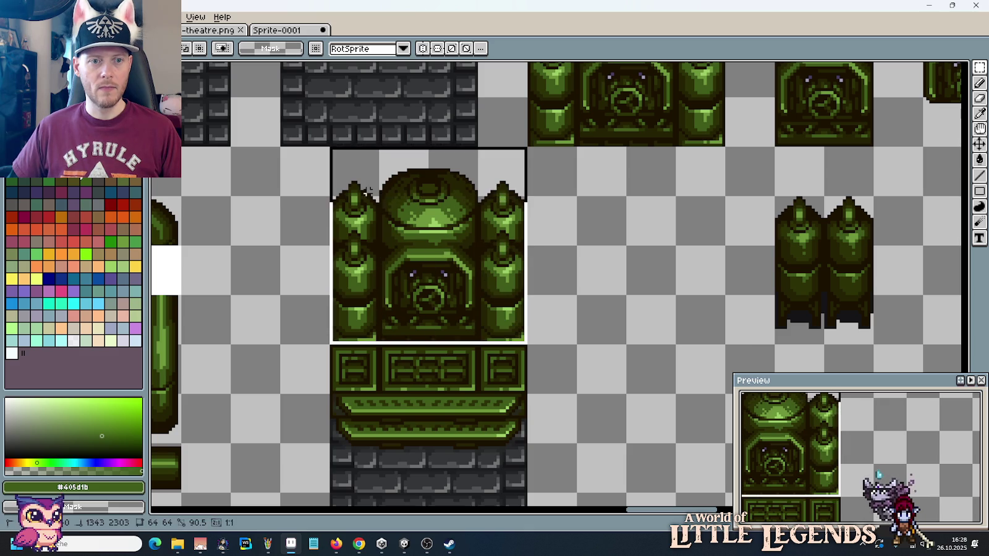
{"action": "left_click_drag", "start_coordinate": [419, 225], "coordinate": [646, 221]}
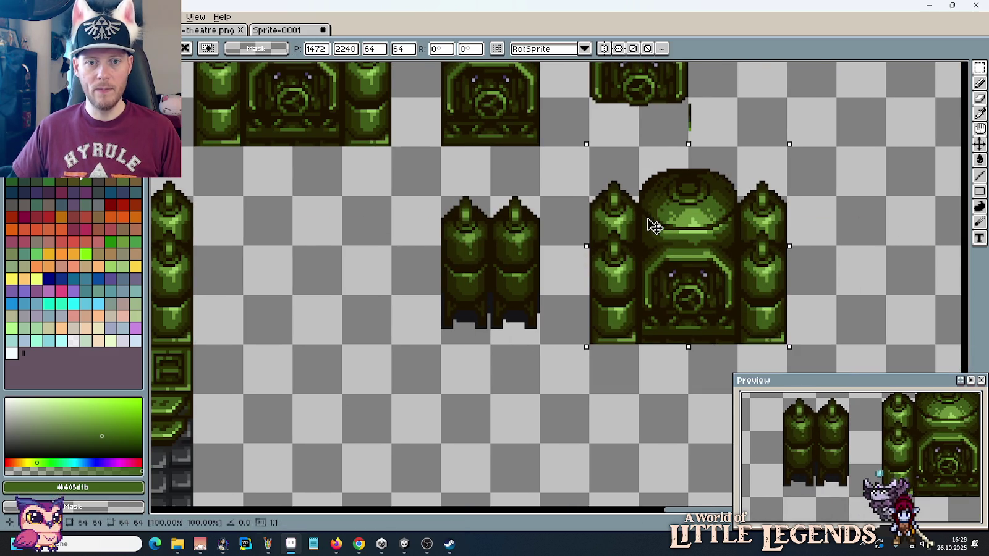
{"action": "left_click", "coordinate": [476, 263]}
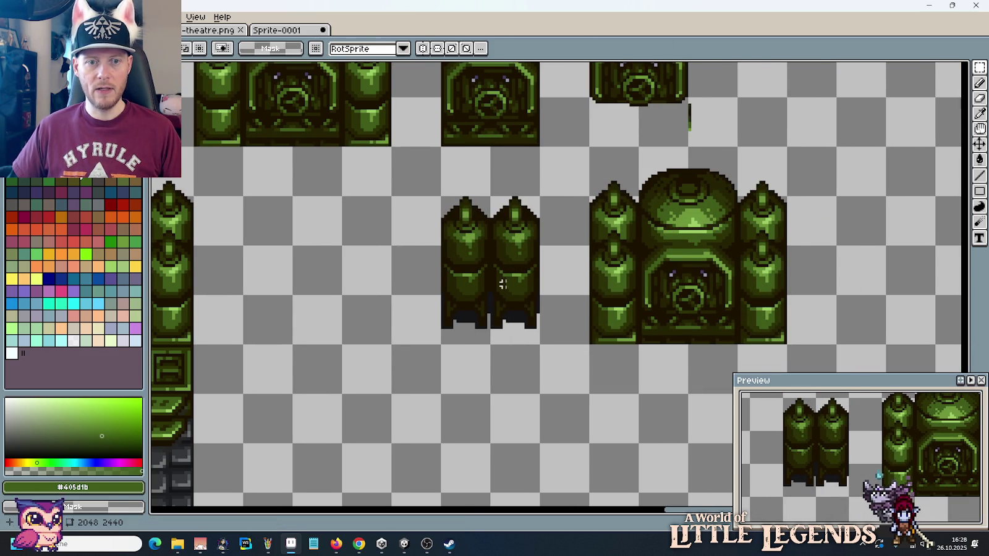
{"action": "scroll", "coordinate": [503, 284], "scroll_direction": "down", "scroll_amount": 2}
{"action": "scroll", "coordinate": [516, 306], "scroll_direction": "down", "scroll_amount": 2}
{"action": "scroll", "coordinate": [364, 241], "scroll_direction": "up", "scroll_amount": 2}
{"action": "scroll", "coordinate": [441, 194], "scroll_direction": "up", "scroll_amount": 2}
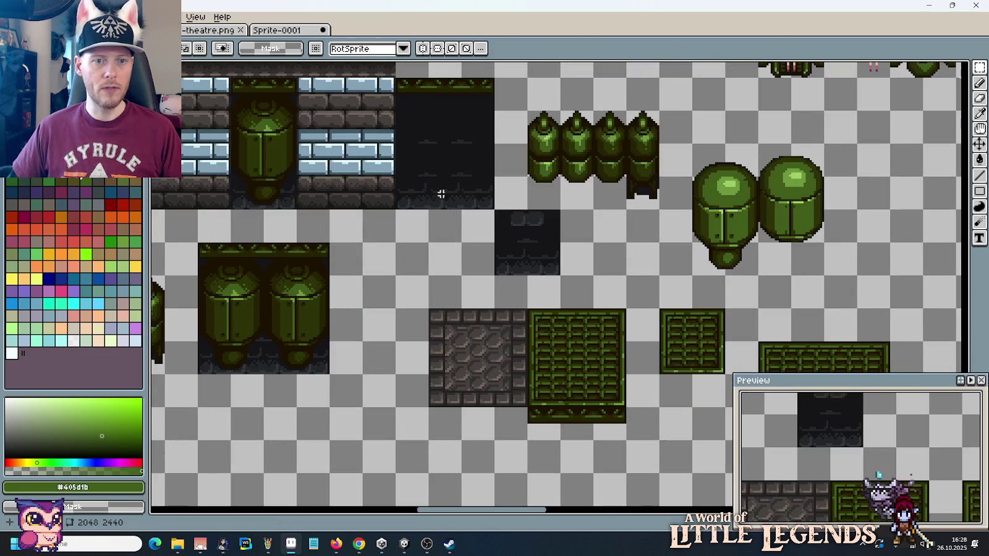
Step: Place a copy of a 16x48 pillar stack further right and delete the pillar pair sprites
{"action": "left_click_drag", "start_coordinate": [525, 211], "coordinate": [559, 131]}
{"action": "scroll", "coordinate": [512, 204], "scroll_direction": "down", "scroll_amount": 3}
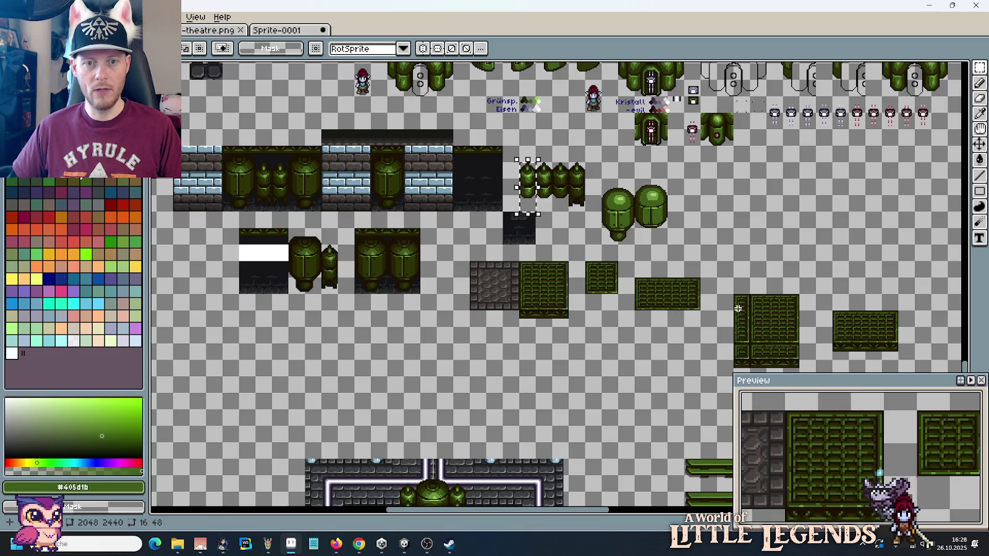
{"action": "scroll", "coordinate": [535, 222], "scroll_direction": "up", "scroll_amount": 2}
{"action": "scroll", "coordinate": [536, 222], "scroll_direction": "up", "scroll_amount": 2}
{"action": "left_click_drag", "start_coordinate": [535, 222], "coordinate": [580, 419]}
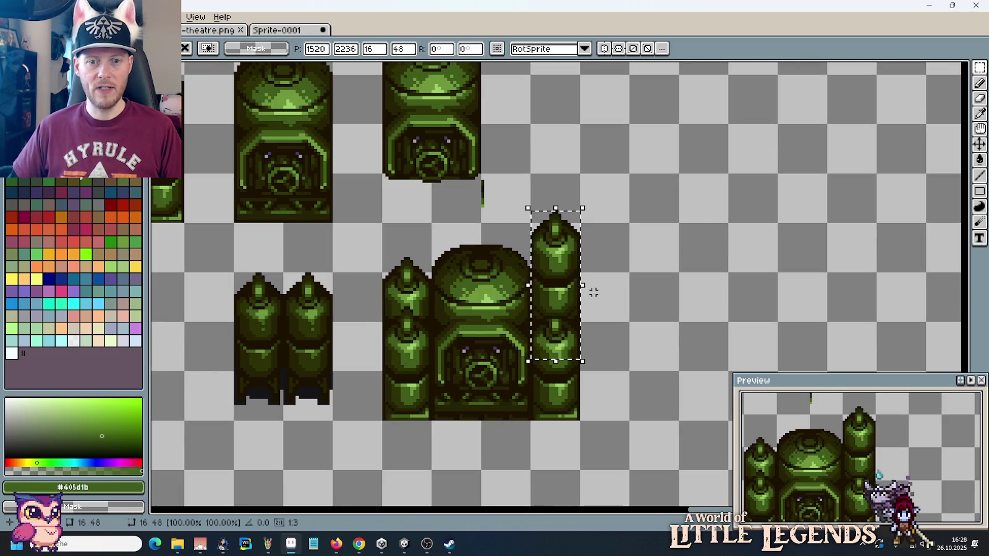
{"action": "left_click_drag", "start_coordinate": [556, 309], "coordinate": [658, 347]}
{"action": "left_click_drag", "start_coordinate": [328, 413], "coordinate": [236, 274]}
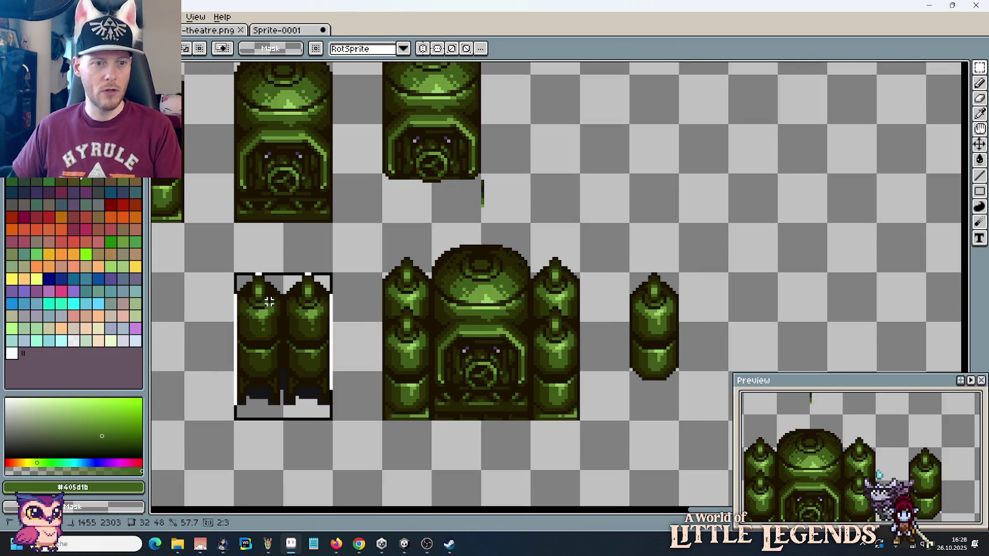
{"action": "key", "text": "Delete"}
Step: Draw the pipe's dark #1c1201 outline from dome to pillar, sampling #252304 and #2c3206 first
{"action": "scroll", "coordinate": [443, 387], "scroll_direction": "up", "scroll_amount": 2}
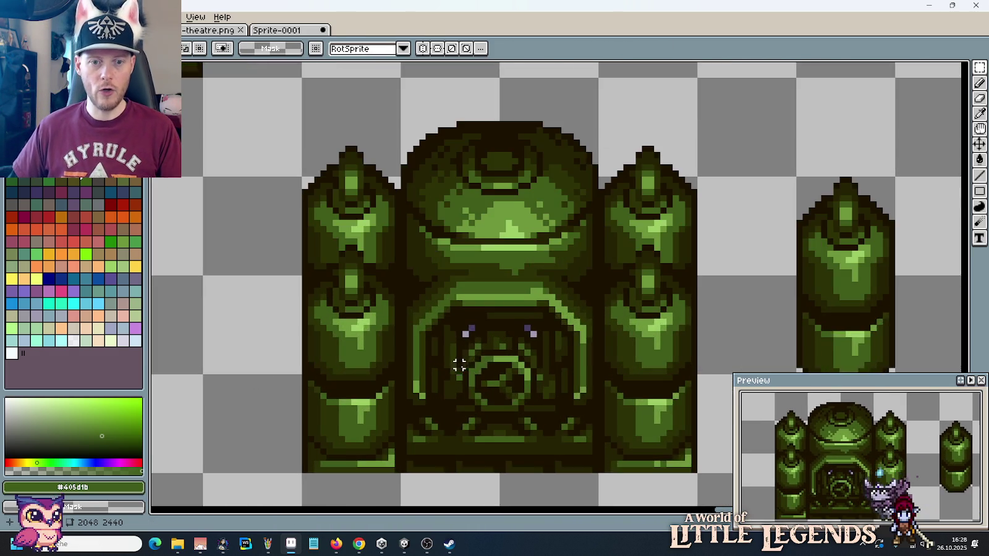
{"action": "scroll", "coordinate": [557, 309], "scroll_direction": "up", "scroll_amount": 1}
{"action": "scroll", "coordinate": [562, 270], "scroll_direction": "up", "scroll_amount": 2}
{"action": "key", "text": "i"}
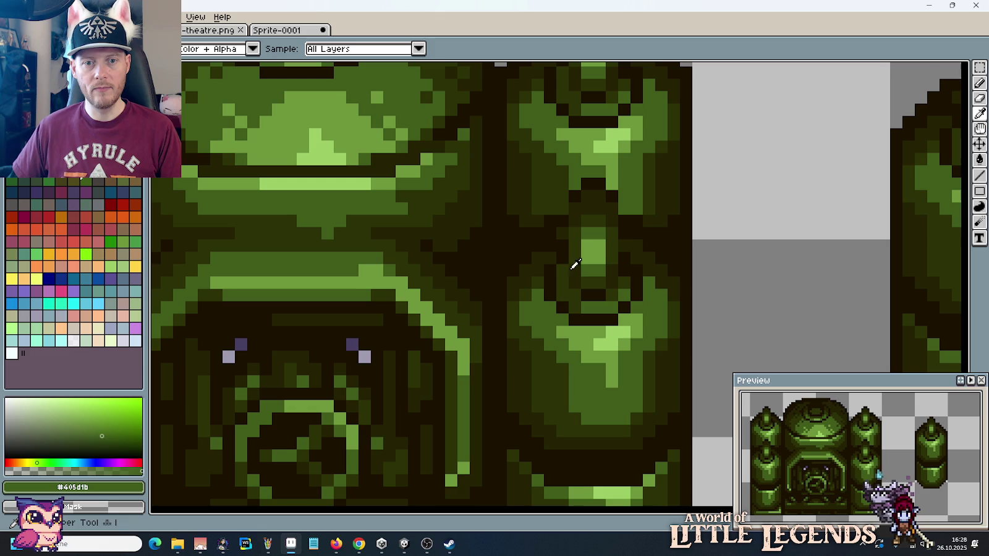
{"action": "left_click", "coordinate": [576, 267]}
{"action": "key", "text": "b"}
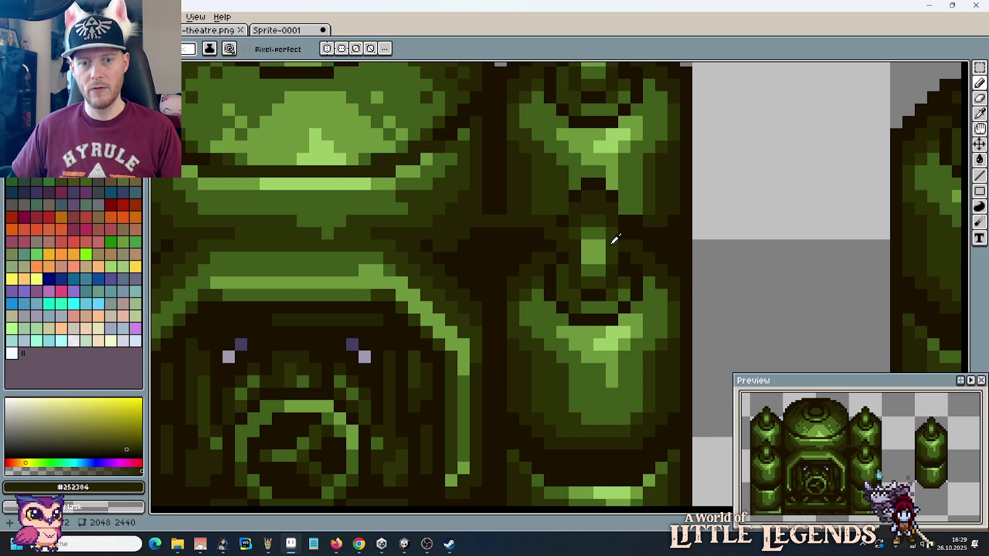
{"action": "left_click", "coordinate": [612, 225], "text": "alt"}
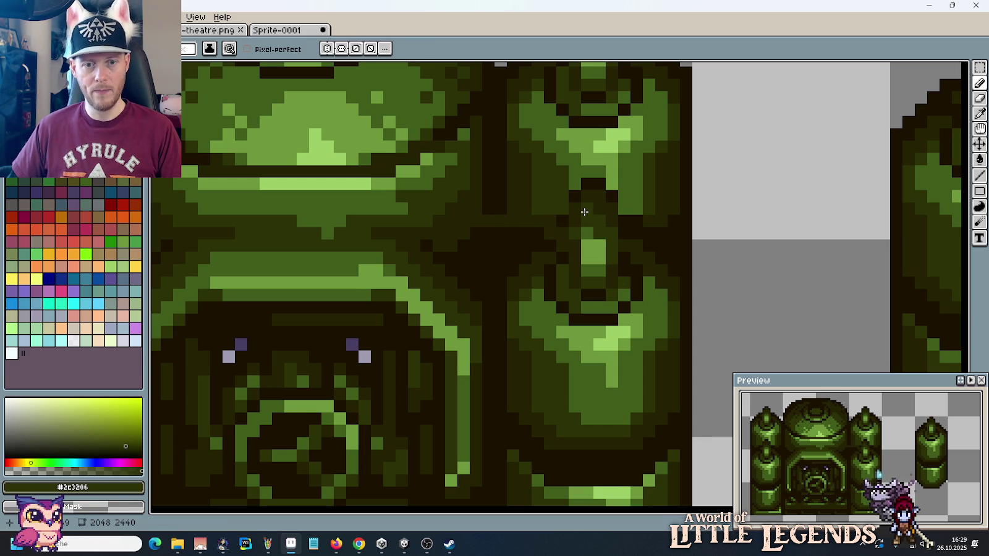
{"action": "left_click", "coordinate": [587, 185], "text": "alt"}
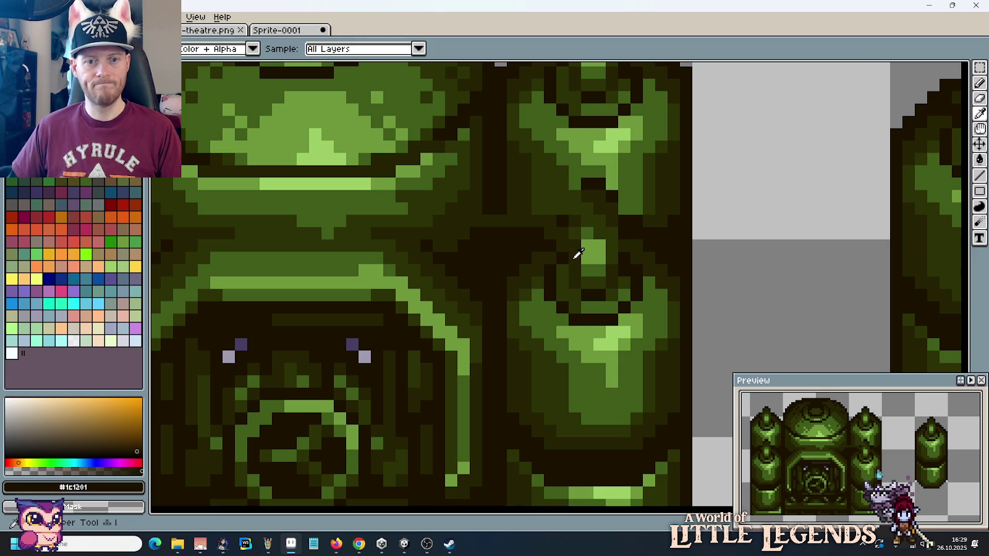
{"action": "left_click", "coordinate": [571, 238], "text": "alt"}
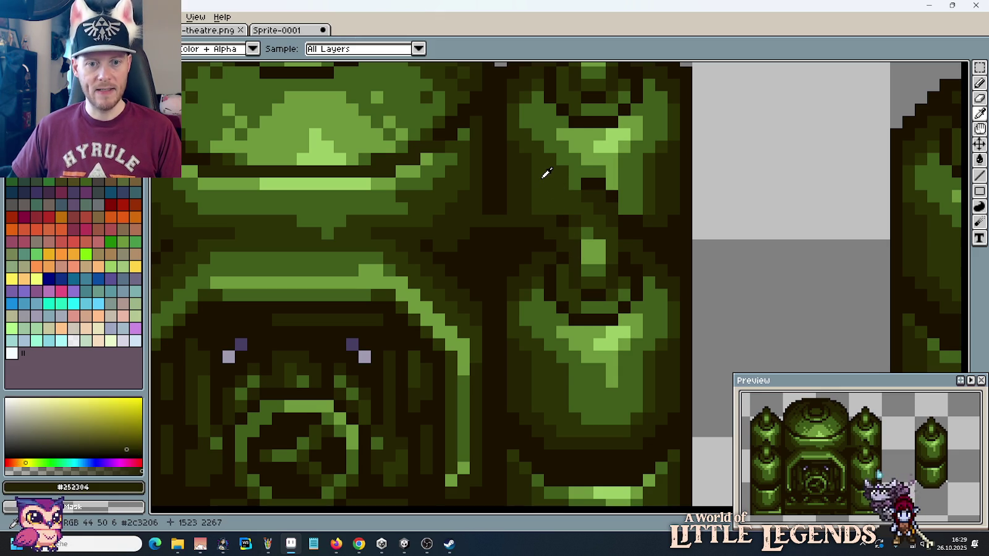
{"action": "scroll", "coordinate": [562, 195], "scroll_direction": "down", "scroll_amount": 3}
{"action": "scroll", "coordinate": [562, 195], "scroll_direction": "up", "scroll_amount": 4}
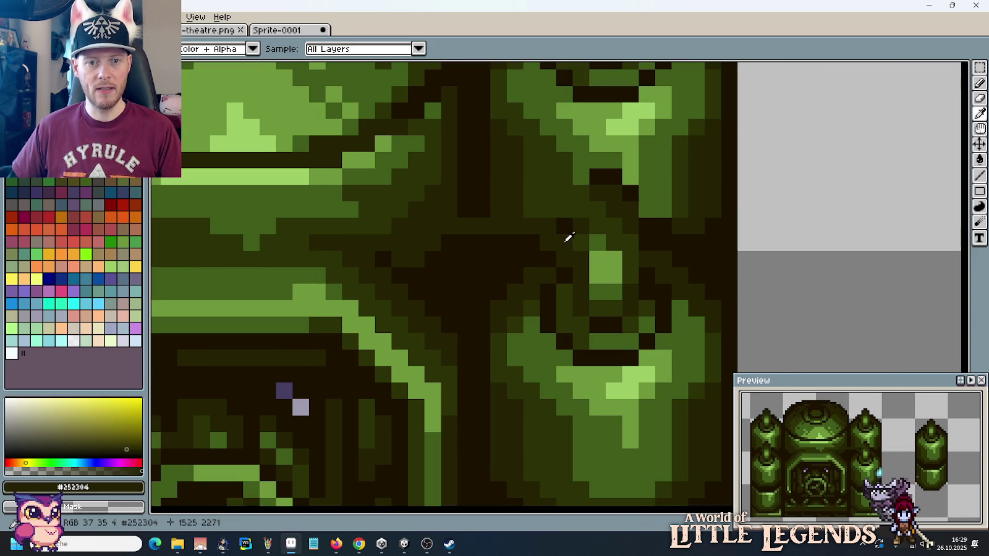
{"action": "left_click", "coordinate": [555, 295], "text": "alt"}
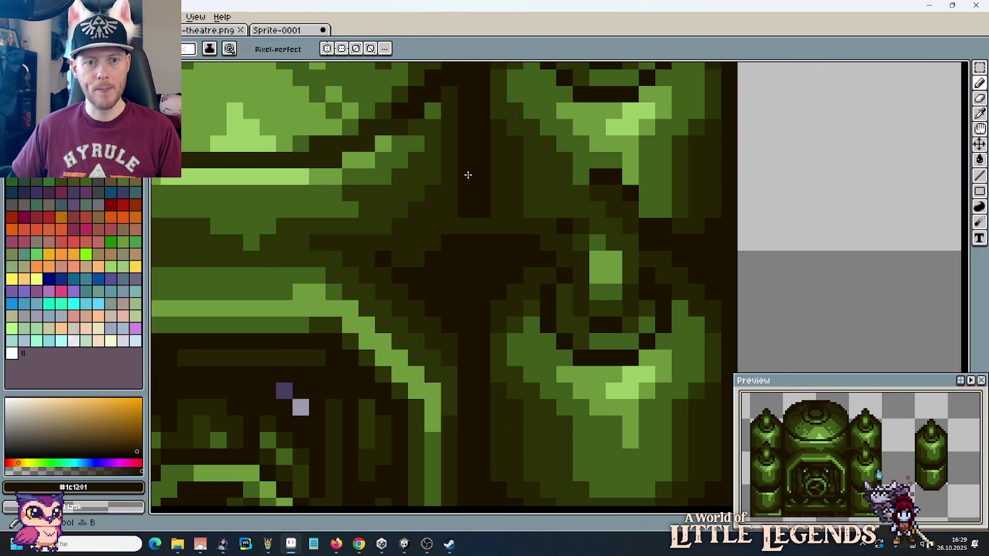
{"action": "mouse_move", "coordinate": [468, 175]}
{"action": "left_mouse_down"}
{"action": "mouse_move", "coordinate": [574, 177]}
{"action": "mouse_move", "coordinate": [617, 192]}
{"action": "mouse_move", "coordinate": [591, 192]}
{"action": "mouse_move", "coordinate": [611, 192]}
{"action": "mouse_move", "coordinate": [630, 212]}
{"action": "left_mouse_up"}
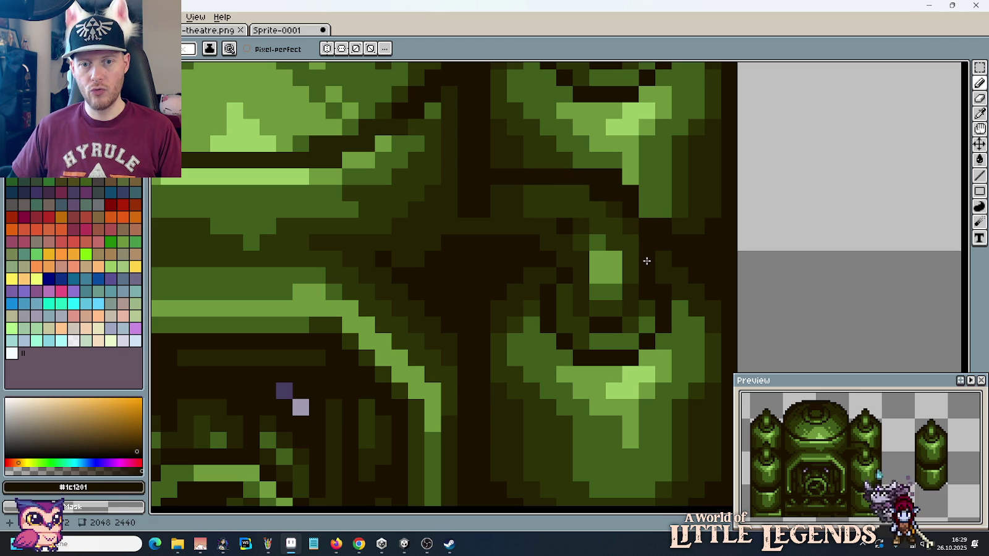
Step: Fill the new pipe with mid green #405d1b pixels
{"action": "left_click", "coordinate": [606, 212], "text": "alt"}
{"action": "left_click", "coordinate": [610, 212], "text": "alt"}
{"action": "left_click", "coordinate": [651, 202], "text": "alt"}
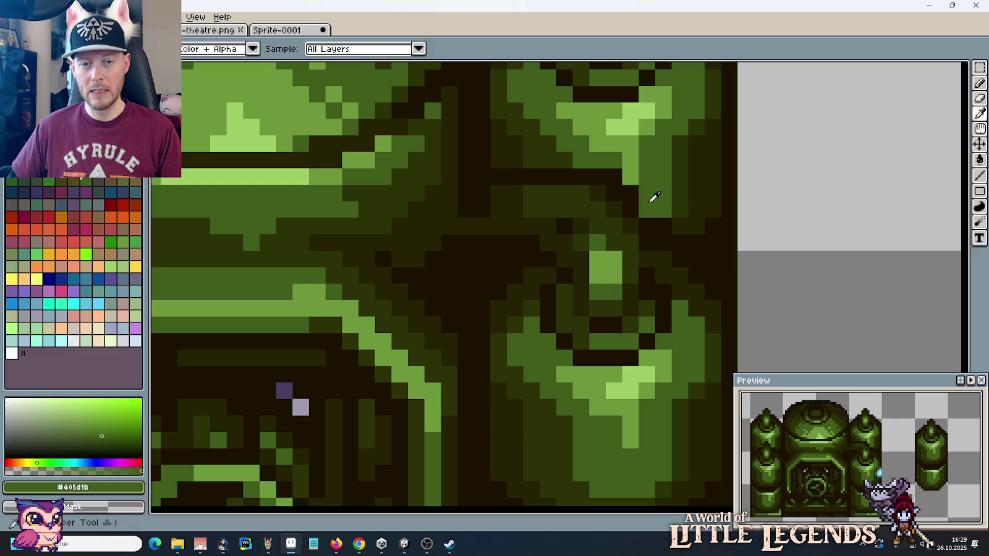
{"action": "left_click", "coordinate": [614, 177]}
{"action": "left_click", "coordinate": [647, 226]}
{"action": "scroll", "coordinate": [623, 224], "scroll_direction": "down", "scroll_amount": 2}
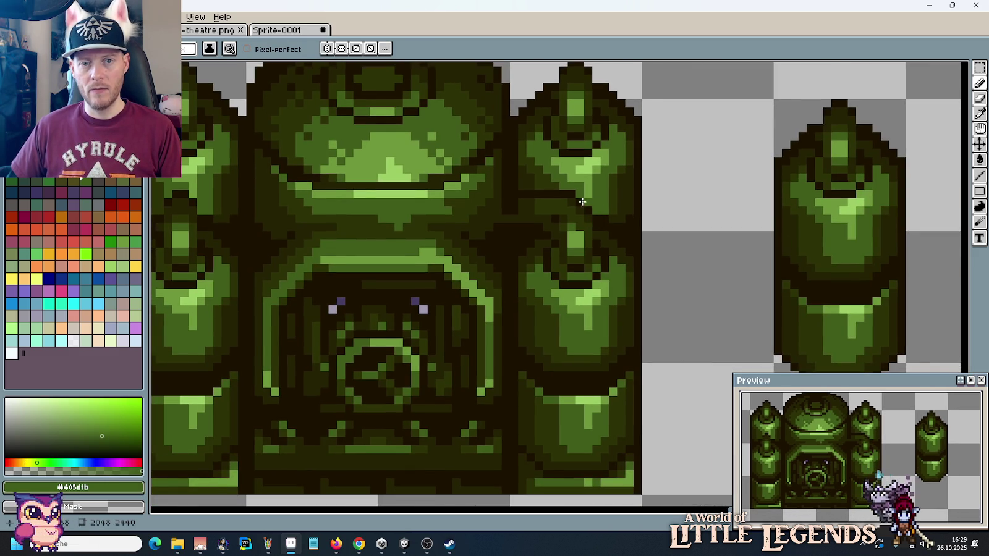
{"action": "scroll", "coordinate": [573, 220], "scroll_direction": "up", "scroll_amount": 1}
Step: Add a diagonal light-green #6d963b highlight along the pipe, undoing one stray pixel
{"action": "key", "text": "alt"}
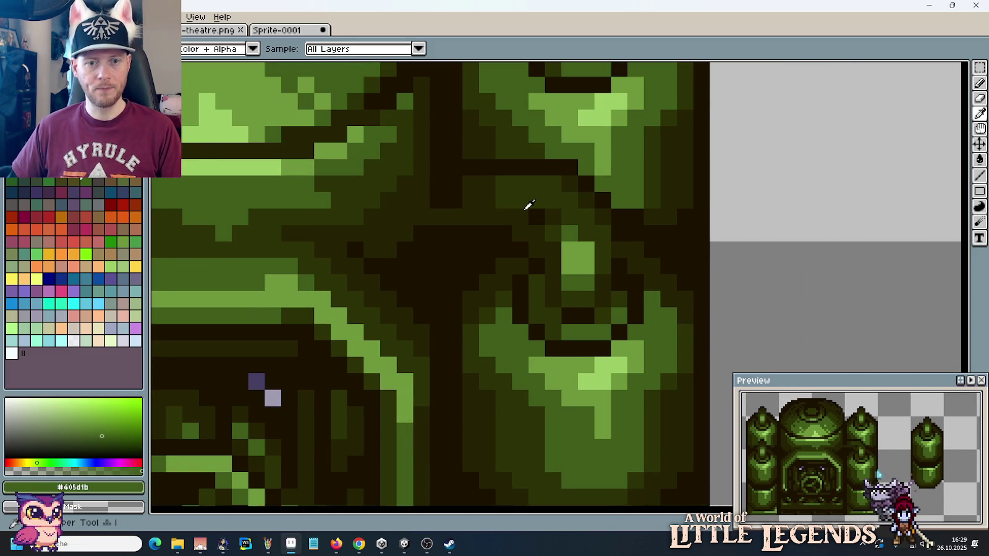
{"action": "left_click", "coordinate": [572, 236], "text": "alt"}
{"action": "left_click", "coordinate": [546, 195]}
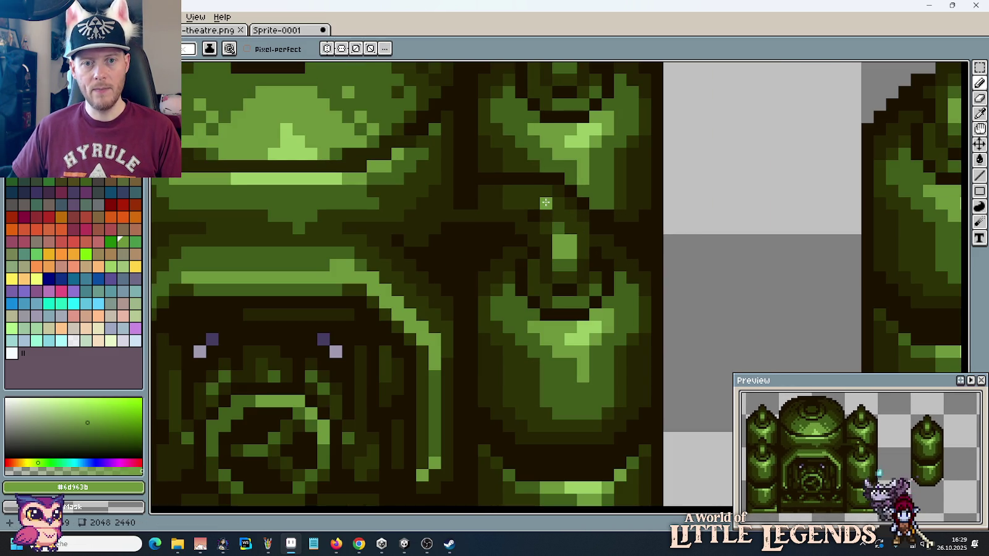
{"action": "mouse_move", "coordinate": [546, 203]}
{"action": "left_mouse_down"}
{"action": "mouse_move", "coordinate": [583, 244]}
{"action": "mouse_move", "coordinate": [552, 197]}
{"action": "left_mouse_up"}
{"action": "key", "text": "alt"}
{"action": "left_click", "coordinate": [583, 246], "text": "alt"}
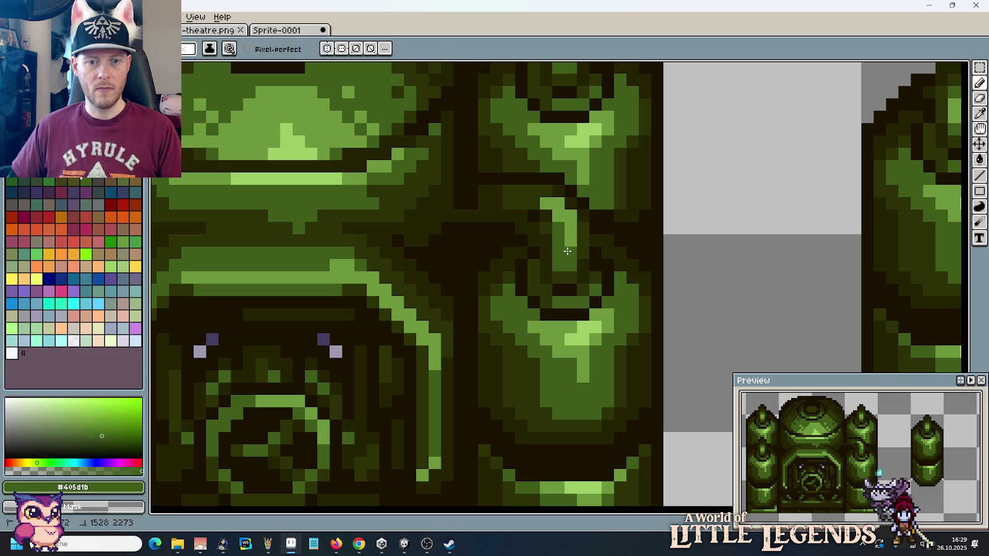
{"action": "left_click", "coordinate": [550, 201], "text": "alt"}
{"action": "left_click", "coordinate": [535, 193]}
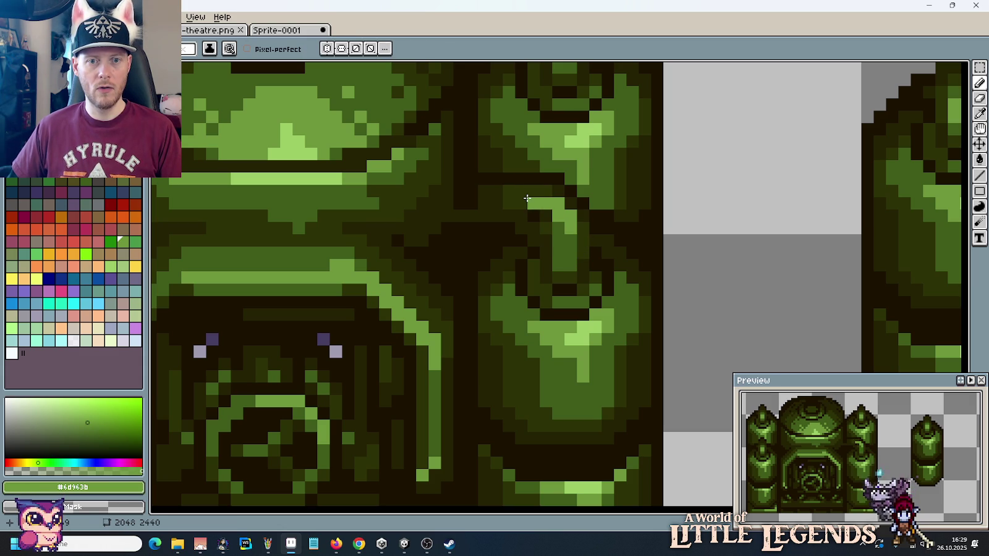
{"action": "key", "text": "ctrl+z"}
Step: Extend the mid-green pipe leftward toward the dome and pick the dark olive shades
{"action": "key", "text": "alt"}
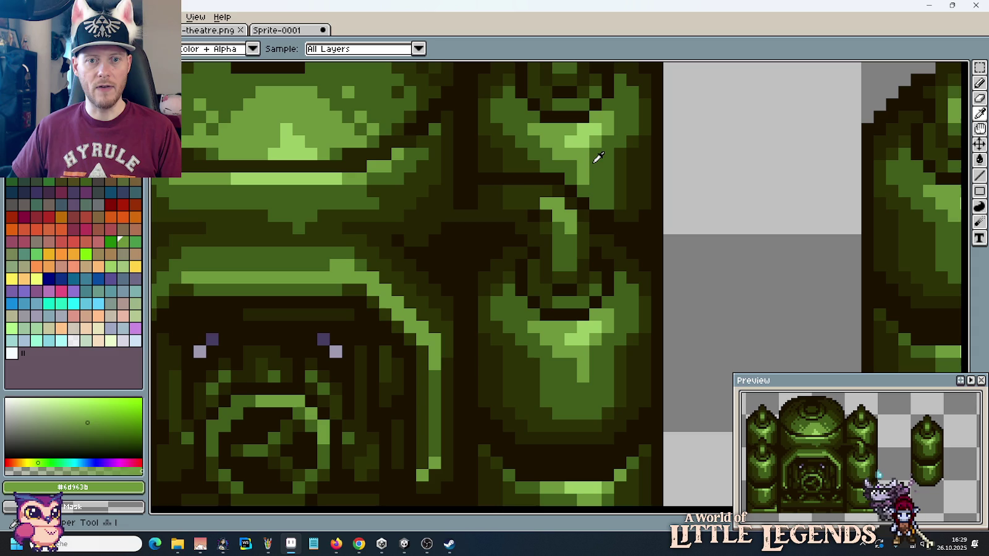
{"action": "left_click", "coordinate": [587, 165], "text": "alt"}
{"action": "mouse_move", "coordinate": [539, 190]}
{"action": "left_mouse_down"}
{"action": "mouse_move", "coordinate": [472, 204]}
{"action": "mouse_move", "coordinate": [527, 192]}
{"action": "left_mouse_up"}
{"action": "left_click", "coordinate": [550, 223], "text": "alt"}
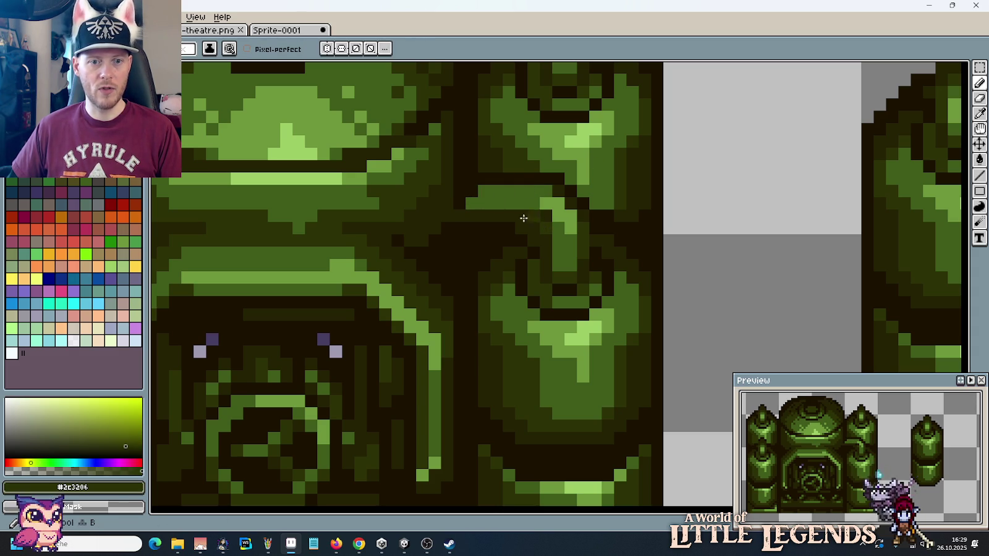
{"action": "left_click", "coordinate": [469, 173], "text": "alt"}
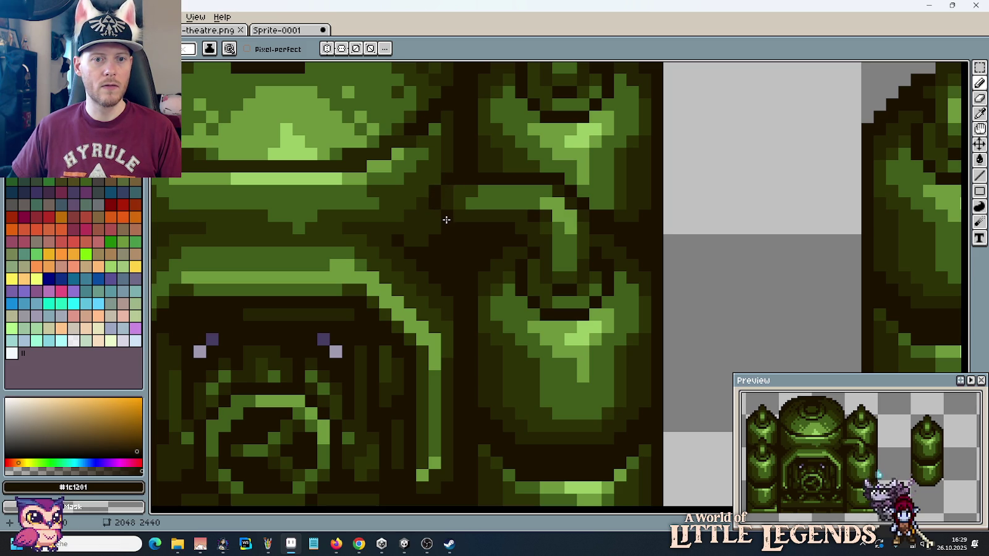
{"action": "scroll", "coordinate": [455, 270], "scroll_direction": "down", "scroll_amount": 2}
{"action": "scroll", "coordinate": [457, 270], "scroll_direction": "down", "scroll_amount": 1}
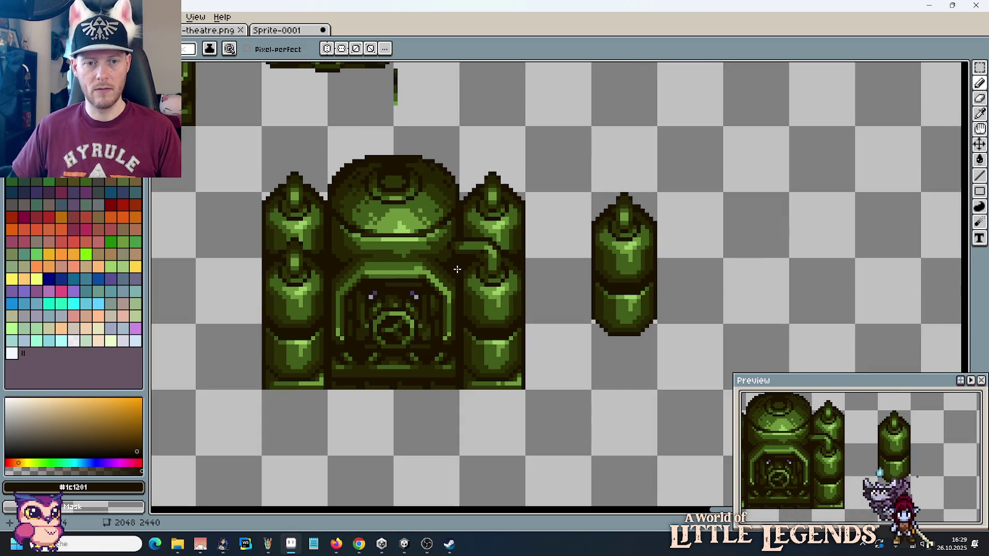
{"action": "scroll", "coordinate": [483, 268], "scroll_direction": "up", "scroll_amount": 1}
{"action": "scroll", "coordinate": [493, 266], "scroll_direction": "up", "scroll_amount": 2}
Step: Sample #252304, #1c1201 and #2c3206 from the pipe, then zoom out
{"action": "key", "text": "alt"}
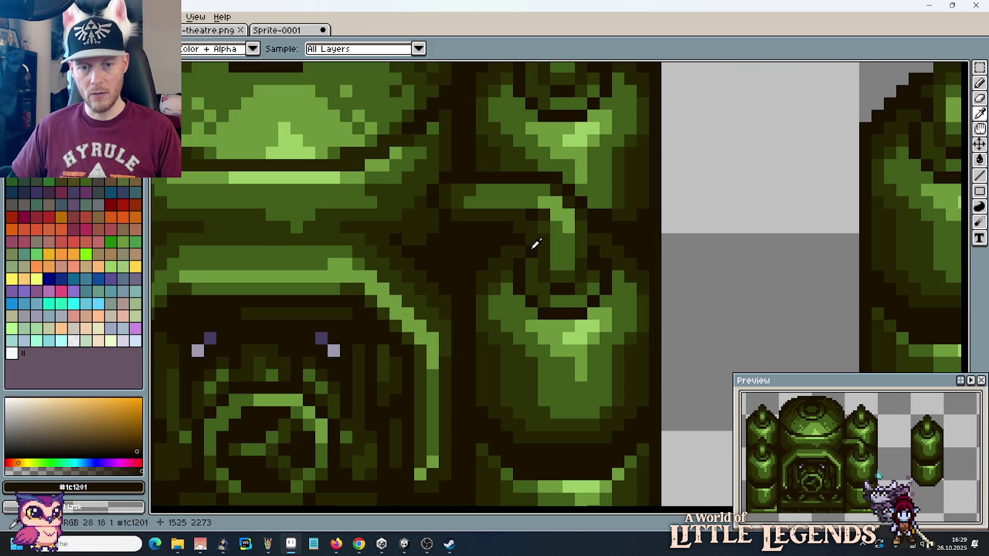
{"action": "key", "text": "alt"}
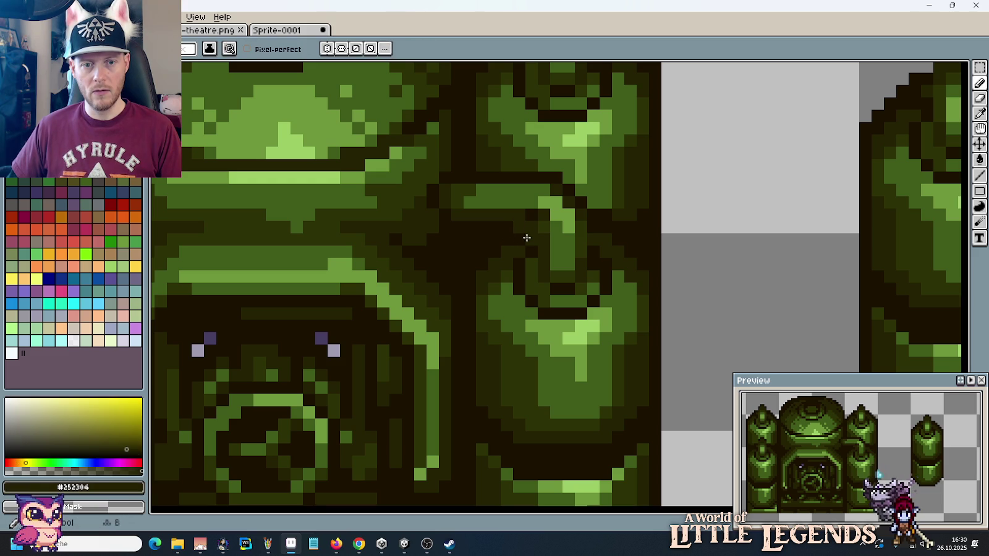
{"action": "key", "text": "alt"}
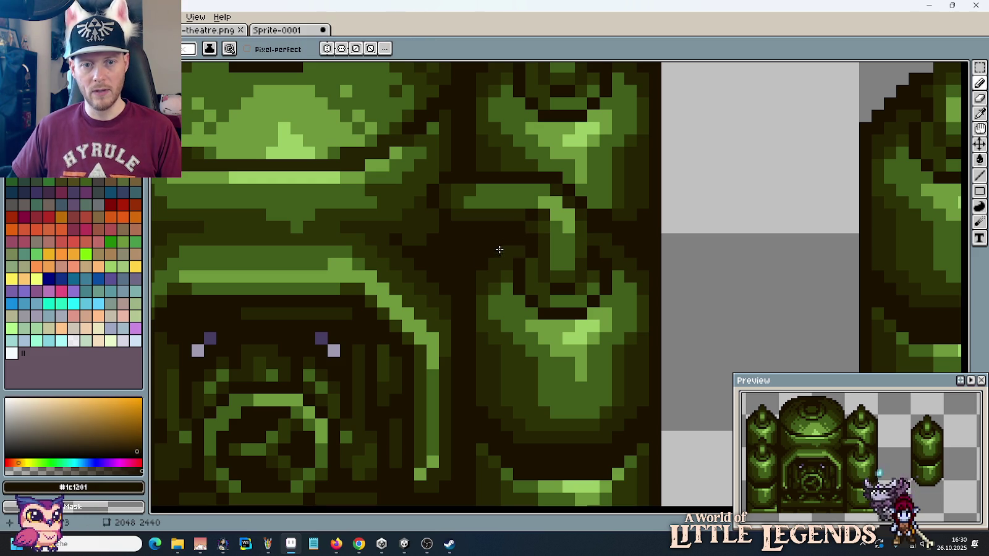
{"action": "left_click", "coordinate": [525, 239], "text": "alt"}
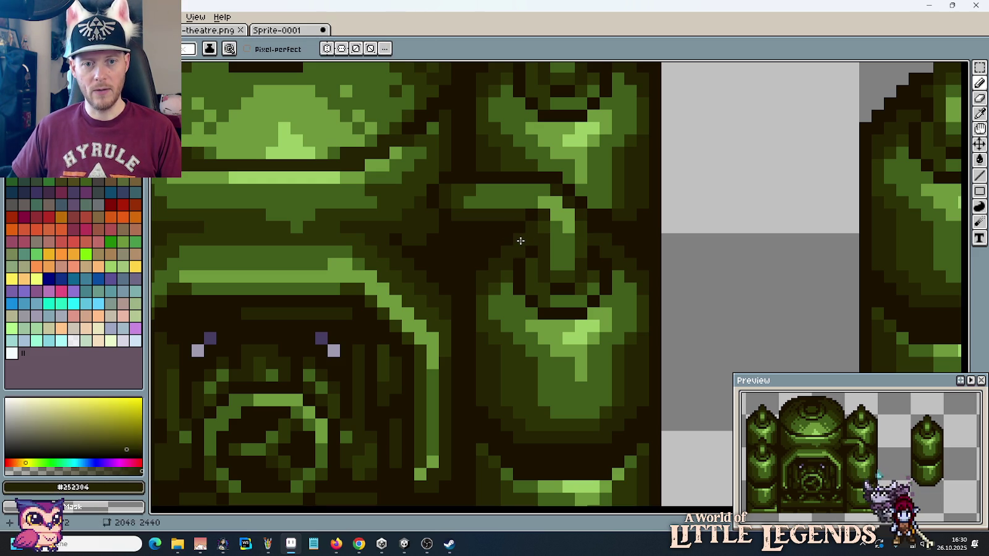
{"action": "left_click", "coordinate": [524, 221], "text": "alt"}
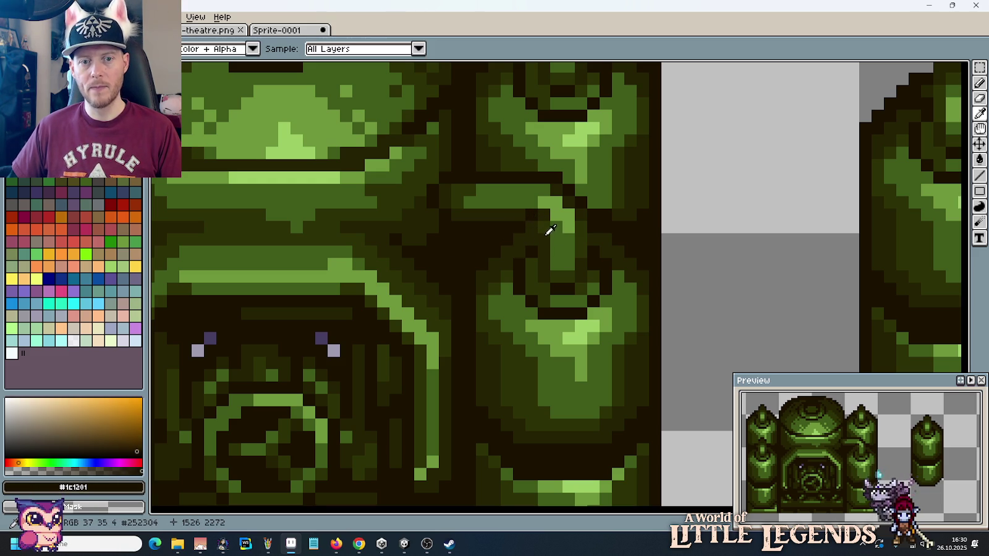
{"action": "left_click", "coordinate": [536, 218], "text": "alt"}
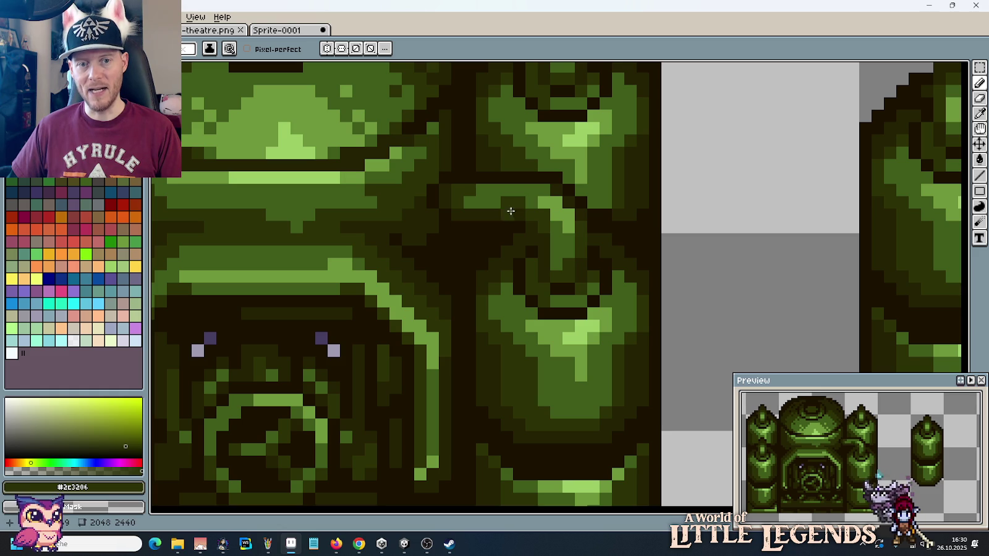
{"action": "key", "text": "alt"}
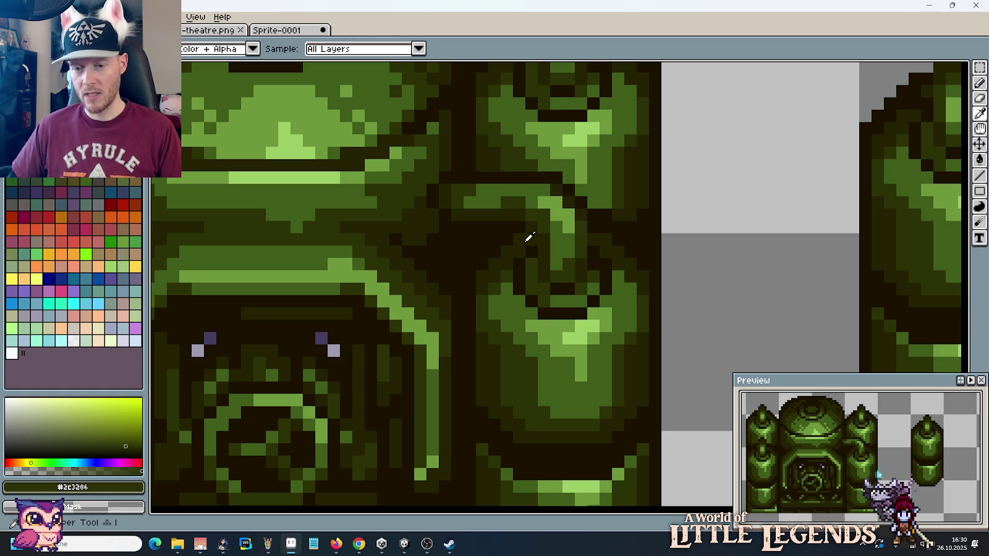
{"action": "scroll", "coordinate": [530, 237], "scroll_direction": "down", "scroll_amount": 2}
{"action": "scroll", "coordinate": [530, 237], "scroll_direction": "down", "scroll_amount": 2}
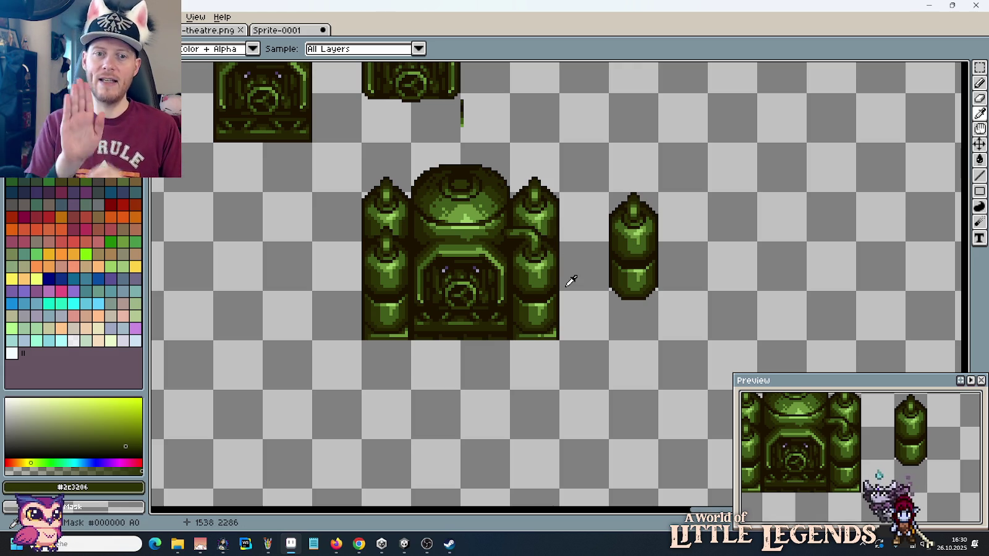
Step: Repaint pipe pixels beside the dome with the #252304 and #2c3206 green shades
{"action": "scroll", "coordinate": [569, 280], "scroll_direction": "up", "scroll_amount": 2}
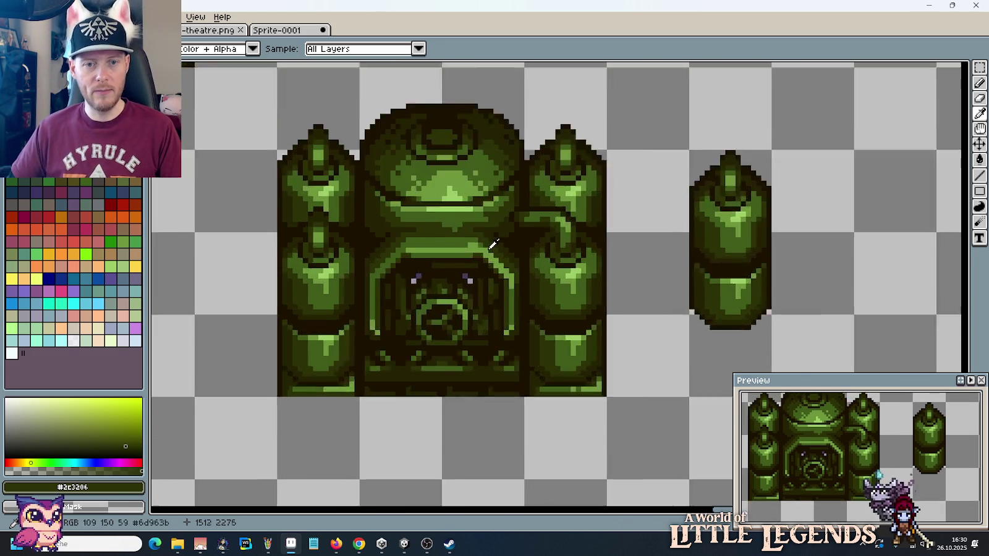
{"action": "scroll", "coordinate": [565, 194], "scroll_direction": "up", "scroll_amount": 1}
{"action": "scroll", "coordinate": [580, 179], "scroll_direction": "up", "scroll_amount": 1}
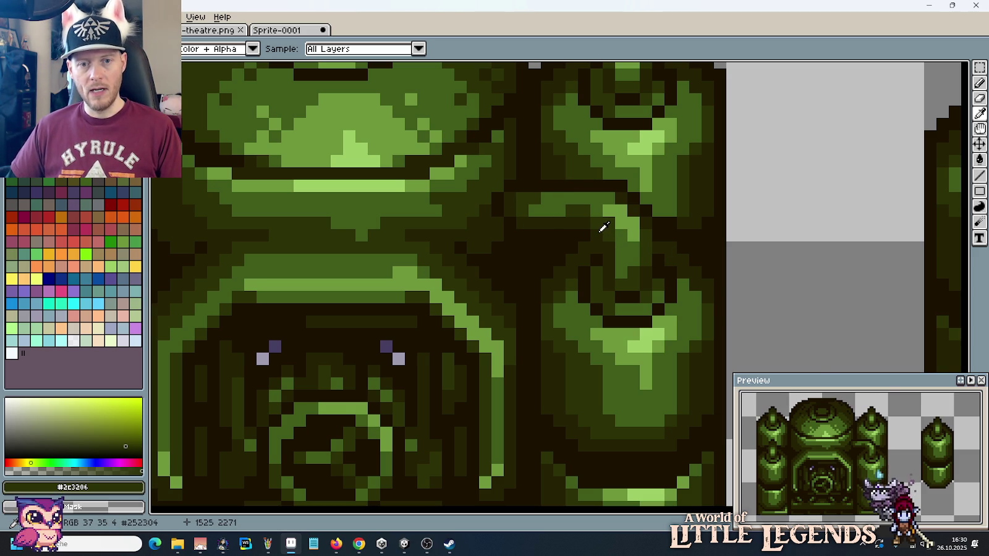
{"action": "scroll", "coordinate": [603, 227], "scroll_direction": "down", "scroll_amount": 3}
{"action": "scroll", "coordinate": [605, 222], "scroll_direction": "up", "scroll_amount": 2}
{"action": "key", "text": "b"}
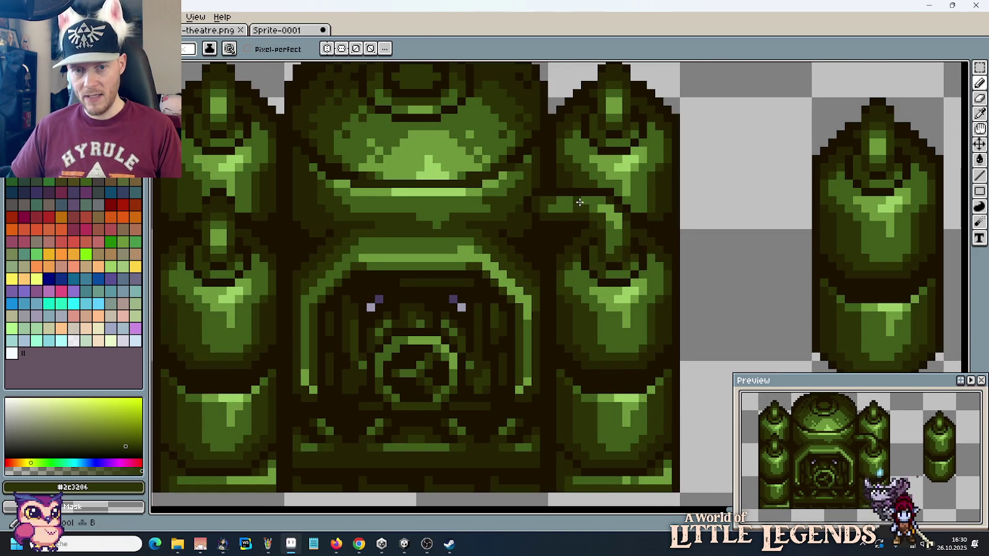
{"action": "left_click", "coordinate": [555, 207], "text": "alt"}
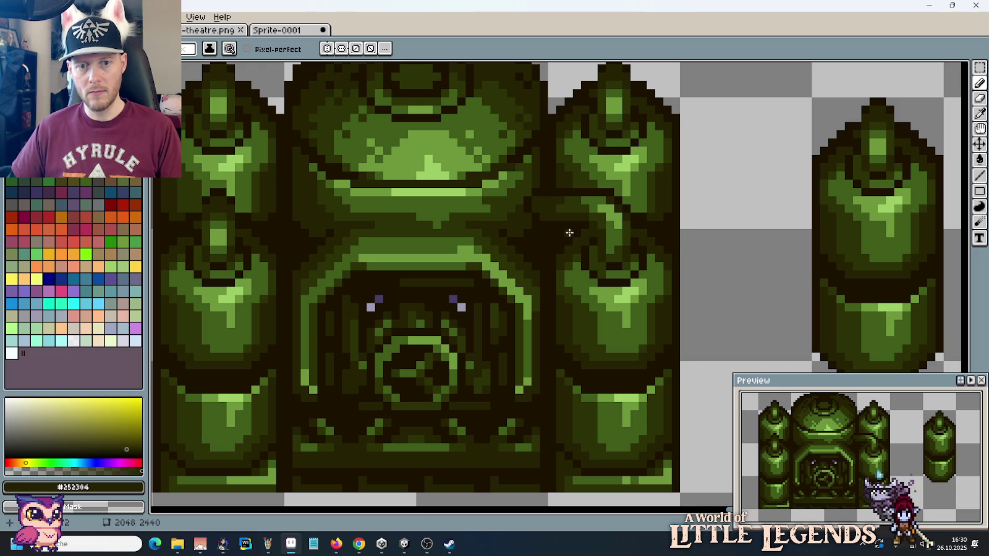
{"action": "left_click", "coordinate": [569, 201], "text": "alt"}
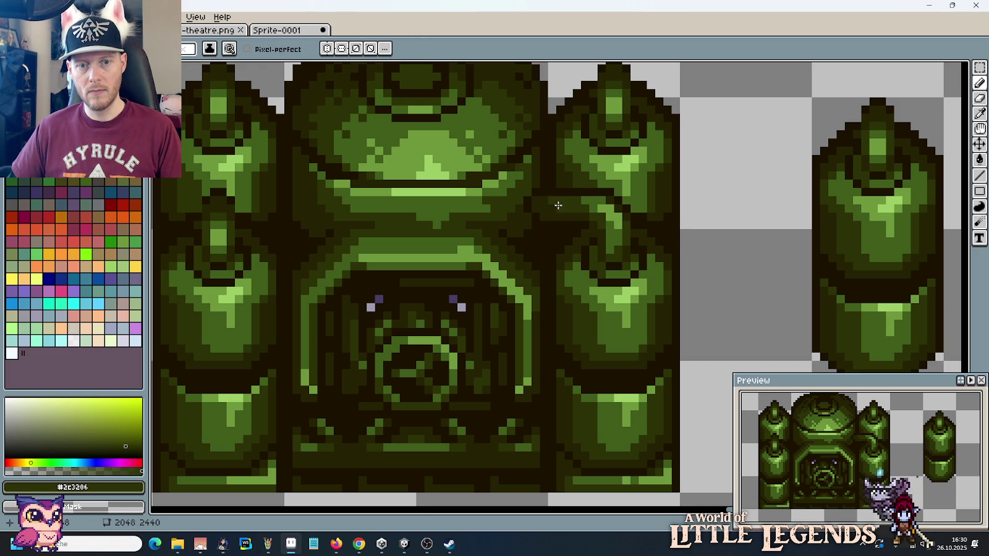
Step: Darken the pipe's curve with #1c1201 outline and #252304 shade pixels
{"action": "left_click", "coordinate": [537, 212], "text": "alt"}
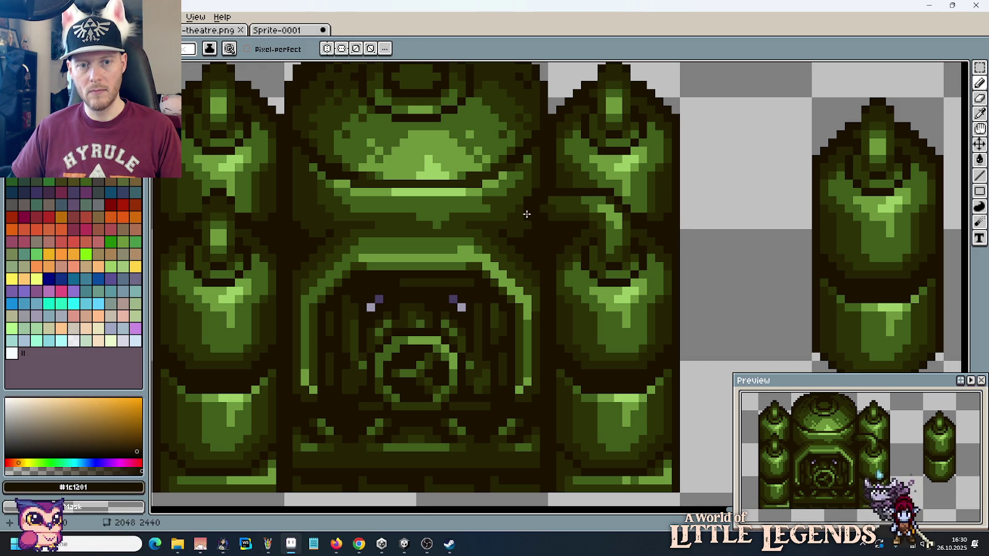
{"action": "left_click", "coordinate": [542, 211], "text": "alt"}
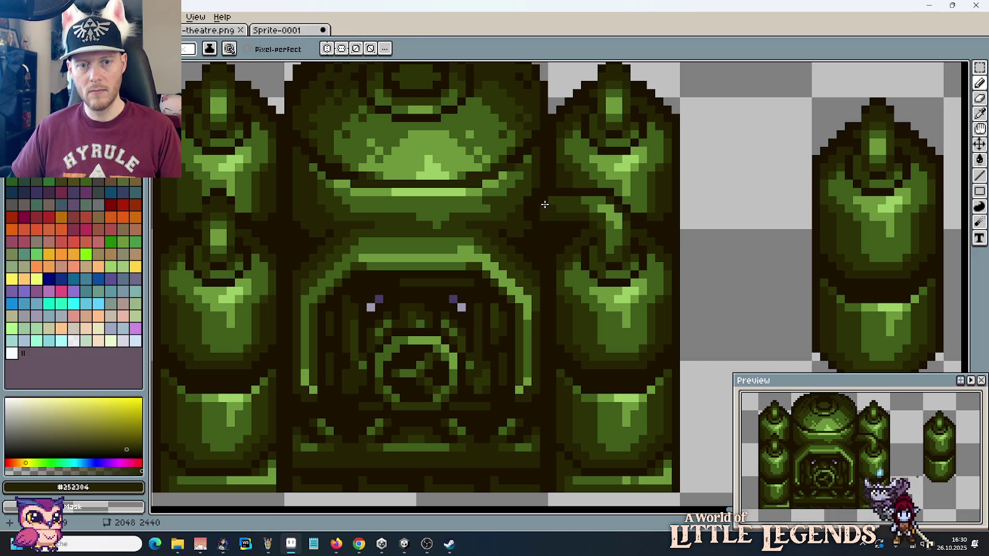
{"action": "left_click", "coordinate": [544, 212], "text": "alt"}
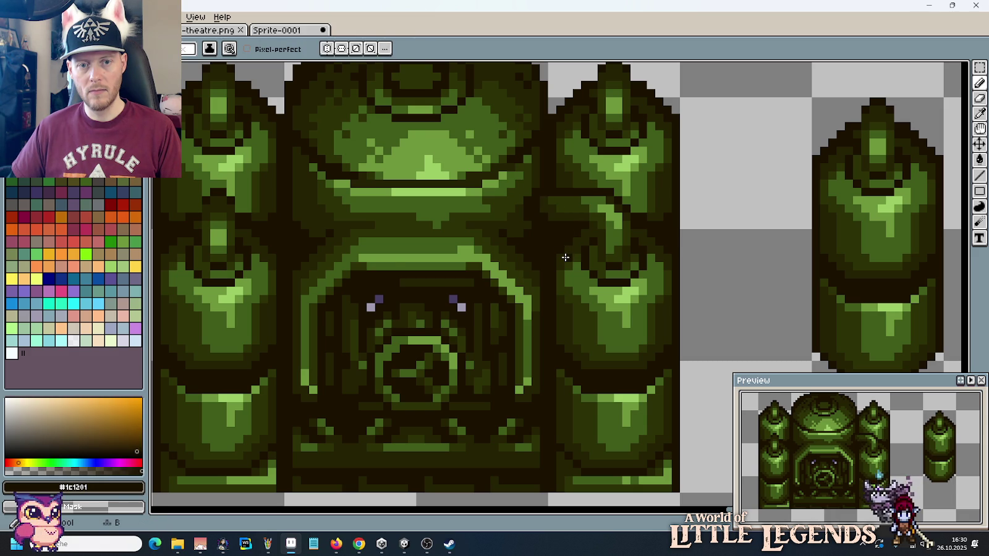
{"action": "scroll", "coordinate": [566, 257], "scroll_direction": "down", "scroll_amount": 4}
{"action": "scroll", "coordinate": [578, 267], "scroll_direction": "up", "scroll_amount": 1}
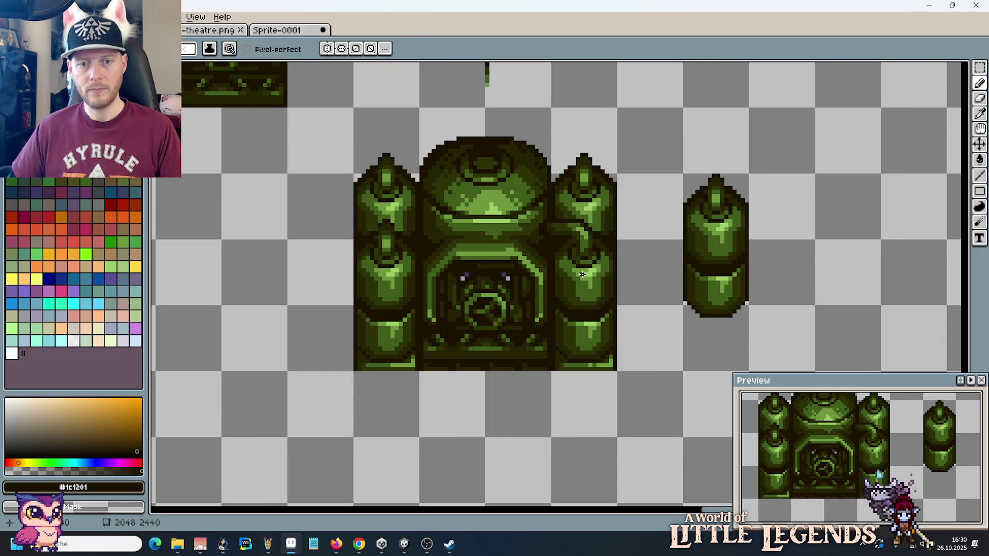
{"action": "scroll", "coordinate": [581, 271], "scroll_direction": "down", "scroll_amount": 1}
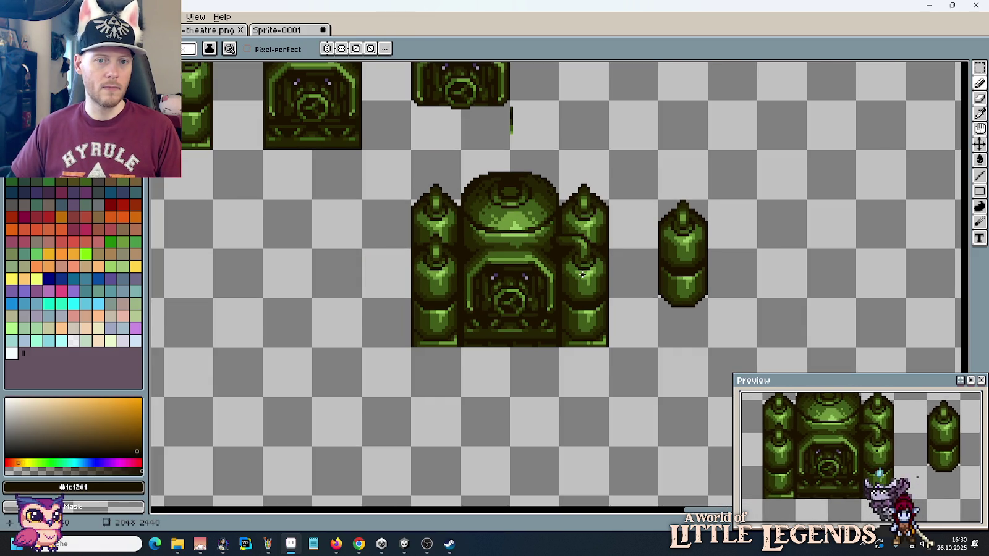
{"action": "scroll", "coordinate": [582, 274], "scroll_direction": "up", "scroll_amount": 2}
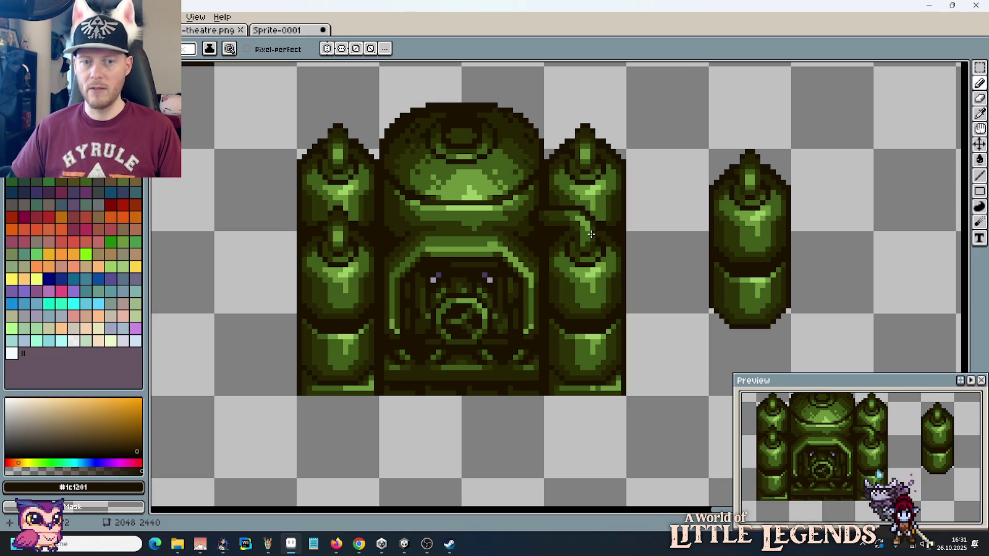
{"action": "left_click_drag", "start_coordinate": [591, 232], "coordinate": [590, 247]}
{"action": "scroll", "coordinate": [590, 247], "scroll_direction": "up", "scroll_amount": 2}
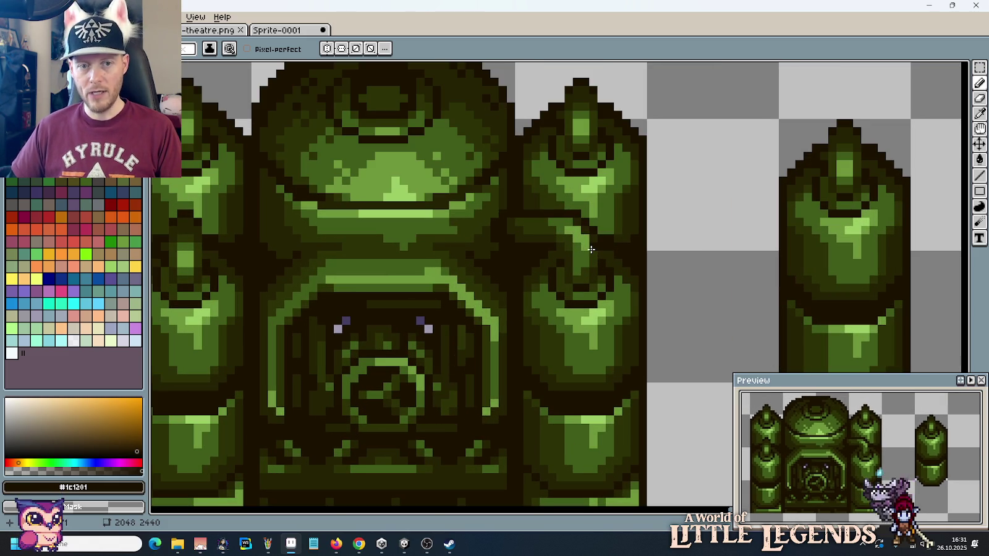
{"action": "key", "text": "m"}
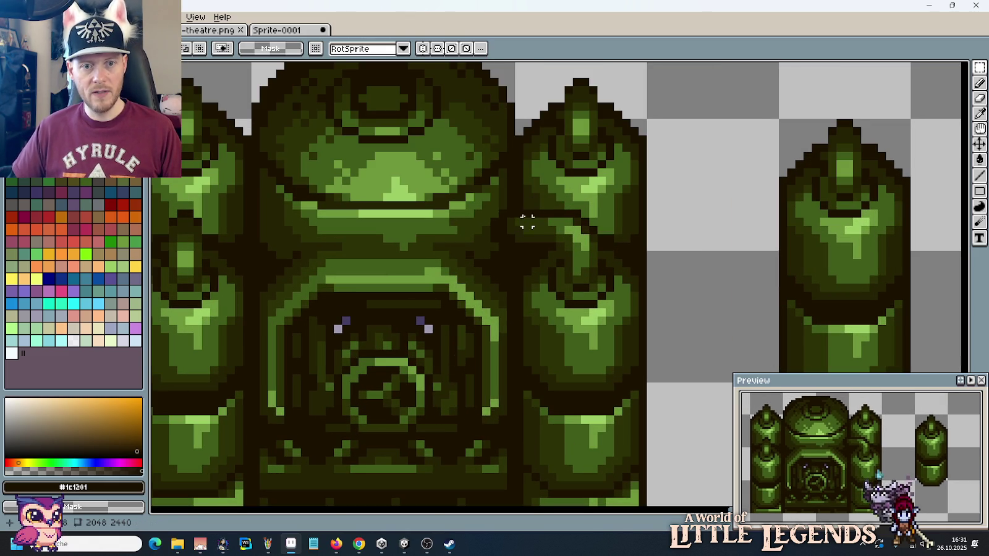
{"action": "left_click_drag", "start_coordinate": [517, 211], "coordinate": [597, 267]}
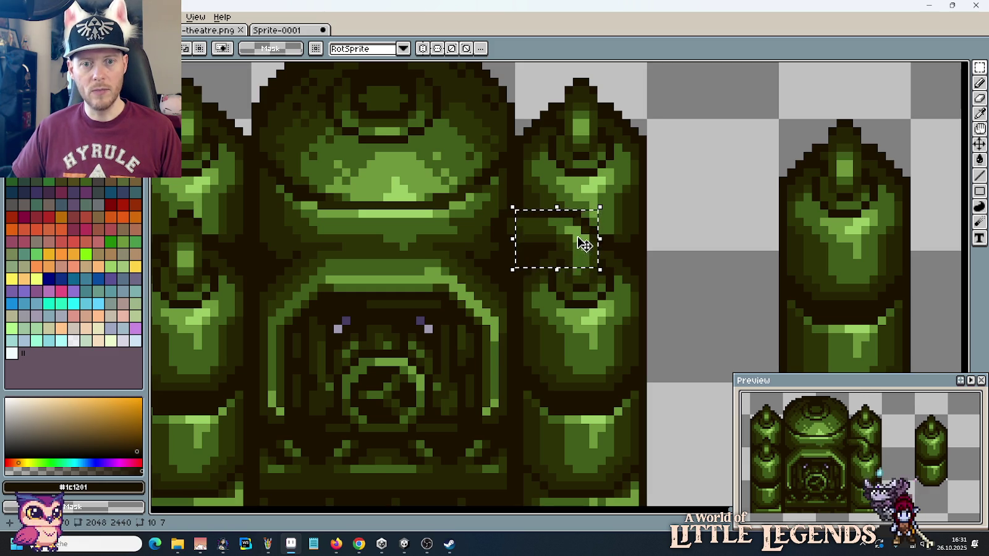
{"action": "key", "text": "ctrl+d"}
{"action": "left_click_drag", "start_coordinate": [595, 282], "coordinate": [519, 211]}
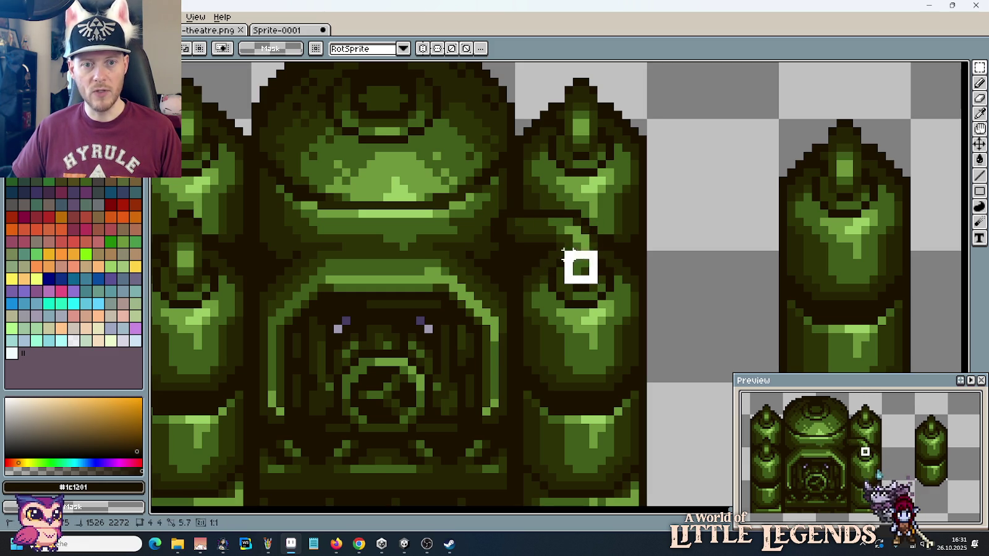
{"action": "mouse_move", "coordinate": [565, 261]}
{"action": "left_mouse_down"}
{"action": "mouse_move", "coordinate": [565, 73]}
{"action": "mouse_move", "coordinate": [574, 212]}
{"action": "mouse_move", "coordinate": [562, 233]}
{"action": "left_mouse_up"}
{"action": "left_click", "coordinate": [673, 213]}
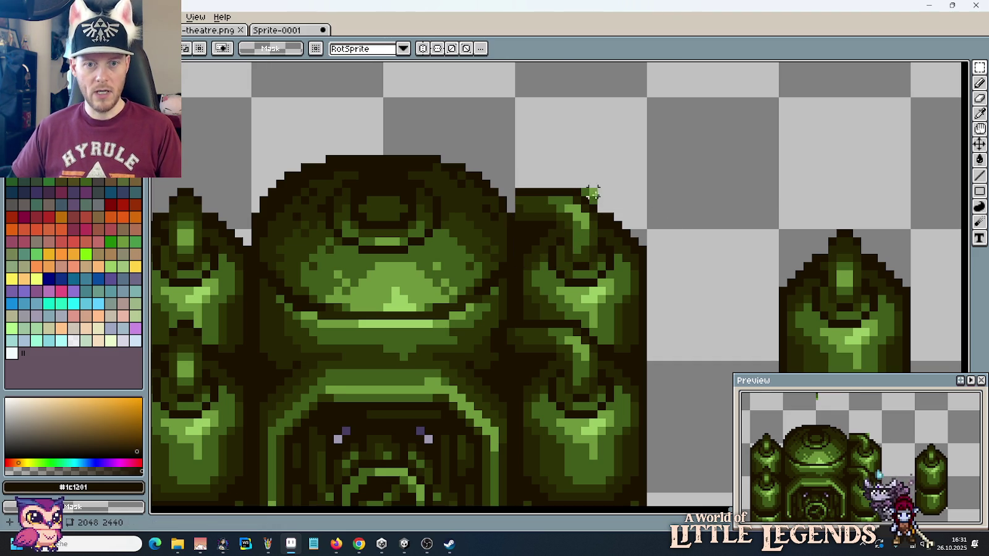
{"action": "key", "text": "b"}
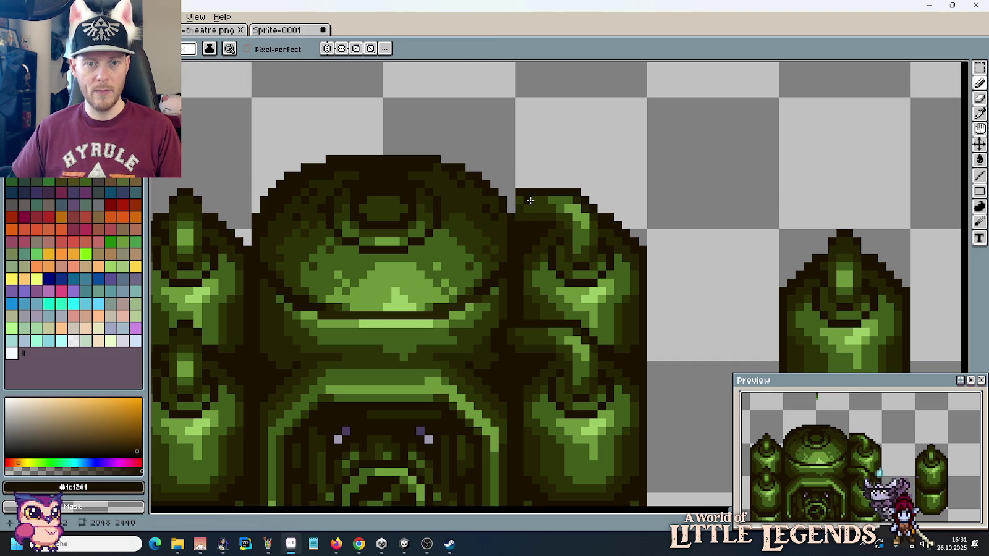
{"action": "key", "text": "alt"}
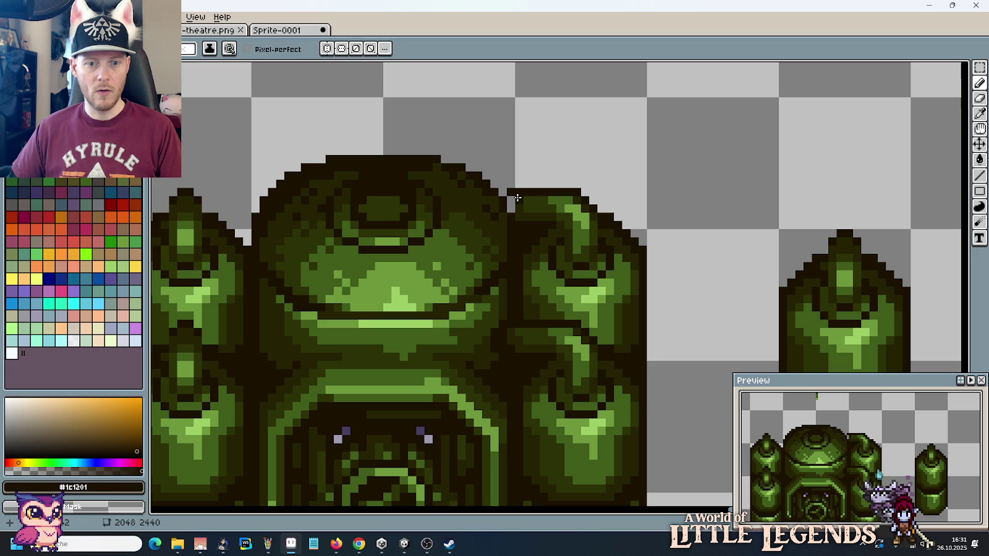
{"action": "left_click", "coordinate": [510, 205], "text": "alt"}
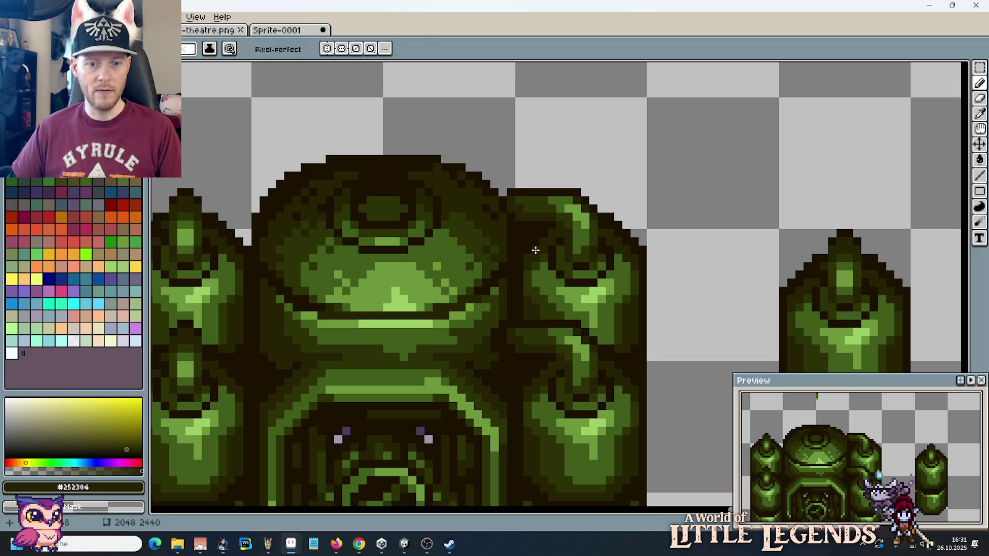
{"action": "left_click", "coordinate": [505, 198], "text": "alt"}
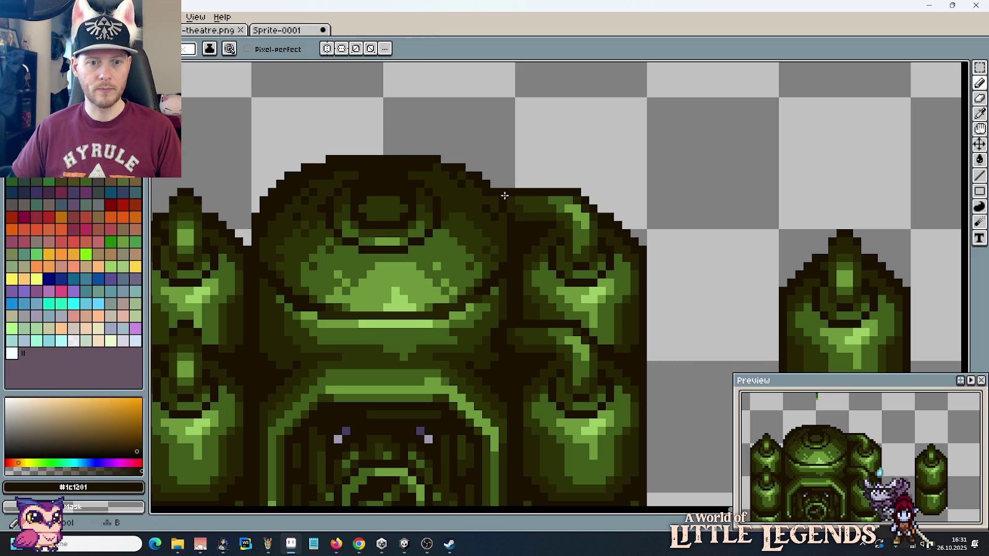
{"action": "scroll", "coordinate": [582, 183], "scroll_direction": "down", "scroll_amount": 3}
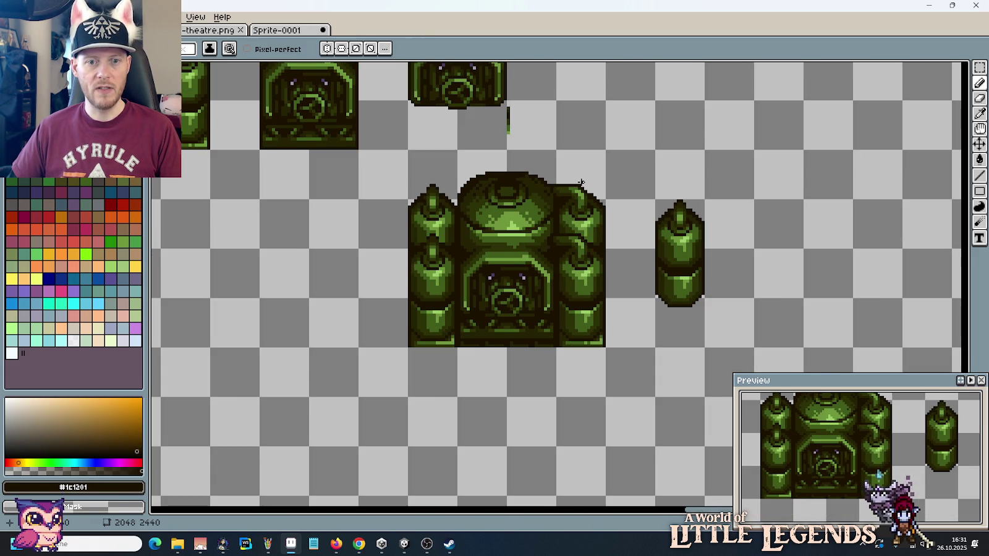
{"action": "scroll", "coordinate": [629, 273], "scroll_direction": "up", "scroll_amount": 2}
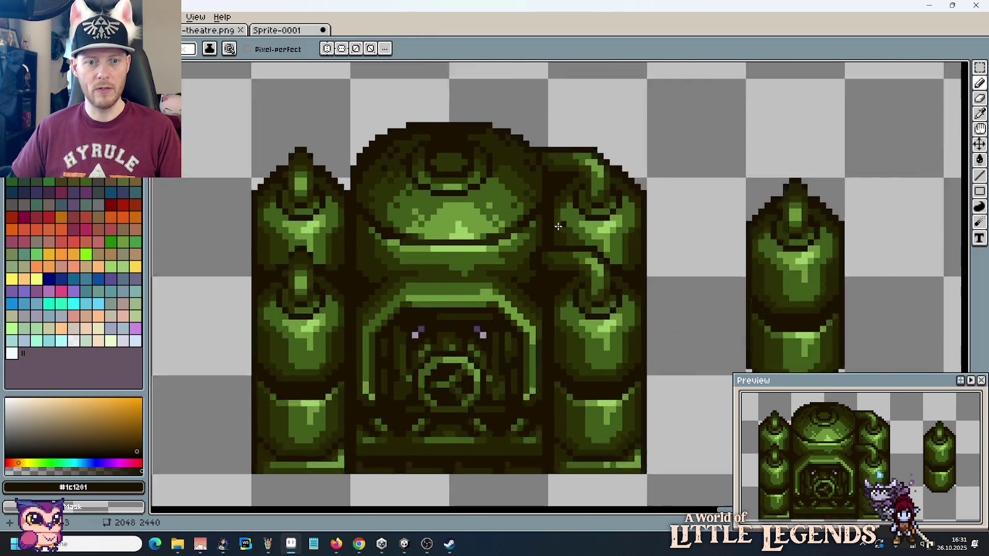
{"action": "scroll", "coordinate": [535, 267], "scroll_direction": "up", "scroll_amount": 1}
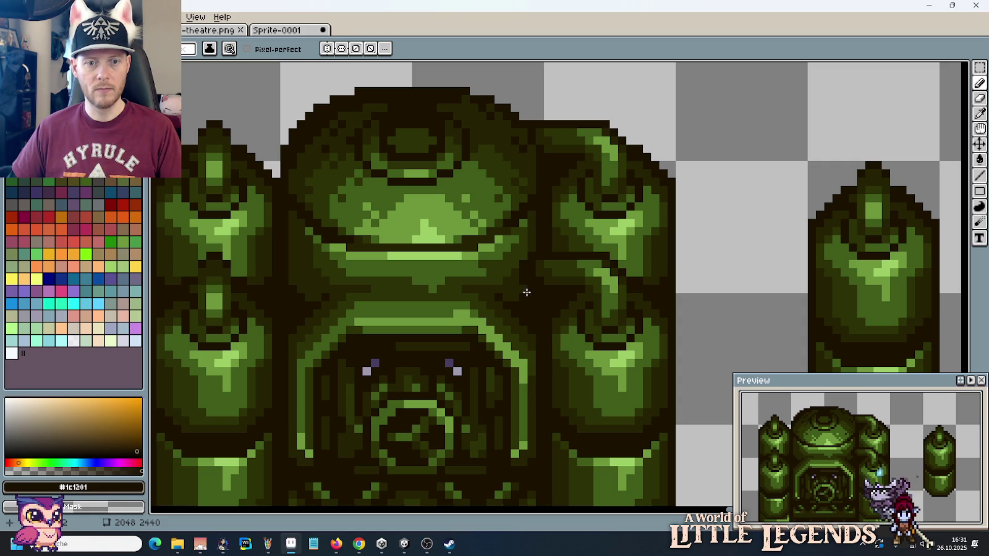
{"action": "left_click", "coordinate": [519, 266], "text": "alt"}
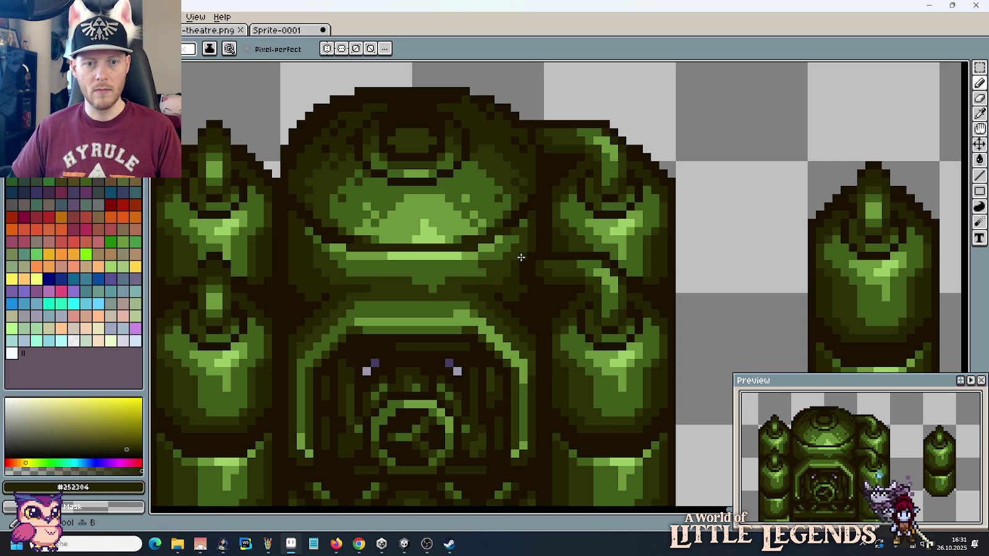
{"action": "scroll", "coordinate": [557, 306], "scroll_direction": "down", "scroll_amount": 2}
{"action": "scroll", "coordinate": [560, 310], "scroll_direction": "down", "scroll_amount": 2}
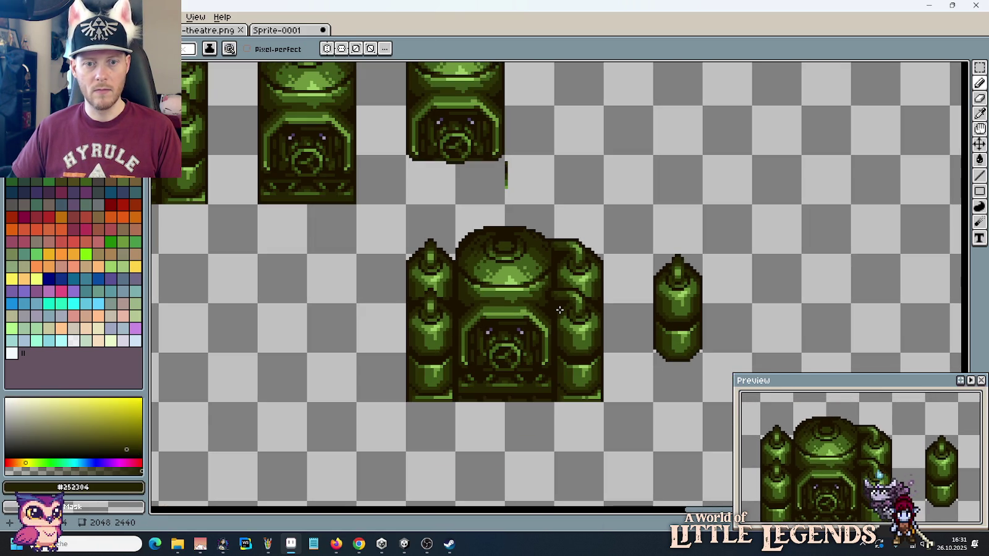
{"action": "scroll", "coordinate": [559, 310], "scroll_direction": "up", "scroll_amount": 3}
{"action": "left_click", "coordinate": [514, 251], "text": "alt"}
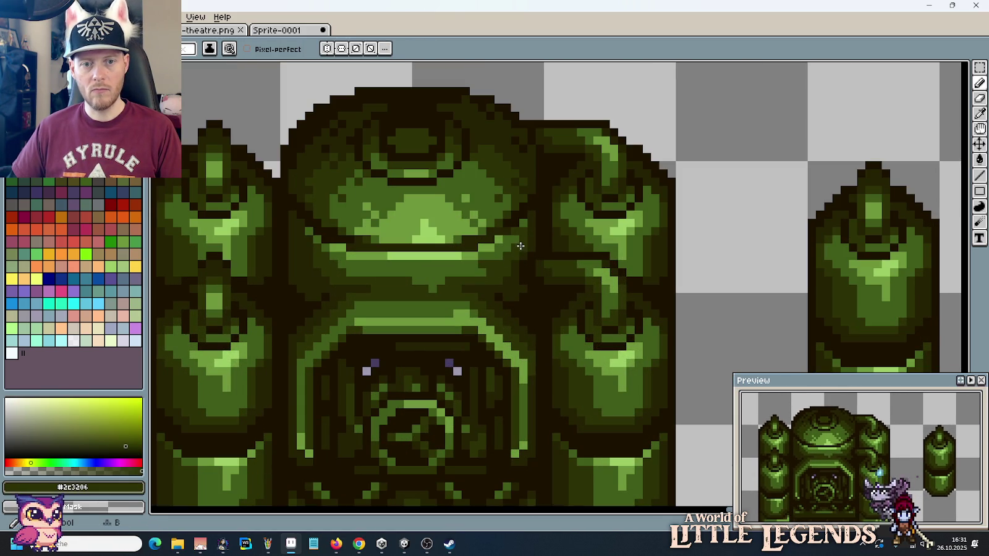
{"action": "scroll", "coordinate": [551, 307], "scroll_direction": "down", "scroll_amount": 2}
{"action": "scroll", "coordinate": [550, 307], "scroll_direction": "down", "scroll_amount": 1}
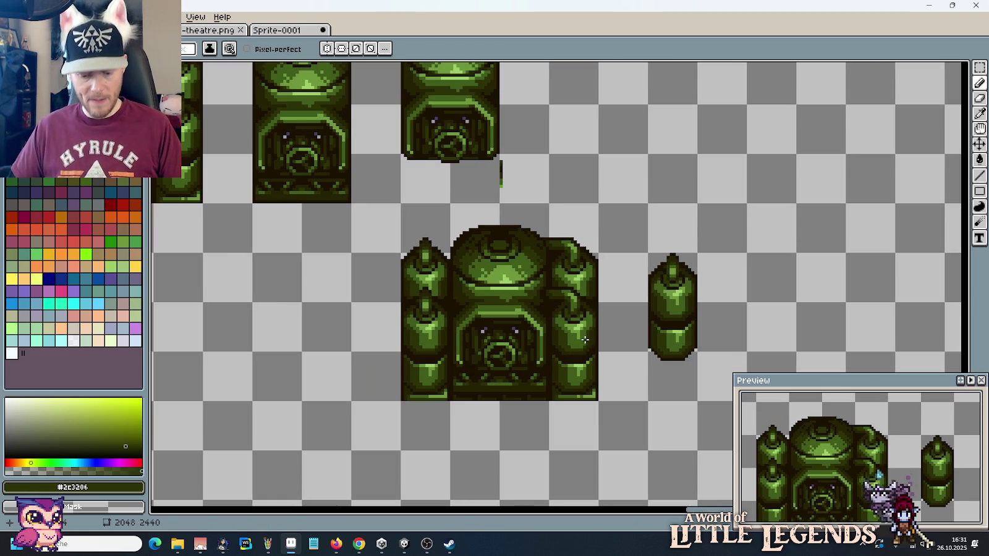
{"action": "scroll", "coordinate": [623, 296], "scroll_direction": "up", "scroll_amount": 3}
Step: Copy the right shoulder's curved pipe and flip it horizontally
{"action": "mouse_move", "coordinate": [516, 216]}
{"action": "left_mouse_down"}
{"action": "mouse_move", "coordinate": [431, 139]}
{"action": "mouse_move", "coordinate": [653, 166]}
{"action": "left_mouse_up"}
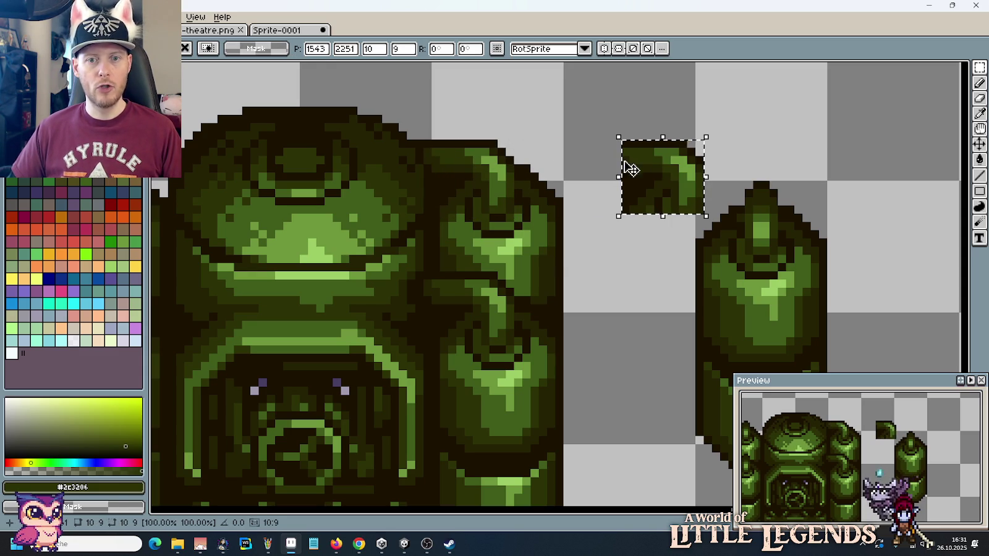
{"action": "left_click", "coordinate": [170, 17]}
{"action": "left_click", "coordinate": [62, 180]}
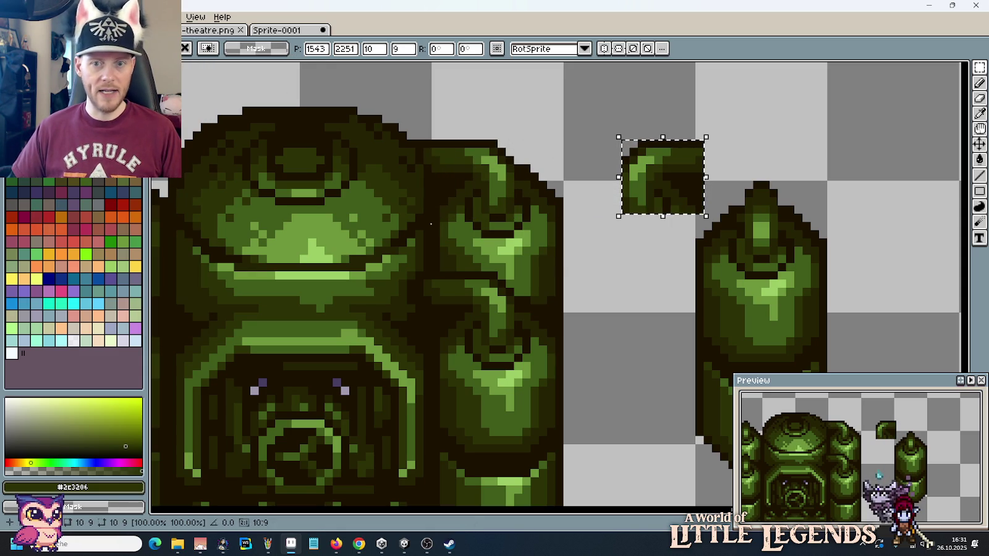
{"action": "key", "text": "ctrl+d"}
{"action": "scroll", "coordinate": [690, 162], "scroll_direction": "up", "scroll_amount": 3}
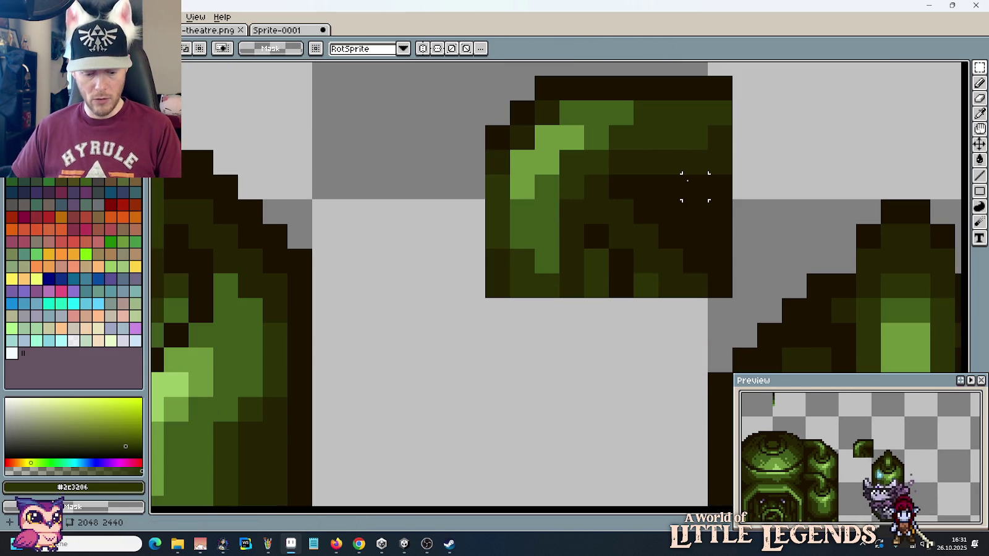
Step: Trim the flipped pipe's stray dark pixels and close the hook's two-pixel gap
{"action": "key", "text": "e"}
{"action": "mouse_move", "coordinate": [606, 235]}
{"action": "left_mouse_down"}
{"action": "mouse_move", "coordinate": [620, 208]}
{"action": "mouse_move", "coordinate": [722, 208]}
{"action": "mouse_move", "coordinate": [640, 188]}
{"action": "left_mouse_up"}
{"action": "left_click", "coordinate": [718, 183], "text": "alt"}
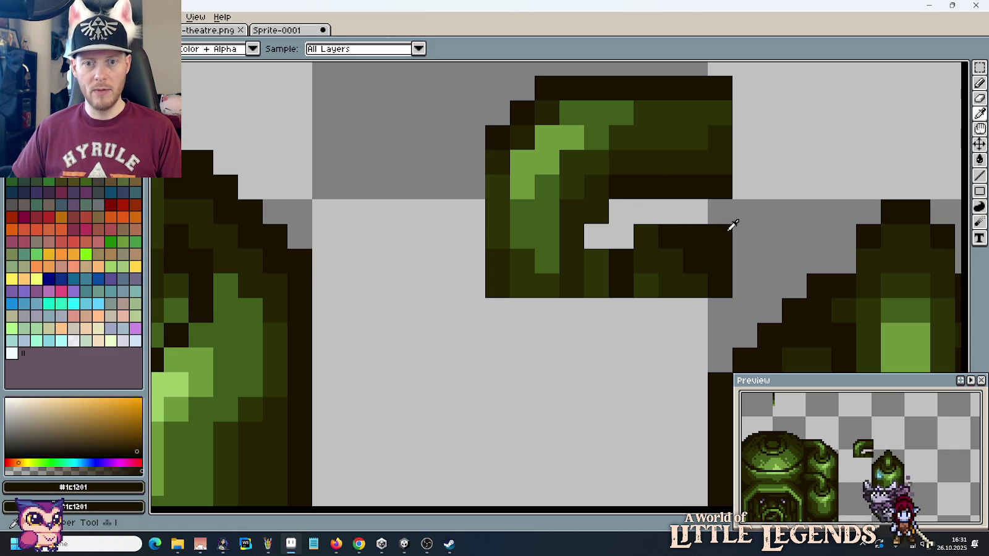
{"action": "left_click", "coordinate": [754, 223], "text": "alt"}
{"action": "mouse_move", "coordinate": [737, 236]}
{"action": "left_mouse_down"}
{"action": "mouse_move", "coordinate": [600, 236]}
{"action": "mouse_move", "coordinate": [603, 283]}
{"action": "mouse_move", "coordinate": [672, 257]}
{"action": "left_mouse_up"}
{"action": "scroll", "coordinate": [649, 266], "scroll_direction": "down", "scroll_amount": 4}
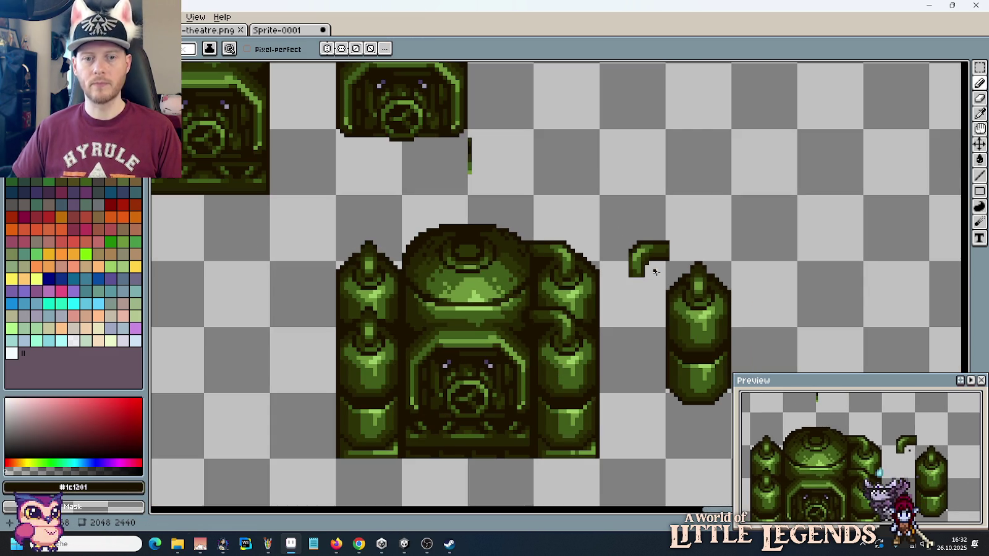
Step: Place the flipped pipe onto the machine's left shoulder and deselect it
{"action": "key", "text": "m"}
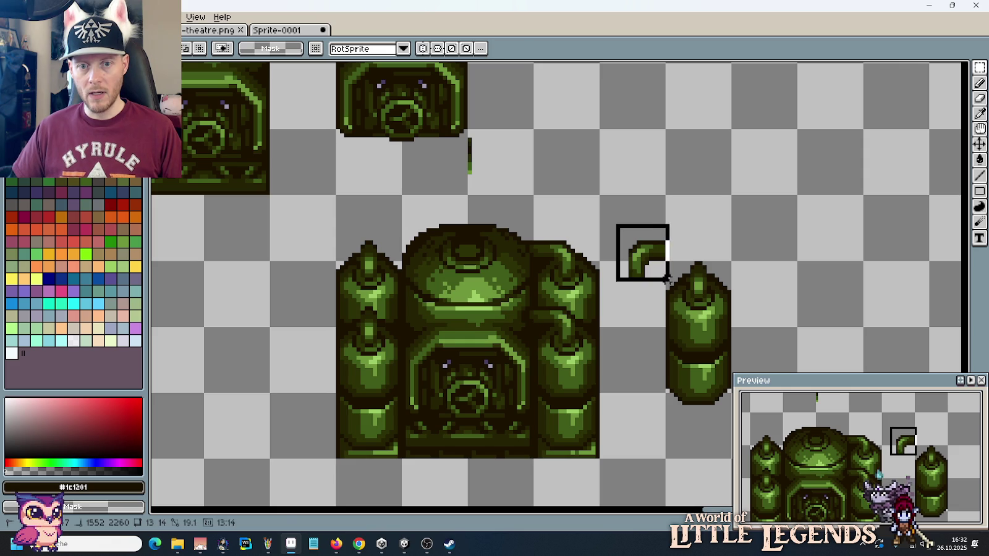
{"action": "mouse_move", "coordinate": [659, 266]}
{"action": "left_mouse_down"}
{"action": "mouse_move", "coordinate": [422, 234]}
{"action": "mouse_move", "coordinate": [380, 264]}
{"action": "mouse_move", "coordinate": [367, 301]}
{"action": "left_mouse_up"}
{"action": "scroll", "coordinate": [404, 243], "scroll_direction": "up", "scroll_amount": 1}
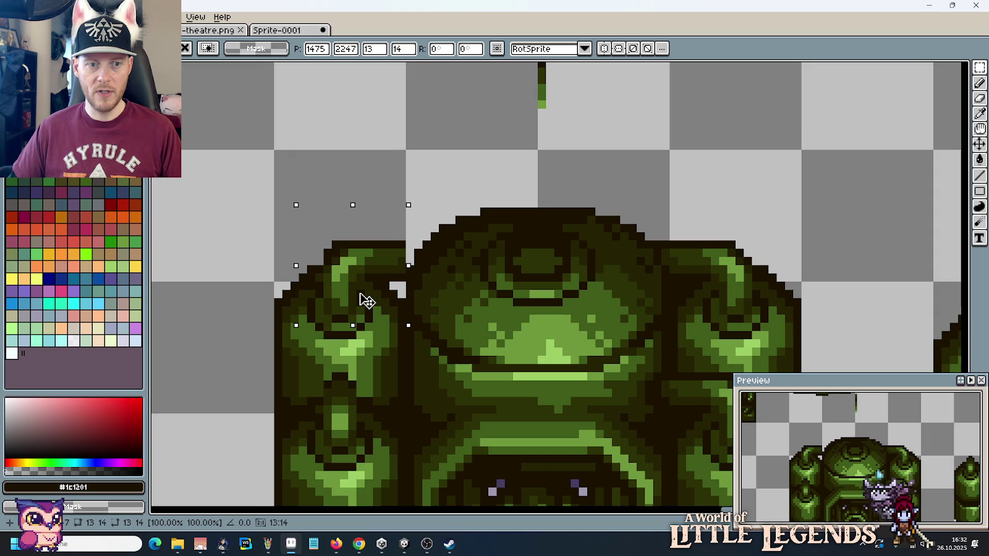
{"action": "scroll", "coordinate": [366, 301], "scroll_direction": "down", "scroll_amount": 5}
{"action": "mouse_move", "coordinate": [376, 177]}
{"action": "left_mouse_down"}
{"action": "mouse_move", "coordinate": [398, 294]}
{"action": "mouse_move", "coordinate": [382, 305]}
{"action": "left_mouse_up"}
{"action": "key", "text": "Return"}
{"action": "key", "text": "ctrl+d"}
{"action": "scroll", "coordinate": [409, 297], "scroll_direction": "up", "scroll_amount": 2}
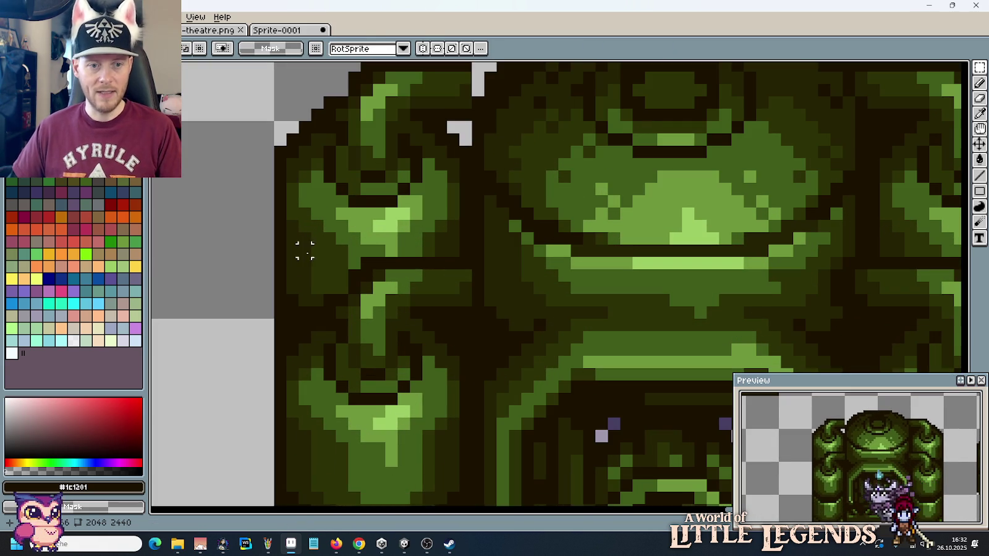
Step: Load the left pipe's mid green into the pencil and zoom to the shoulder
{"action": "key", "text": "i"}
{"action": "left_click", "coordinate": [357, 248]}
{"action": "key", "text": "b"}
{"action": "scroll", "coordinate": [354, 274], "scroll_direction": "up", "scroll_amount": 1}
{"action": "scroll", "coordinate": [354, 274], "scroll_direction": "up", "scroll_amount": 1}
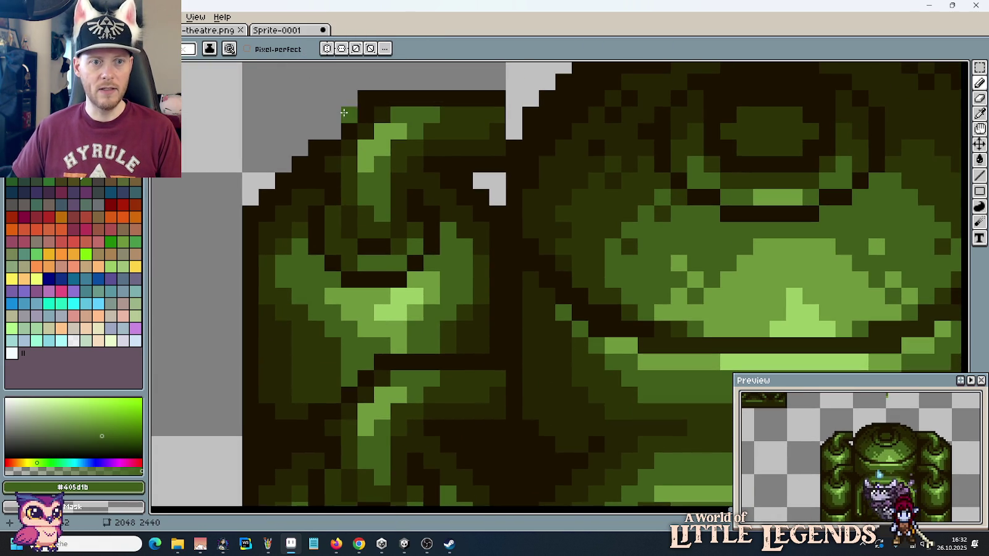
{"action": "scroll", "coordinate": [365, 102], "scroll_direction": "down", "scroll_amount": 3}
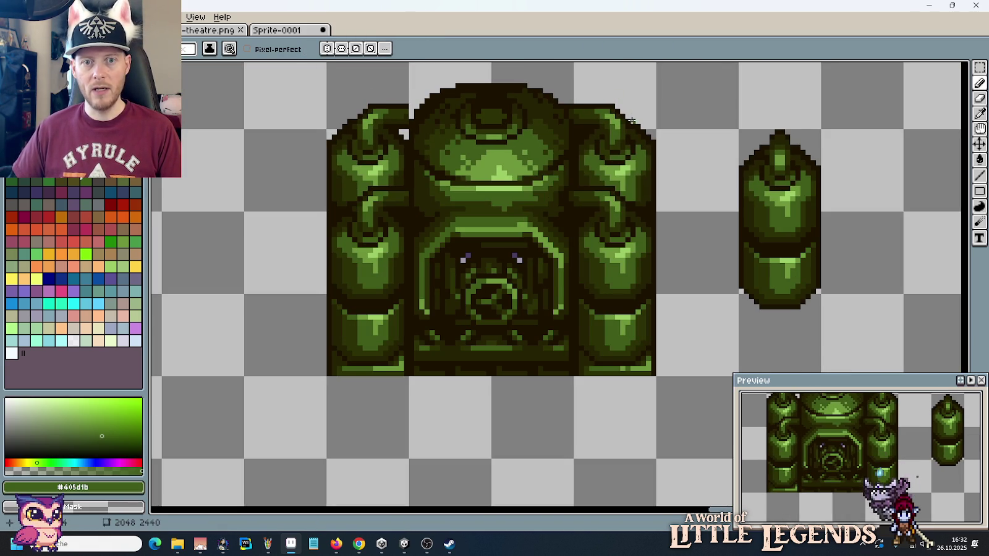
{"action": "scroll", "coordinate": [632, 117], "scroll_direction": "up", "scroll_amount": 2}
{"action": "scroll", "coordinate": [633, 102], "scroll_direction": "down", "scroll_amount": 1}
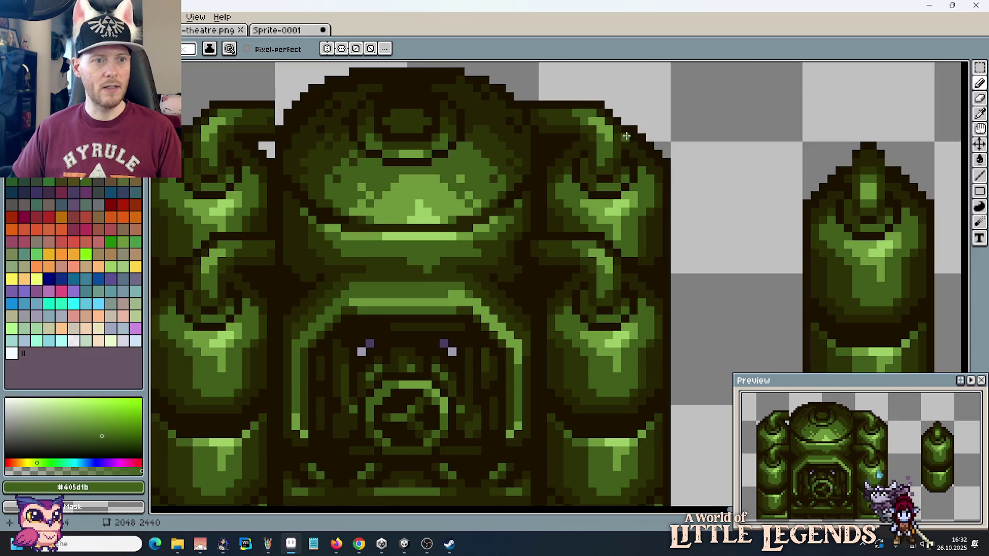
{"action": "scroll", "coordinate": [642, 196], "scroll_direction": "down", "scroll_amount": 1}
{"action": "scroll", "coordinate": [470, 209], "scroll_direction": "up", "scroll_amount": 1}
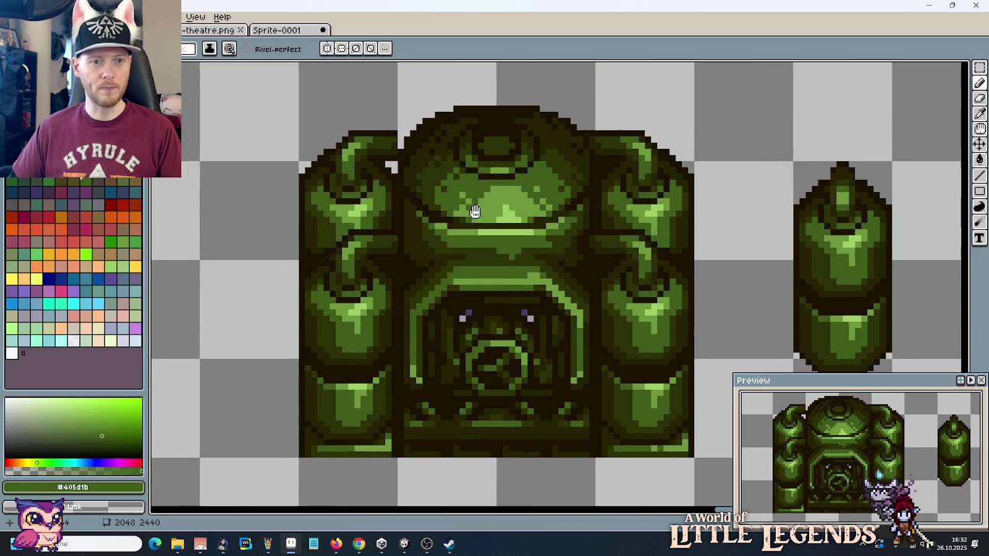
{"action": "scroll", "coordinate": [479, 133], "scroll_direction": "up", "scroll_amount": 1}
{"action": "scroll", "coordinate": [404, 157], "scroll_direction": "up", "scroll_amount": 1}
Step: Fill the light gap pixels around the left pipe with the dark outline colour
{"action": "key", "text": "i"}
{"action": "left_click", "coordinate": [403, 162]}
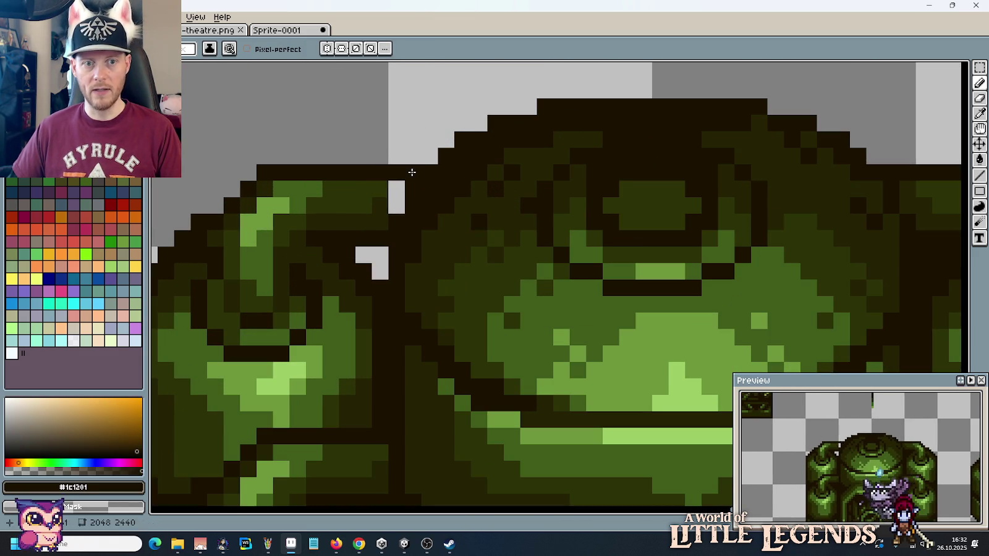
{"action": "key", "text": "b"}
{"action": "left_click_drag", "start_coordinate": [397, 172], "coordinate": [394, 204]}
{"action": "scroll", "coordinate": [396, 211], "scroll_direction": "down", "scroll_amount": 3}
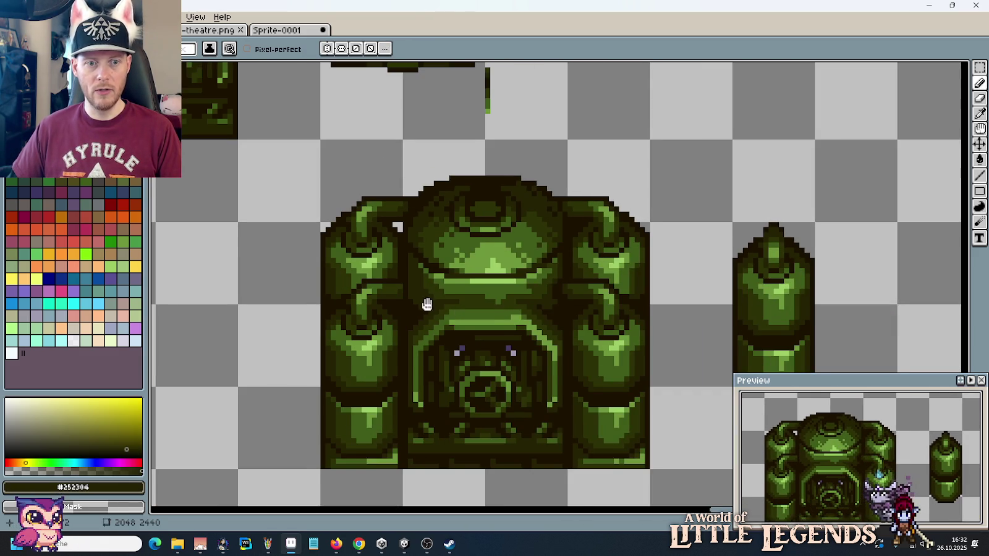
{"action": "scroll", "coordinate": [426, 302], "scroll_direction": "up", "scroll_amount": 1}
{"action": "scroll", "coordinate": [437, 286], "scroll_direction": "up", "scroll_amount": 1}
{"action": "scroll", "coordinate": [402, 276], "scroll_direction": "up", "scroll_amount": 1}
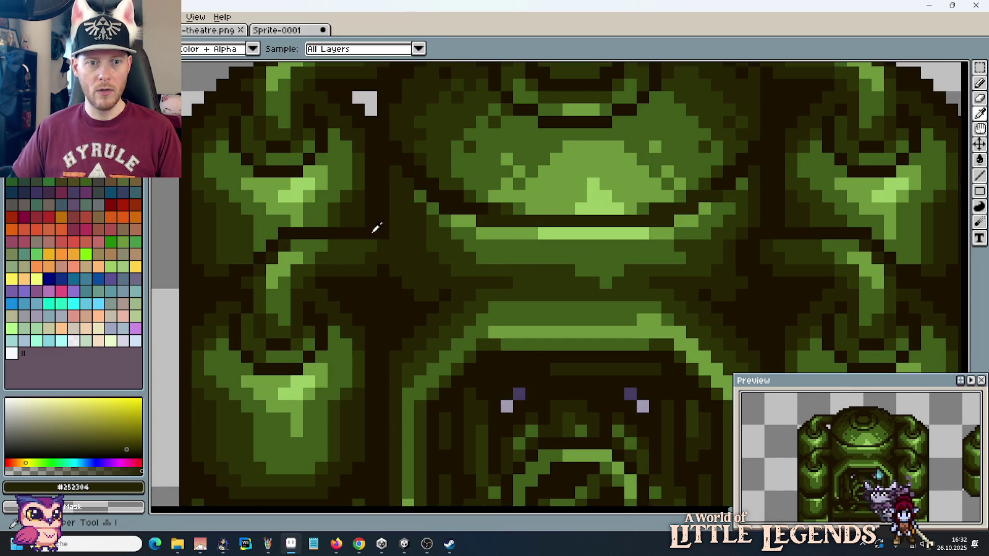
{"action": "left_click", "coordinate": [384, 236], "text": "alt"}
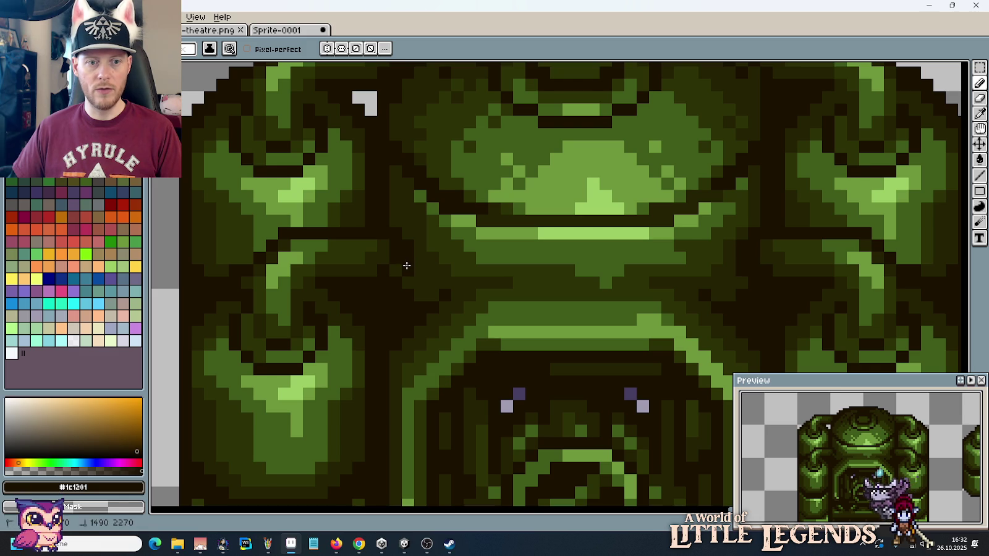
{"action": "scroll", "coordinate": [463, 306], "scroll_direction": "down", "scroll_amount": 4}
{"action": "scroll", "coordinate": [427, 333], "scroll_direction": "down", "scroll_amount": 1}
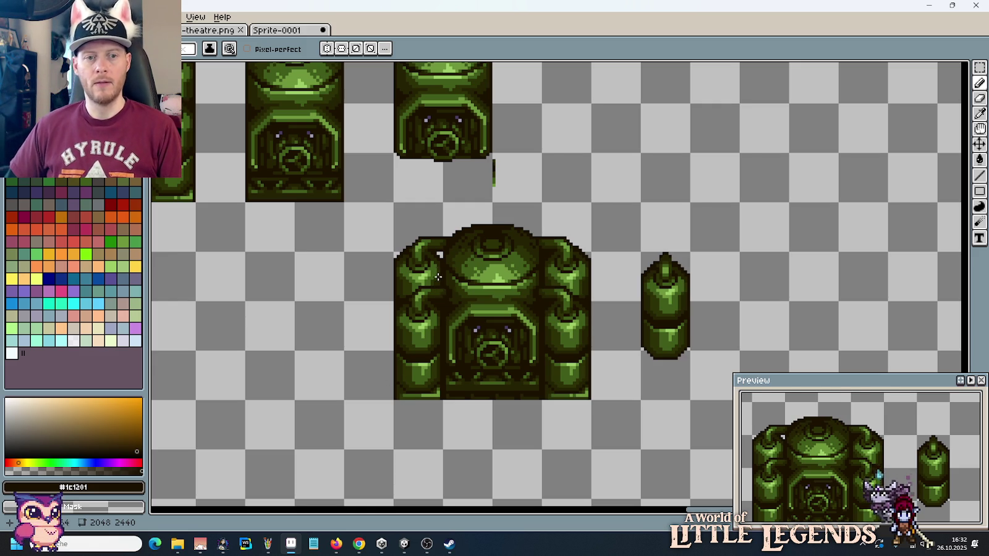
{"action": "scroll", "coordinate": [438, 274], "scroll_direction": "up", "scroll_amount": 3}
{"action": "scroll", "coordinate": [438, 274], "scroll_direction": "up", "scroll_amount": 1}
{"action": "key", "text": "i"}
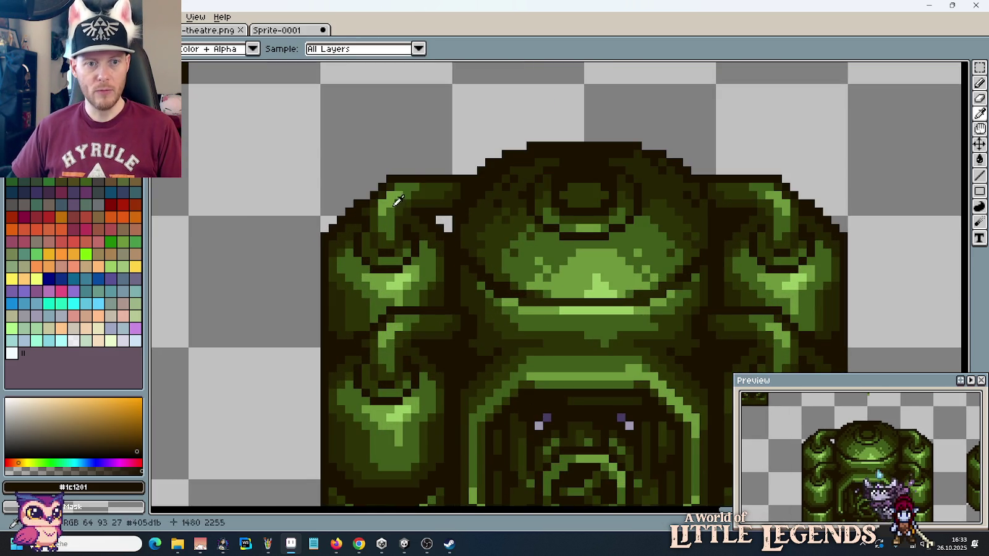
{"action": "left_click", "coordinate": [406, 187]}
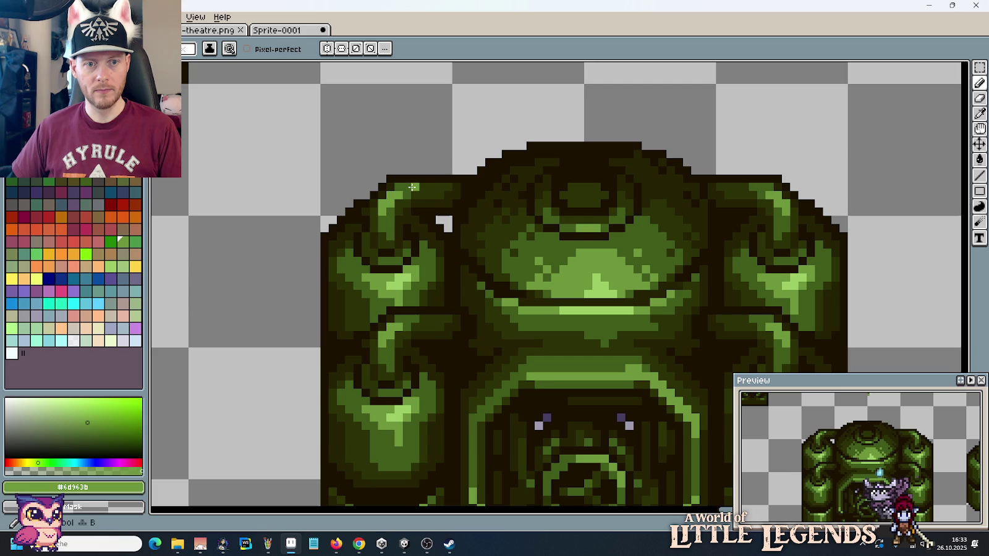
{"action": "left_click", "coordinate": [384, 206], "text": "alt"}
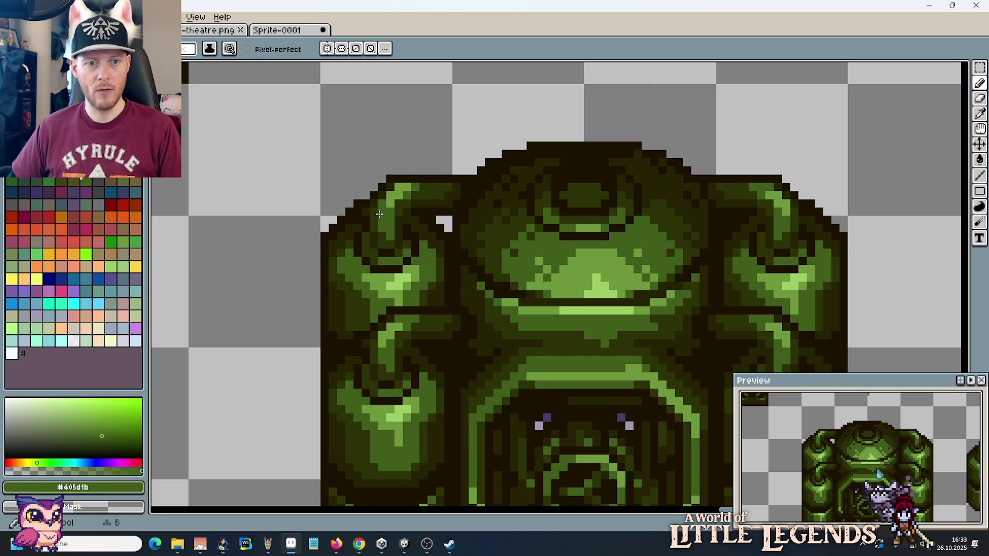
{"action": "left_click", "coordinate": [401, 321], "text": "alt"}
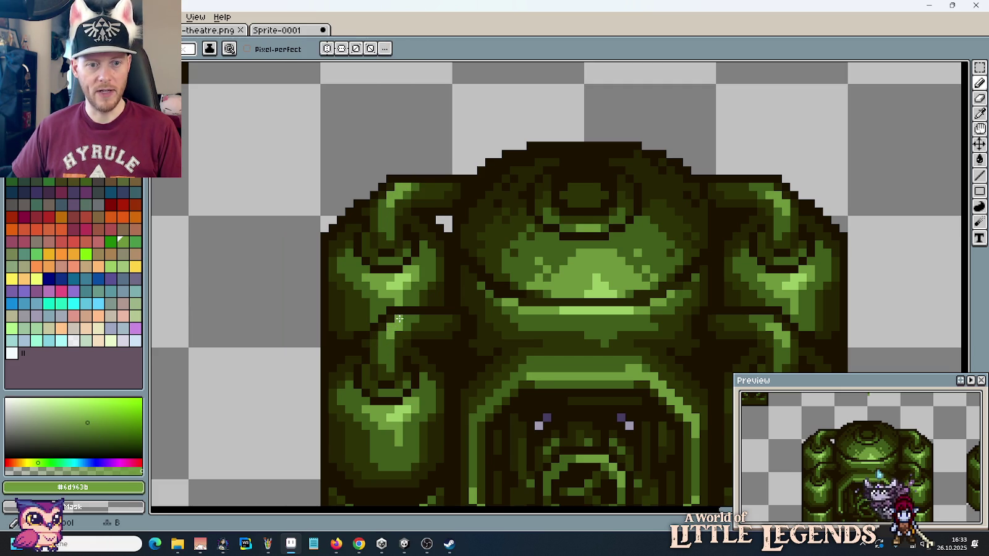
{"action": "left_click", "coordinate": [385, 361], "text": "alt"}
{"action": "scroll", "coordinate": [482, 333], "scroll_direction": "down", "scroll_amount": 5}
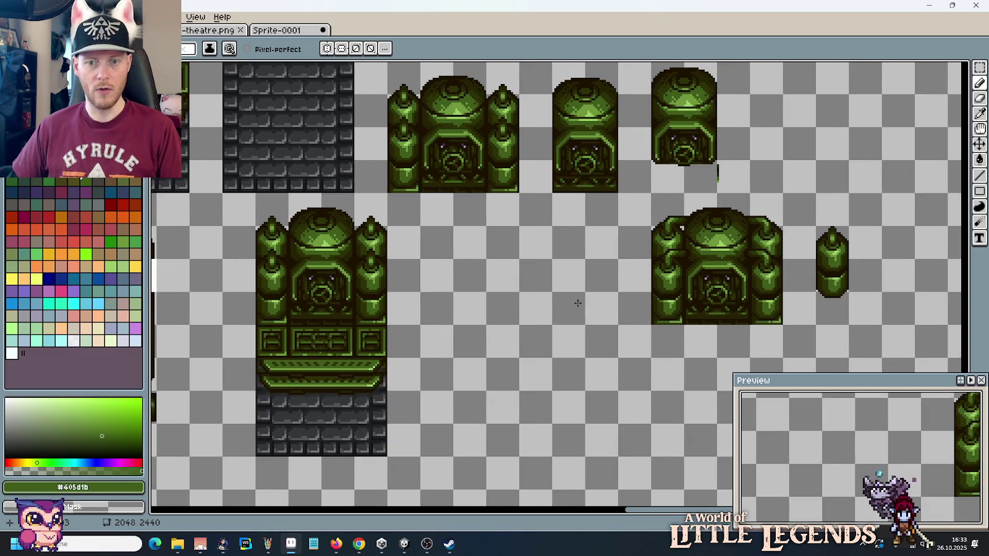
Step: Copy the curved-pipe machine over the tall machine's top, redoing the misplaced first attempt
{"action": "key", "text": "m"}
{"action": "left_click_drag", "start_coordinate": [578, 303], "coordinate": [657, 309]}
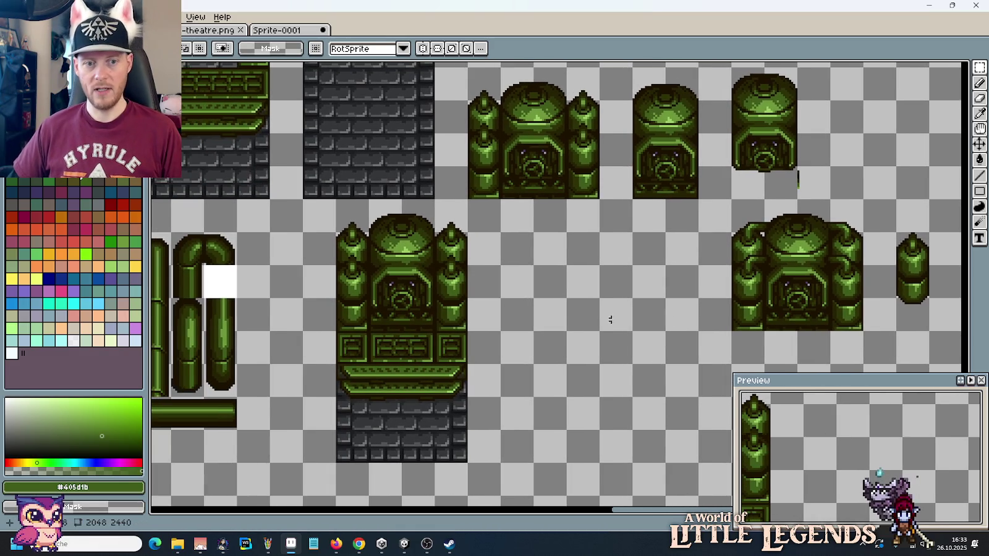
{"action": "left_click_drag", "start_coordinate": [873, 331], "coordinate": [762, 213]}
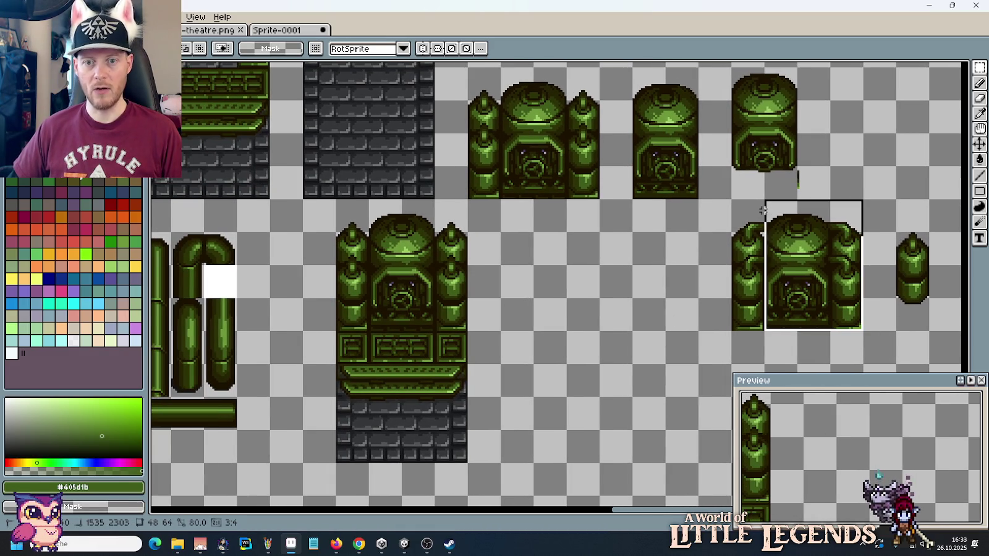
{"action": "left_click_drag", "start_coordinate": [835, 276], "coordinate": [603, 277]}
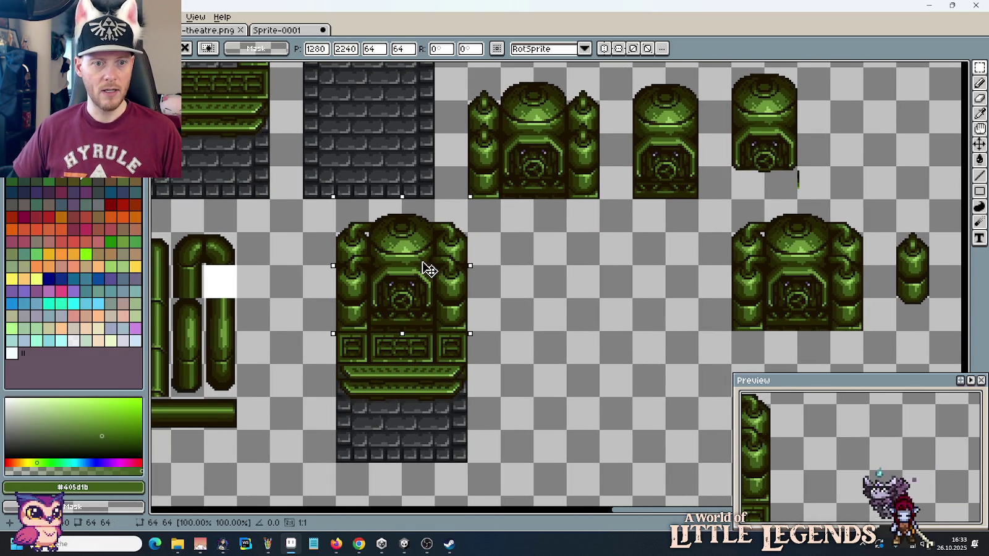
{"action": "key", "text": "Escape"}
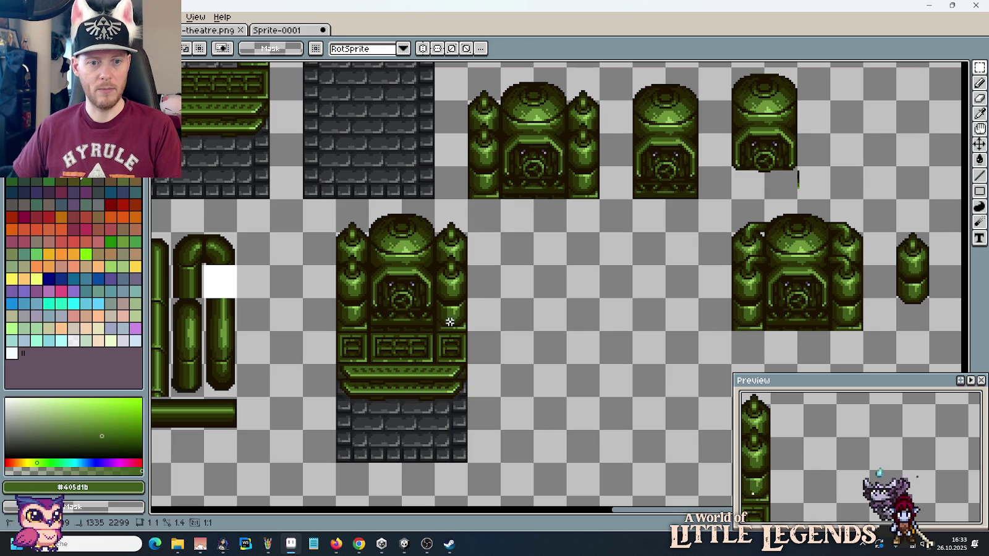
{"action": "left_click_drag", "start_coordinate": [466, 331], "coordinate": [377, 234]}
{"action": "key", "text": "ctrl+z"}
{"action": "mouse_move", "coordinate": [862, 329]}
{"action": "left_mouse_down"}
{"action": "mouse_move", "coordinate": [747, 217]}
{"action": "mouse_move", "coordinate": [351, 216]}
{"action": "left_mouse_up"}
{"action": "left_click", "coordinate": [615, 302]}
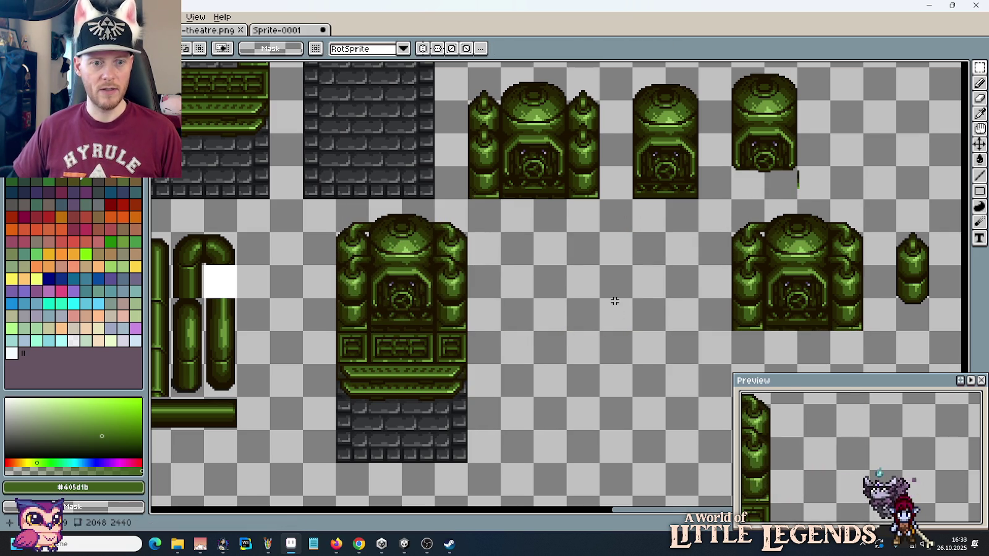
Step: Zoom in and sample the near-black outline colour, undoing stray pixels
{"action": "scroll", "coordinate": [615, 300], "scroll_direction": "left", "scroll_amount": 5}
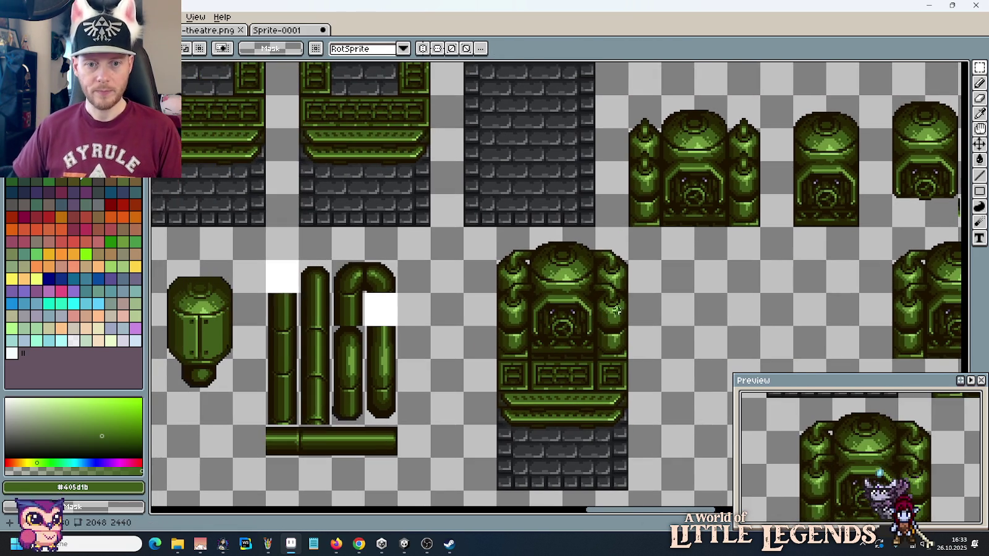
{"action": "scroll", "coordinate": [620, 245], "scroll_direction": "up", "scroll_amount": 2}
{"action": "scroll", "coordinate": [573, 248], "scroll_direction": "up", "scroll_amount": 2}
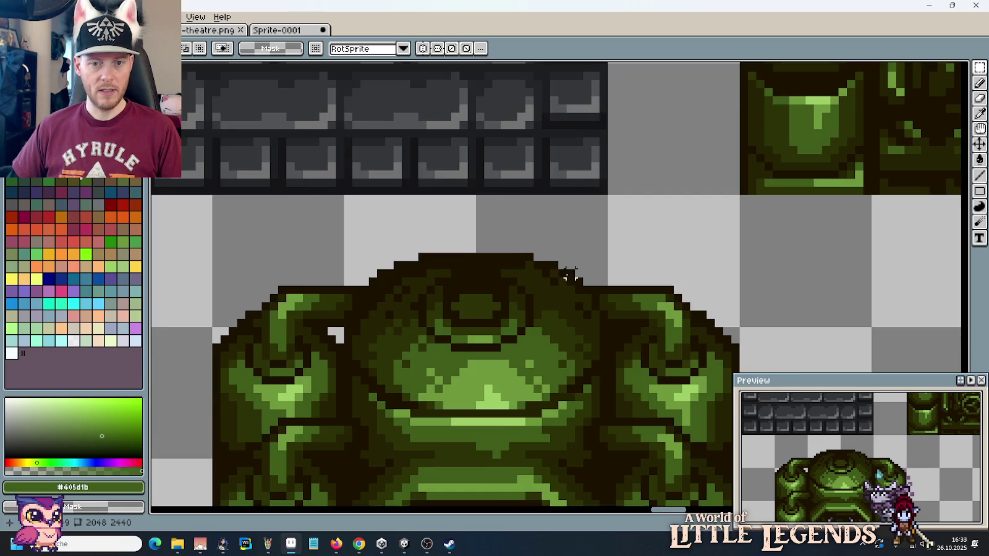
{"action": "key", "text": "i"}
{"action": "left_click", "coordinate": [571, 270], "text": "alt"}
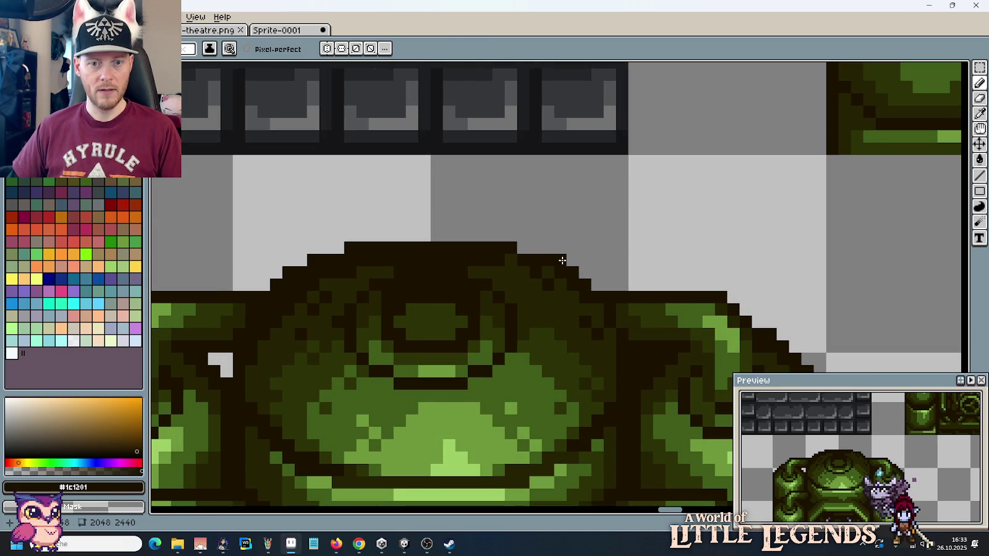
{"action": "left_click_drag", "start_coordinate": [548, 248], "coordinate": [536, 248]}
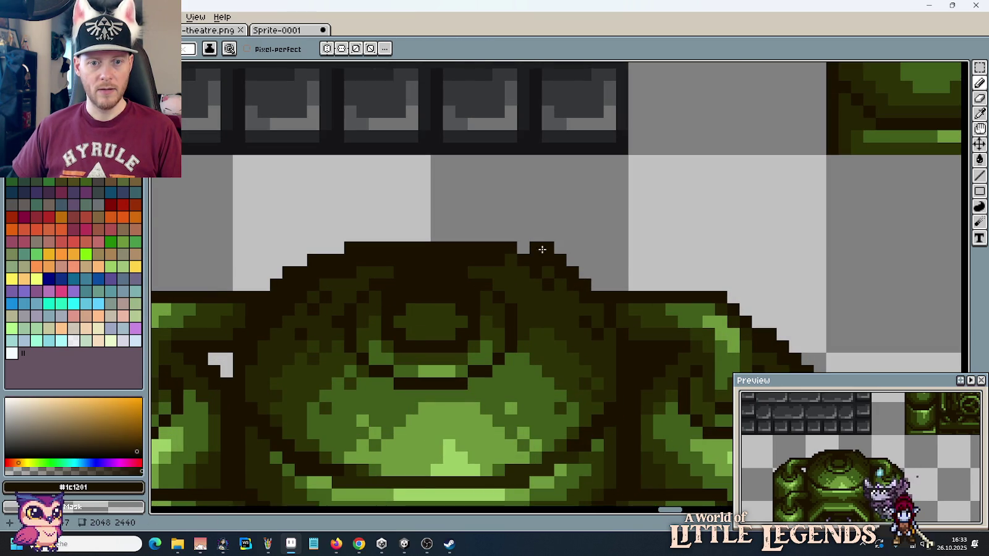
{"action": "key", "text": "v"}
{"action": "key", "text": "ctrl+z"}
{"action": "key", "text": "b"}
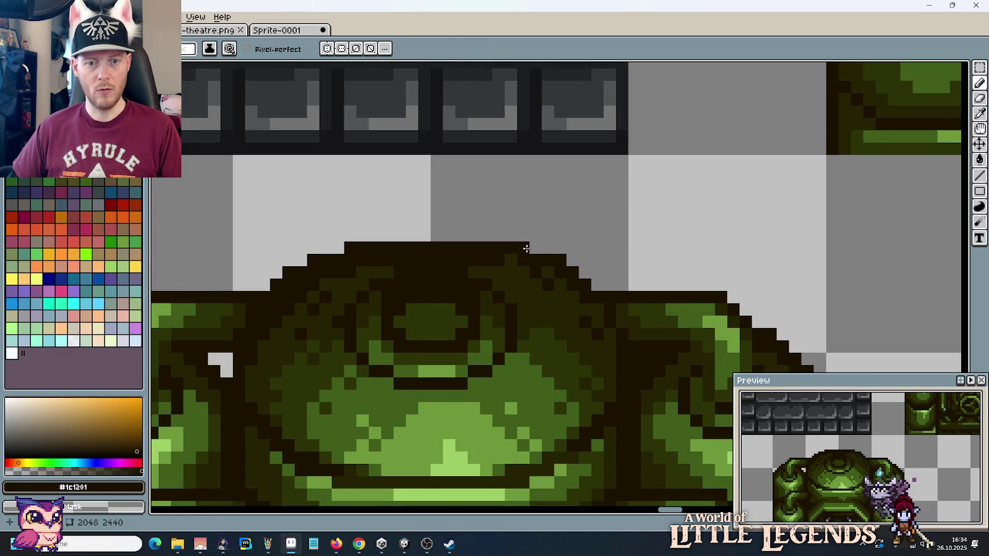
Step: Draw a new outline row above the dome and step the left edge up
{"action": "left_click_drag", "start_coordinate": [513, 235], "coordinate": [379, 230]}
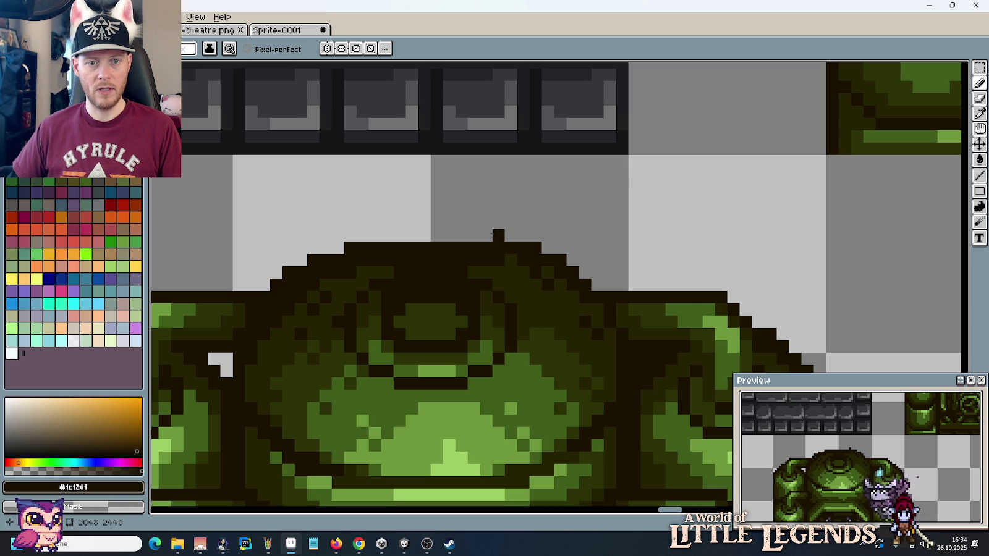
{"action": "left_click_drag", "start_coordinate": [301, 260], "coordinate": [338, 248]}
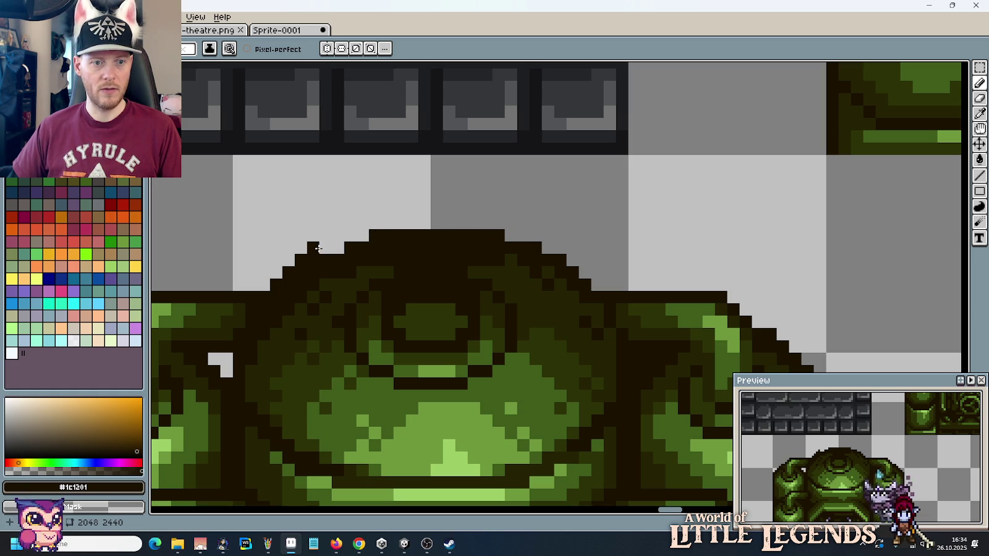
{"action": "scroll", "coordinate": [547, 222], "scroll_direction": "down", "scroll_amount": 2}
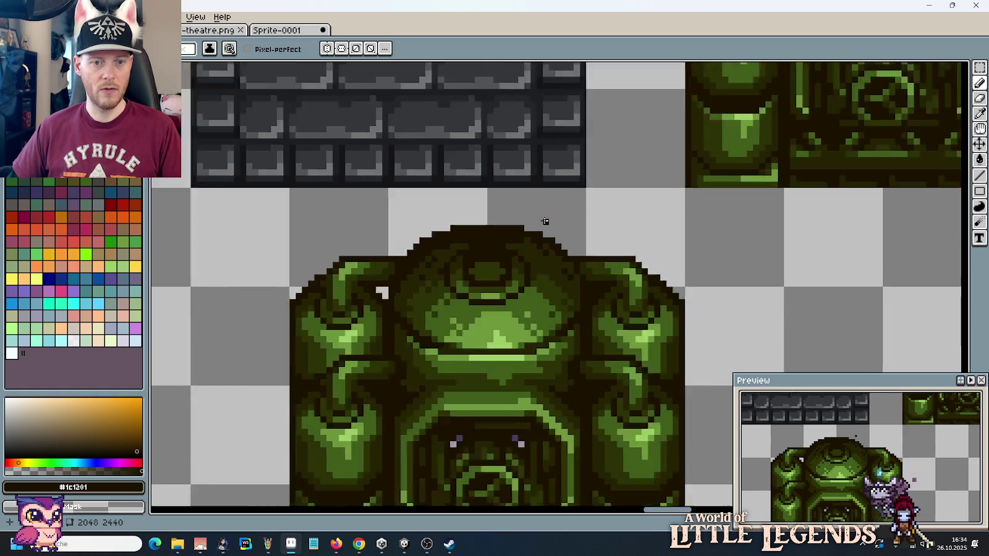
{"action": "scroll", "coordinate": [562, 230], "scroll_direction": "down", "scroll_amount": 2}
{"action": "left_click_drag", "start_coordinate": [659, 300], "coordinate": [651, 280]}
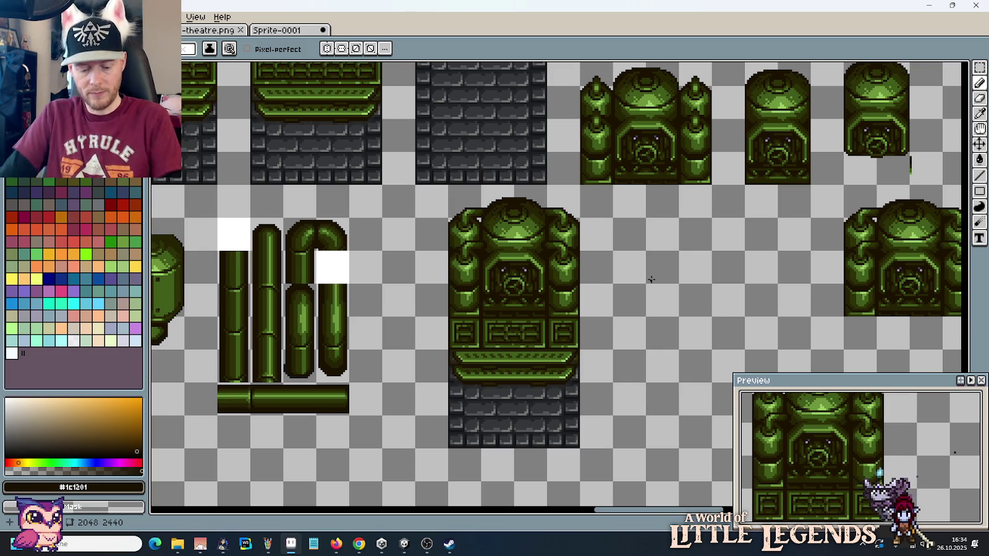
Step: Save the tileset sheet to its current file
{"action": "key", "text": "g"}
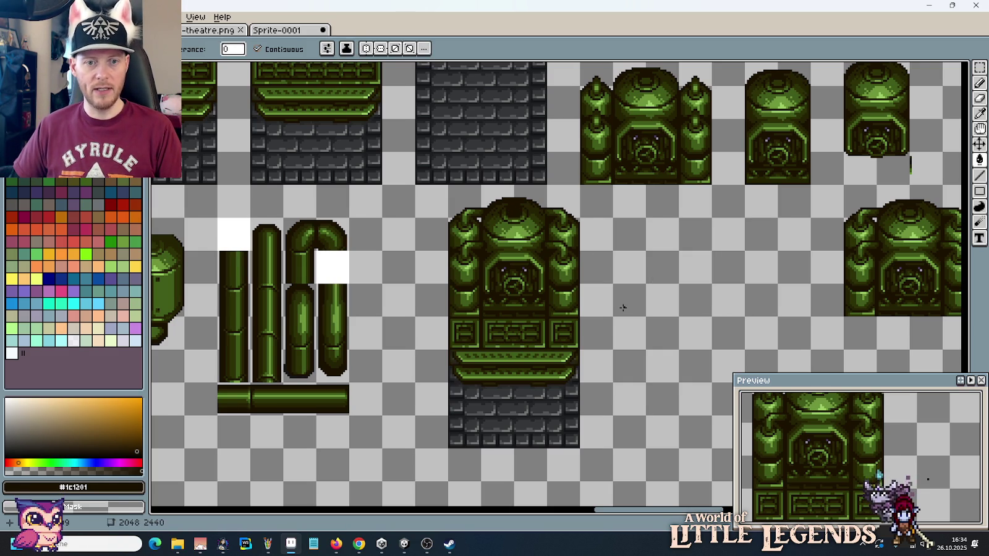
{"action": "key", "text": "m"}
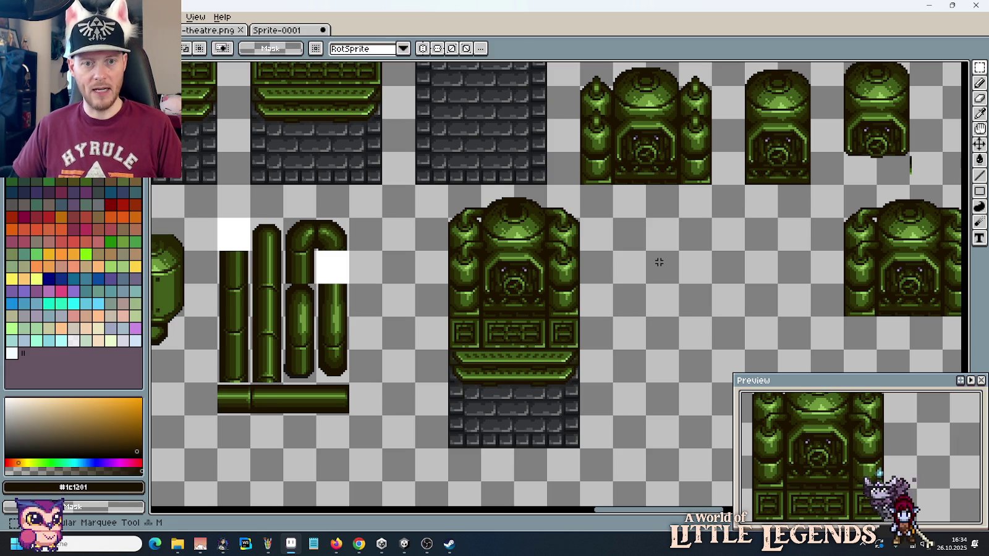
{"action": "key", "text": "ctrl+s"}
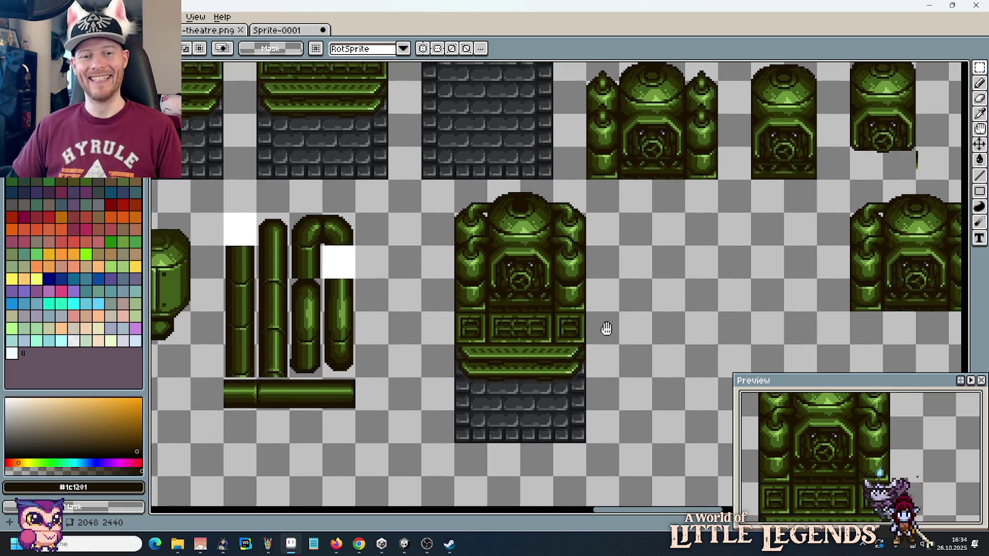
Step: Pan across the sheet and select a two-tile area near the machine
{"action": "left_click_drag", "start_coordinate": [583, 338], "coordinate": [647, 296]}
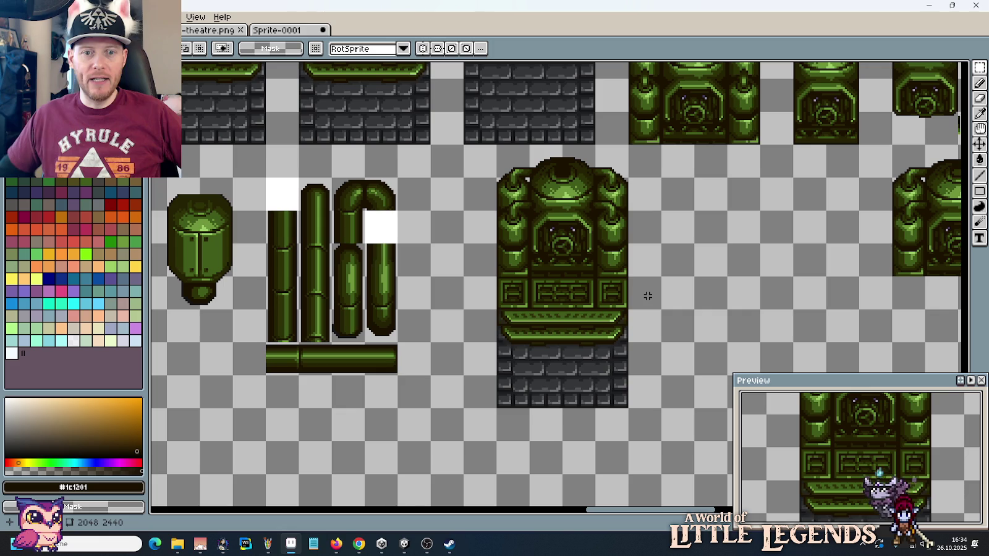
{"action": "scroll", "coordinate": [617, 267], "scroll_direction": "down", "scroll_amount": 2}
{"action": "scroll", "coordinate": [455, 169], "scroll_direction": "right", "scroll_amount": 5}
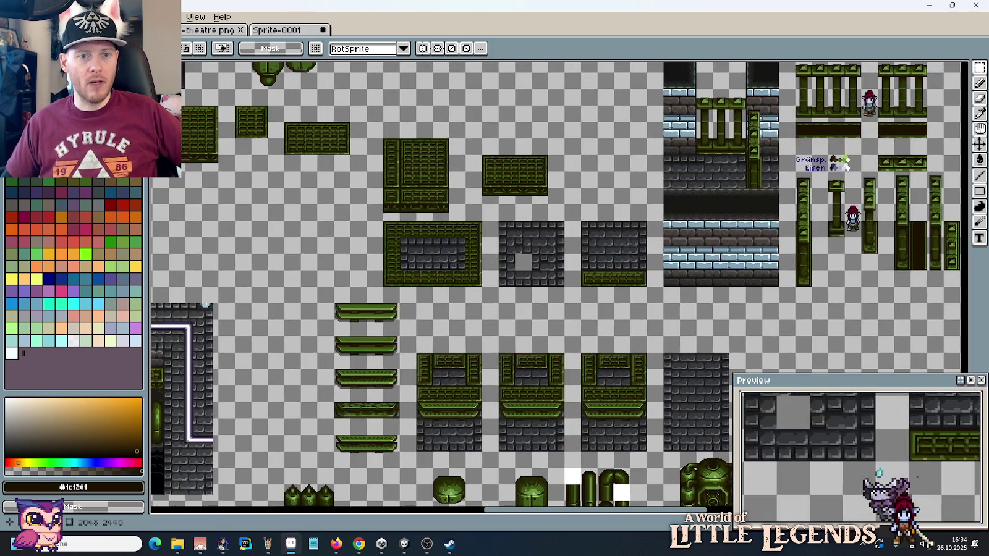
{"action": "scroll", "coordinate": [549, 182], "scroll_direction": "up", "scroll_amount": 3}
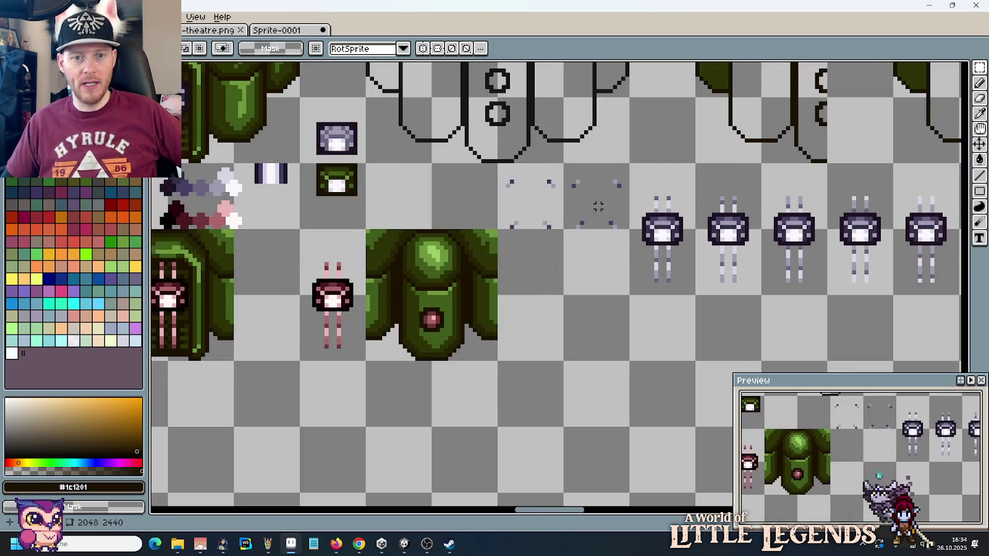
{"action": "mouse_move", "coordinate": [593, 195]}
{"action": "left_mouse_down"}
{"action": "mouse_move", "coordinate": [538, 201]}
{"action": "mouse_move", "coordinate": [490, 223]}
{"action": "left_mouse_up"}
{"action": "scroll", "coordinate": [542, 204], "scroll_direction": "down", "scroll_amount": 1}
{"action": "scroll", "coordinate": [542, 208], "scroll_direction": "down", "scroll_amount": 3}
{"action": "scroll", "coordinate": [490, 223], "scroll_direction": "up", "scroll_amount": 3}
{"action": "scroll", "coordinate": [439, 310], "scroll_direction": "up", "scroll_amount": 1}
Step: Copy the machine's face area onto the empty tiles right and paste the eye pixels
{"action": "left_click_drag", "start_coordinate": [439, 310], "coordinate": [490, 247]}
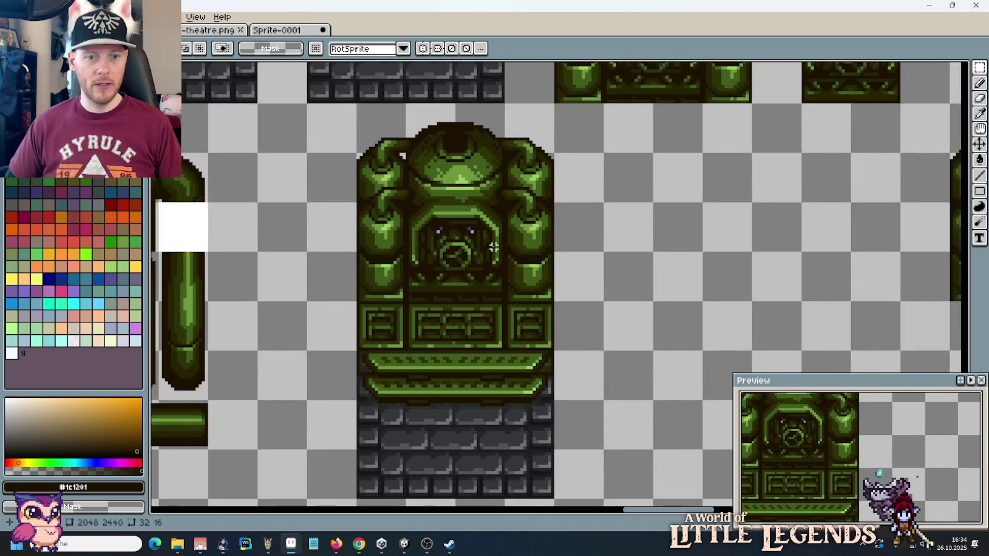
{"action": "scroll", "coordinate": [490, 246], "scroll_direction": "up", "scroll_amount": 1}
{"action": "left_click_drag", "start_coordinate": [516, 171], "coordinate": [347, 257]}
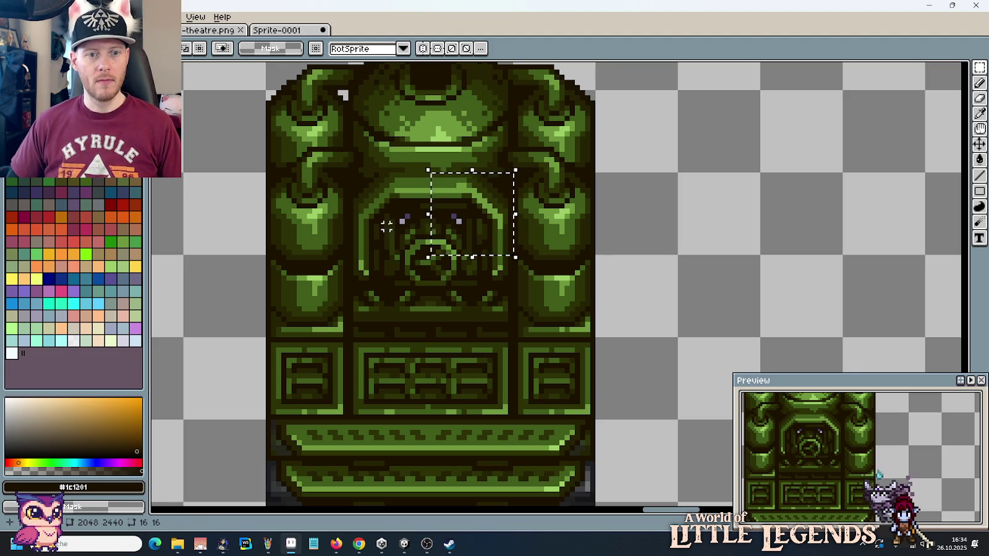
{"action": "left_click_drag", "start_coordinate": [436, 230], "coordinate": [725, 237]}
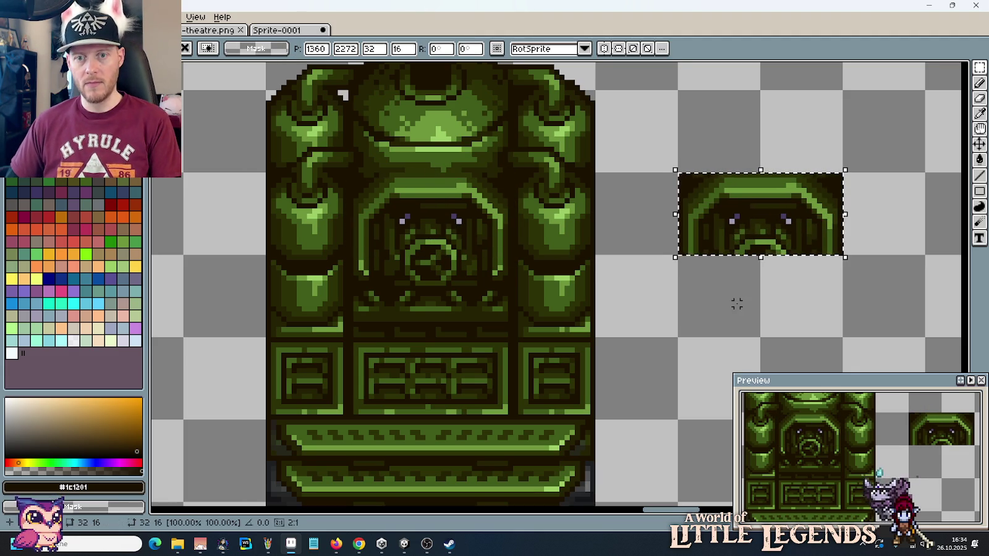
{"action": "mouse_move", "coordinate": [735, 302]}
{"action": "left_mouse_down"}
{"action": "mouse_move", "coordinate": [592, 285]}
{"action": "mouse_move", "coordinate": [733, 220]}
{"action": "mouse_move", "coordinate": [713, 230]}
{"action": "mouse_move", "coordinate": [738, 229]}
{"action": "left_mouse_up"}
{"action": "left_click", "coordinate": [592, 285]}
{"action": "key", "text": "ctrl+v"}
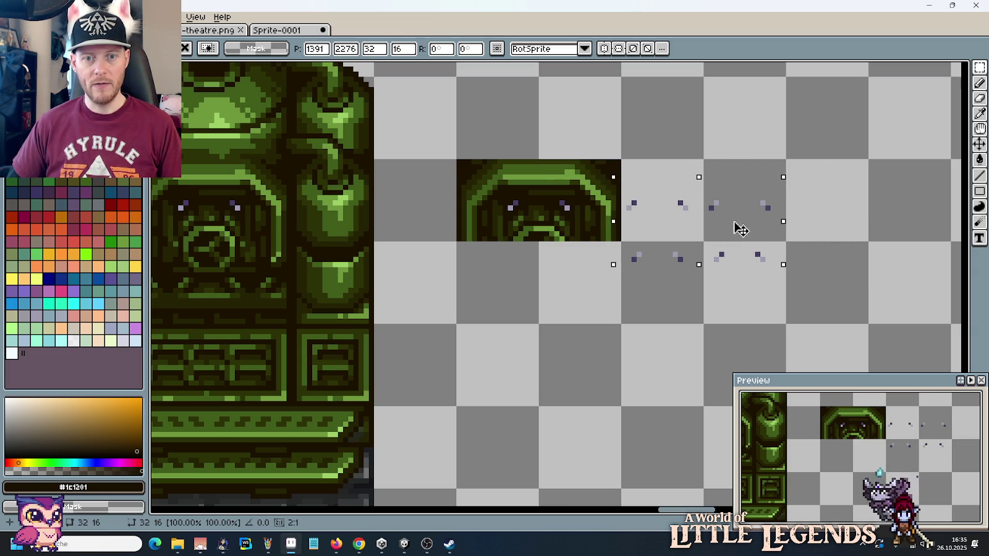
Step: Delete the extra purple row and green face block, then move the eyes left
{"action": "left_click_drag", "start_coordinate": [751, 304], "coordinate": [651, 303]}
{"action": "key", "text": "Delete"}
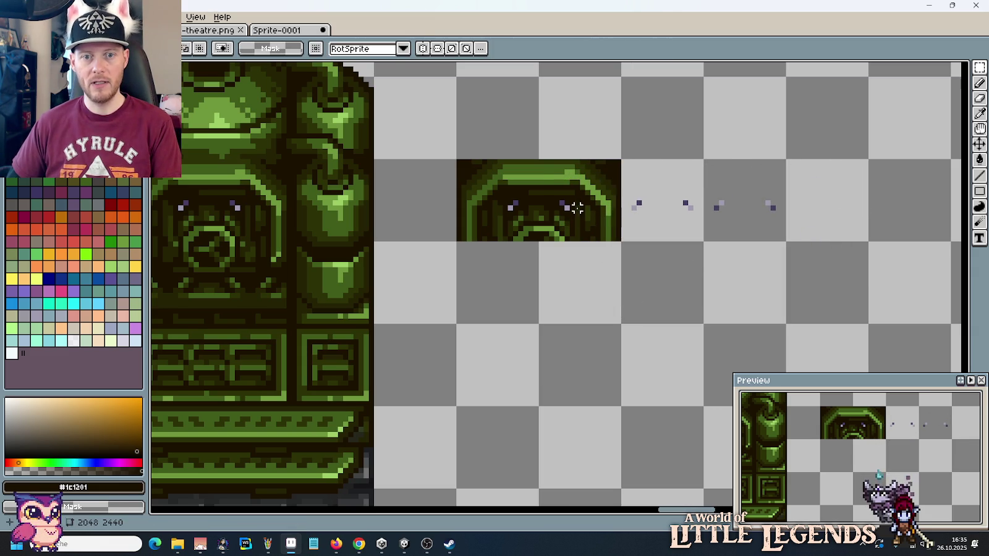
{"action": "left_click_drag", "start_coordinate": [577, 208], "coordinate": [486, 200]}
{"action": "key", "text": "Delete"}
{"action": "mouse_move", "coordinate": [670, 204]}
{"action": "left_mouse_down"}
{"action": "mouse_move", "coordinate": [729, 210]}
{"action": "mouse_move", "coordinate": [499, 212]}
{"action": "left_mouse_up"}
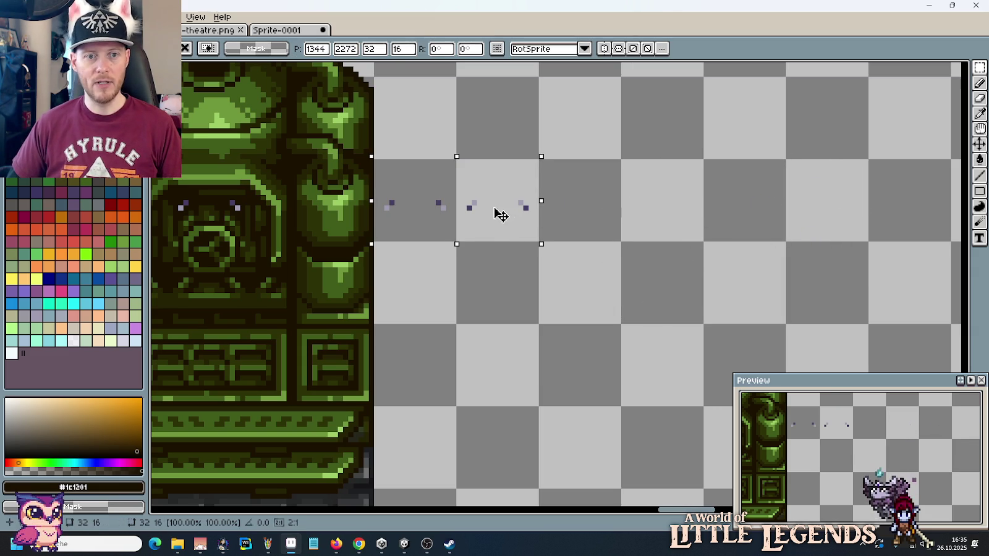
{"action": "left_click", "coordinate": [567, 301]}
{"action": "scroll", "coordinate": [567, 301], "scroll_direction": "down", "scroll_amount": 2}
{"action": "scroll", "coordinate": [657, 298], "scroll_direction": "down", "scroll_amount": 1}
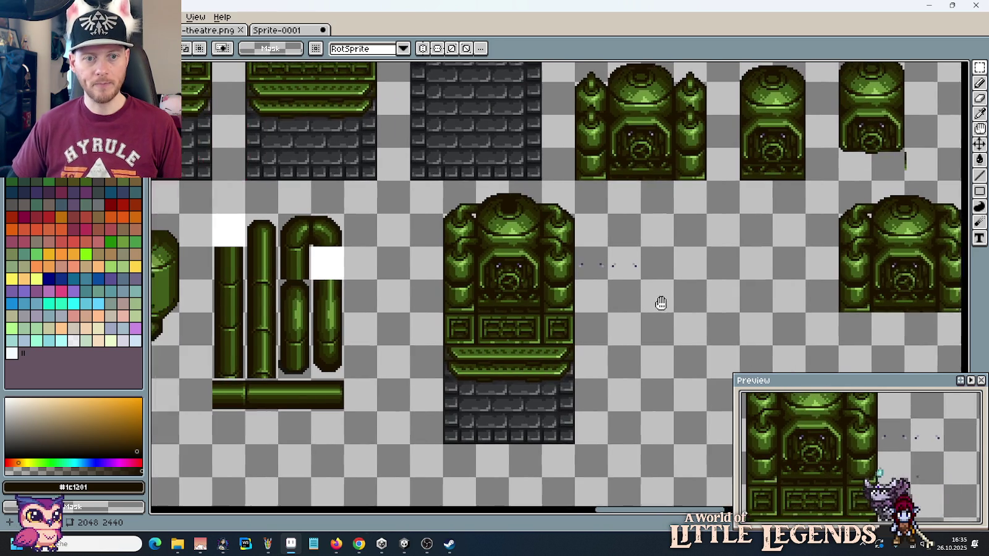
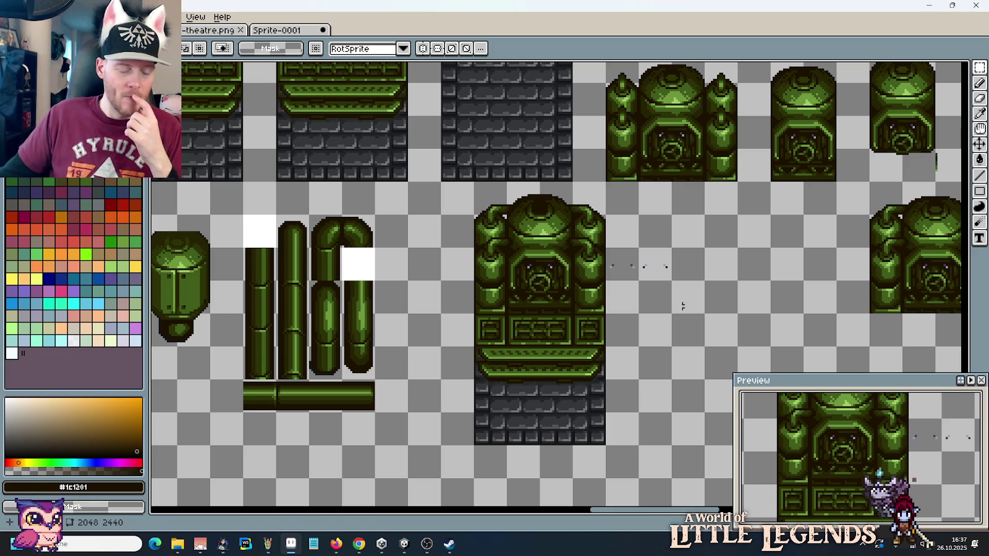
Step: Browse the Database folder and the D: drive in the file browser, then close it
{"action": "right_click", "coordinate": [178, 544]}
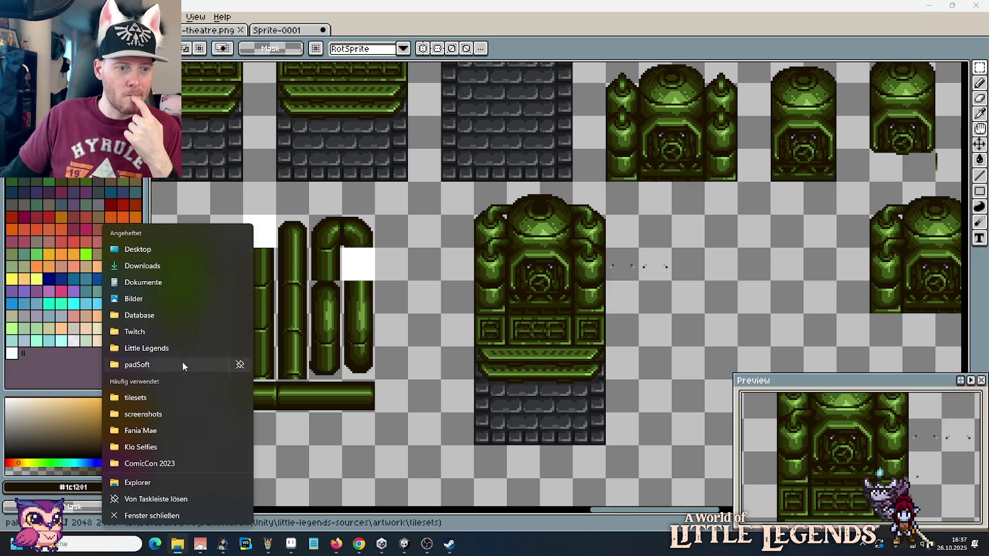
{"action": "left_click", "coordinate": [172, 314]}
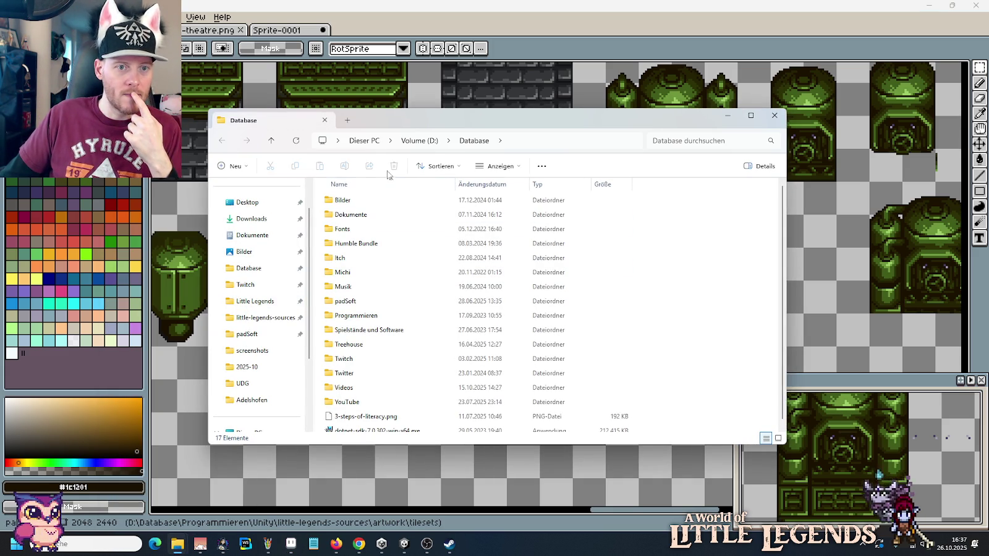
{"action": "left_click", "coordinate": [408, 143]}
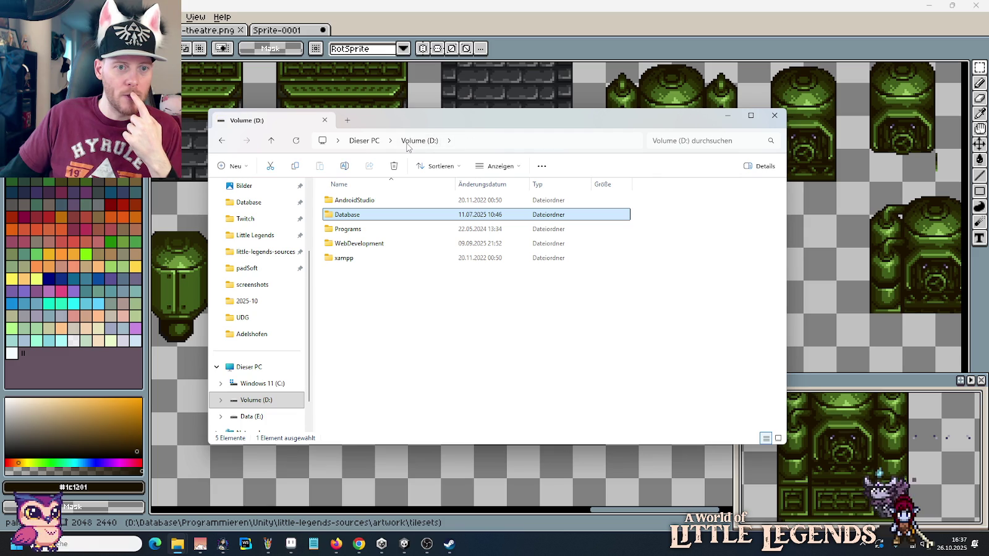
{"action": "left_click", "coordinate": [235, 405]}
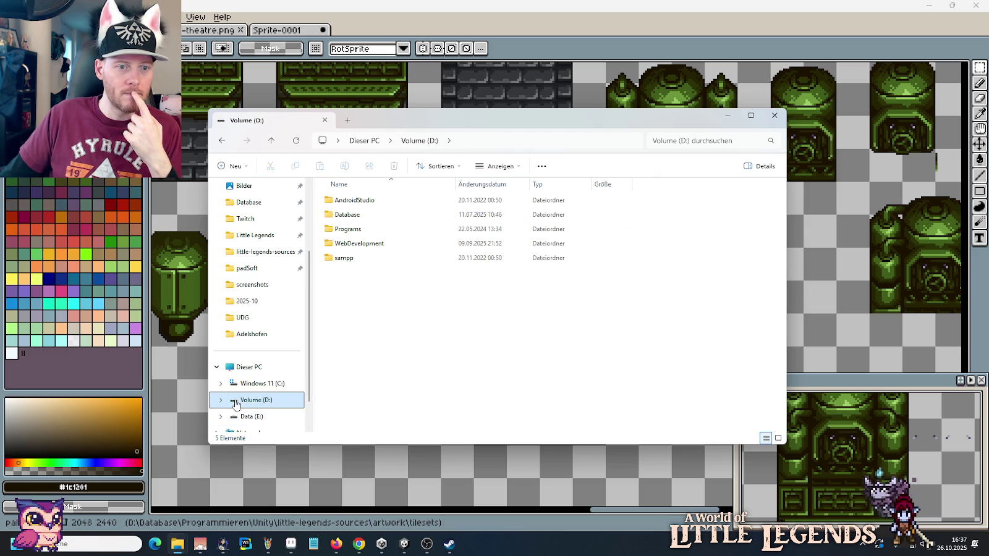
{"action": "left_click", "coordinate": [365, 141]}
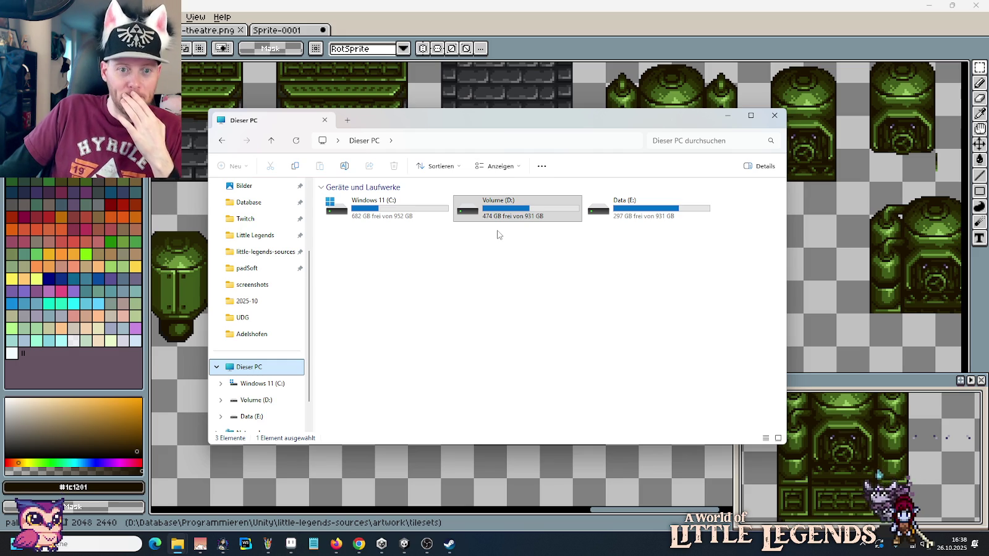
{"action": "left_click", "coordinate": [774, 116]}
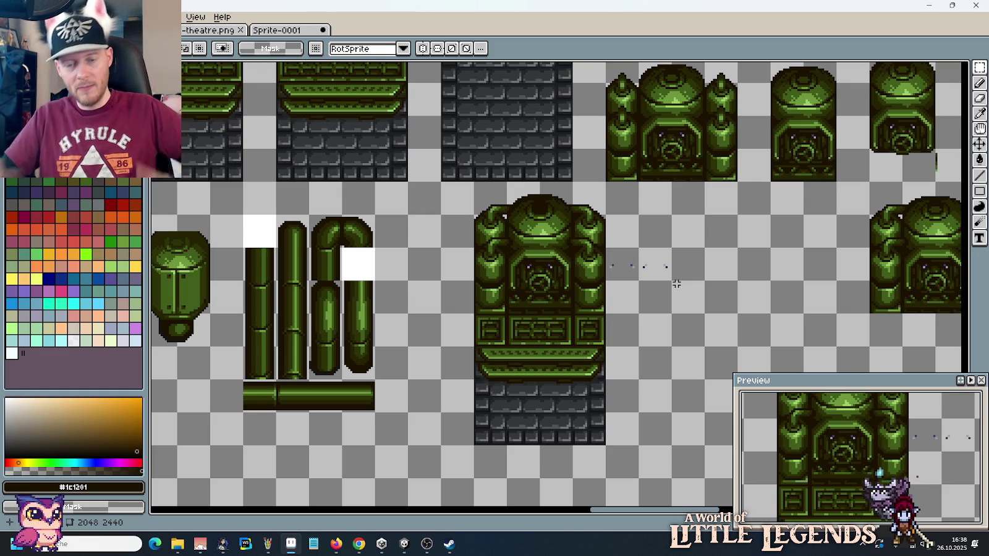
Step: View the whole tileset sheet, then zoom in on the tall green boiler tile
{"action": "scroll", "coordinate": [676, 283], "scroll_direction": "down", "scroll_amount": 2}
{"action": "scroll", "coordinate": [677, 288], "scroll_direction": "down", "scroll_amount": 2}
{"action": "scroll", "coordinate": [676, 289], "scroll_direction": "down", "scroll_amount": 1}
{"action": "mouse_move", "coordinate": [676, 288]}
{"action": "left_mouse_down"}
{"action": "mouse_move", "coordinate": [603, 408]}
{"action": "mouse_move", "coordinate": [573, 224]}
{"action": "left_mouse_up"}
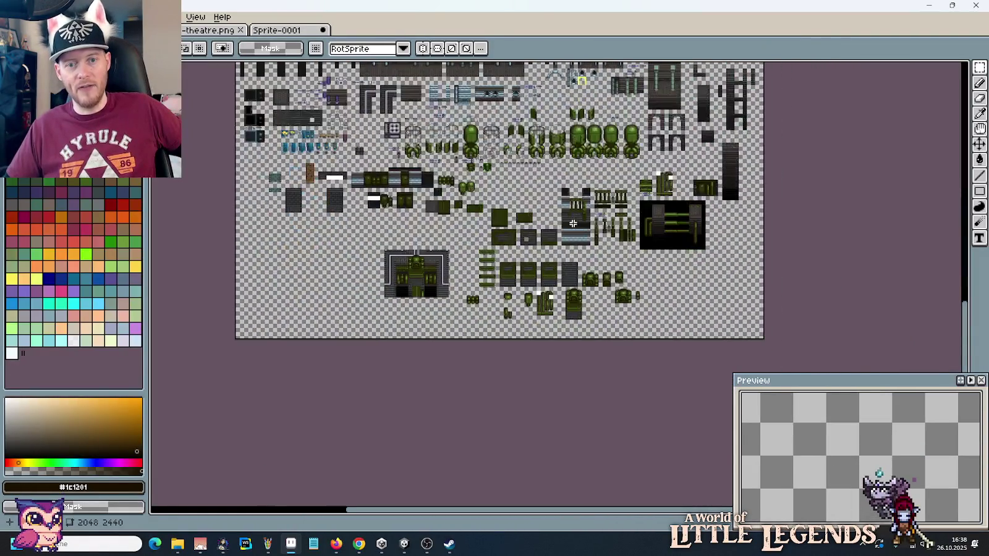
{"action": "scroll", "coordinate": [591, 315], "scroll_direction": "up", "scroll_amount": 4}
{"action": "scroll", "coordinate": [592, 315], "scroll_direction": "up", "scroll_amount": 2}
{"action": "left_click_drag", "start_coordinate": [486, 245], "coordinate": [567, 267]}
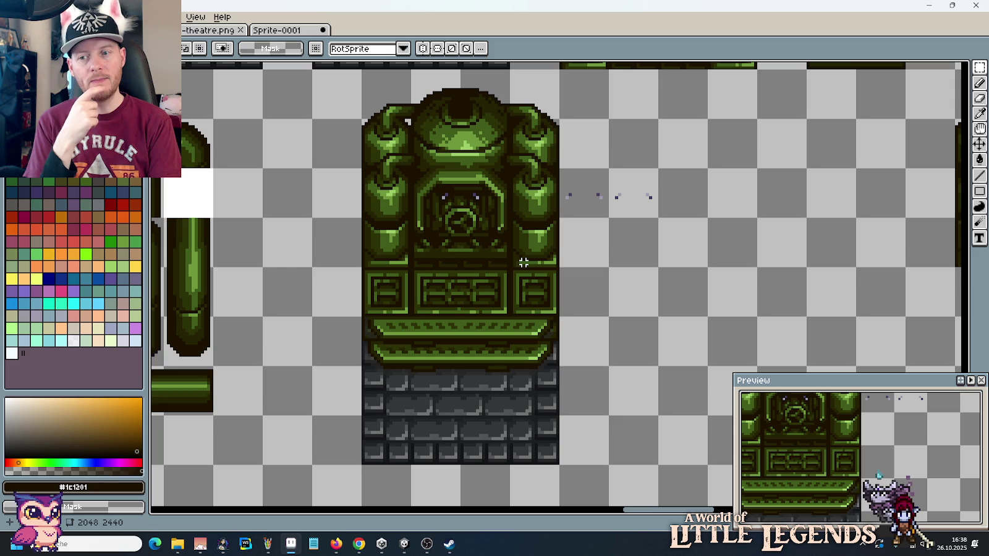
Step: Compare the tiles against the reference game screenshot, then return to the tileset
{"action": "scroll", "coordinate": [523, 263], "scroll_direction": "down", "scroll_amount": 1}
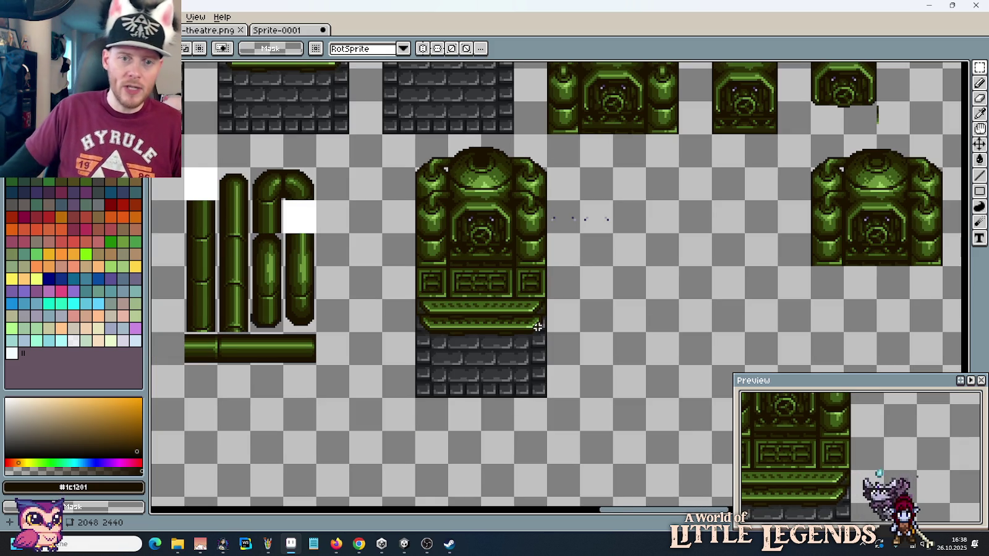
{"action": "mouse_move", "coordinate": [267, 544]}
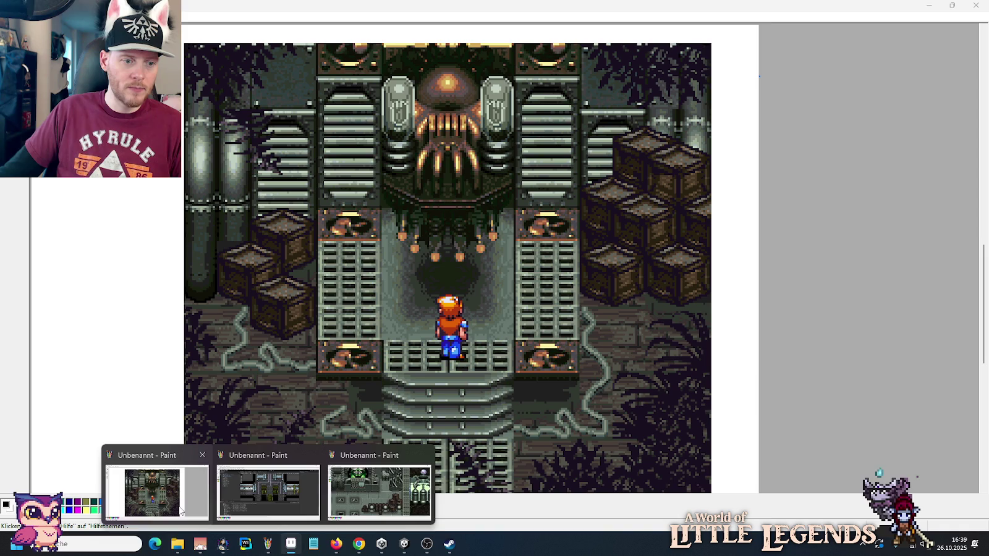
{"action": "left_click", "coordinate": [179, 510]}
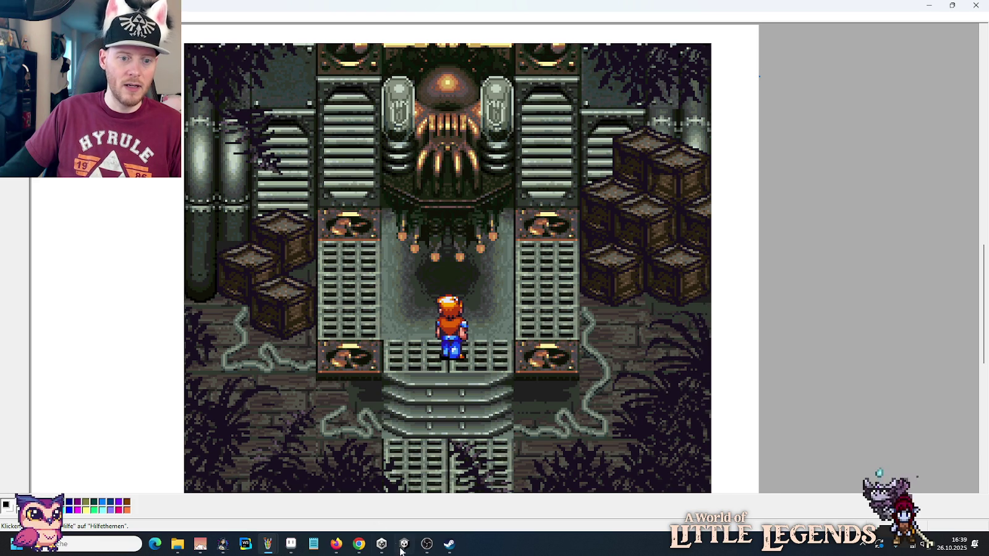
{"action": "left_click", "coordinate": [291, 552]}
{"action": "scroll", "coordinate": [575, 282], "scroll_direction": "down", "scroll_amount": 1}
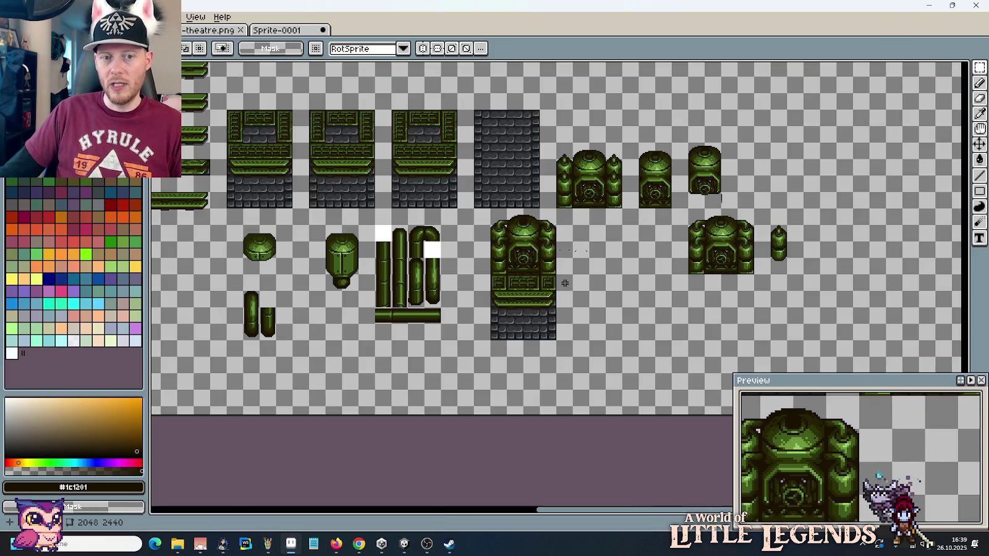
{"action": "scroll", "coordinate": [578, 280], "scroll_direction": "up", "scroll_amount": 1}
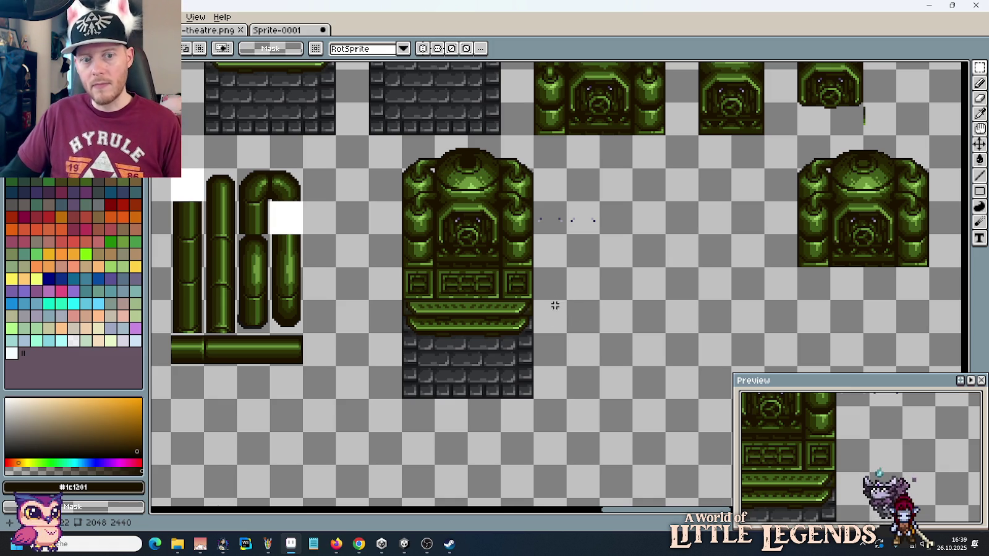
{"action": "left_click_drag", "start_coordinate": [611, 305], "coordinate": [511, 348]}
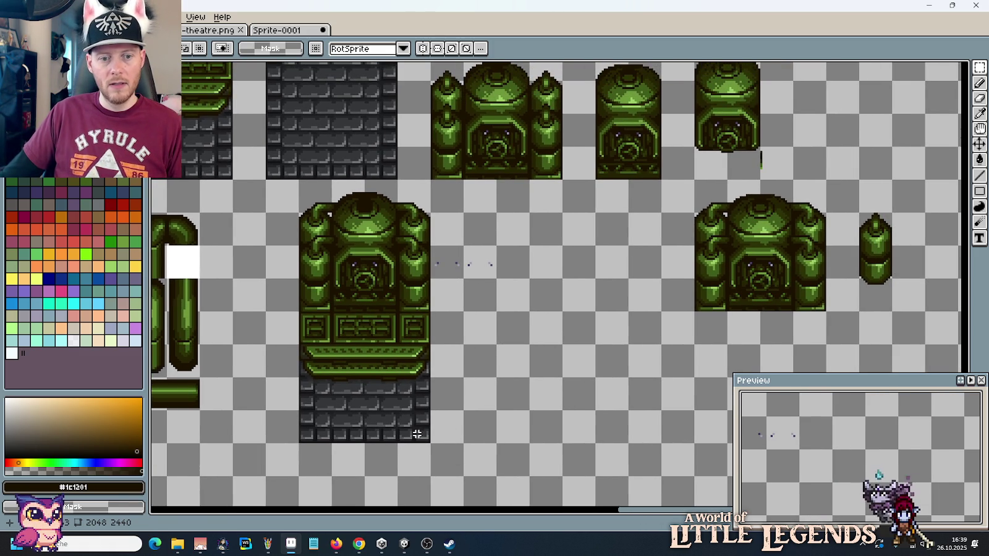
Step: Copy the tall tank tile into the empty space further right on the sheet
{"action": "left_click_drag", "start_coordinate": [417, 434], "coordinate": [303, 198]}
{"action": "scroll", "coordinate": [353, 243], "scroll_direction": "down", "scroll_amount": 1}
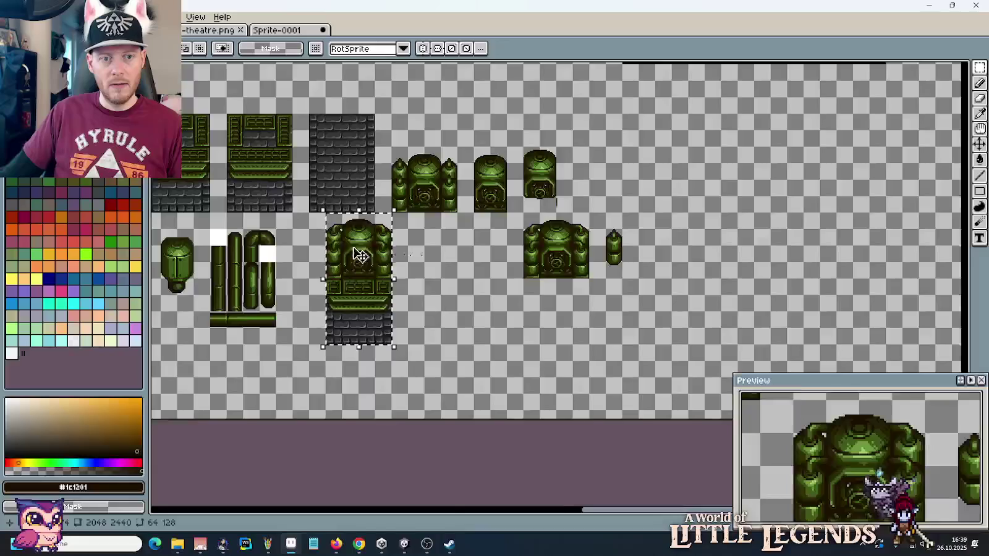
{"action": "scroll", "coordinate": [358, 255], "scroll_direction": "left", "scroll_amount": 5}
{"action": "scroll", "coordinate": [433, 272], "scroll_direction": "left", "scroll_amount": 5}
{"action": "scroll", "coordinate": [540, 297], "scroll_direction": "up", "scroll_amount": 3}
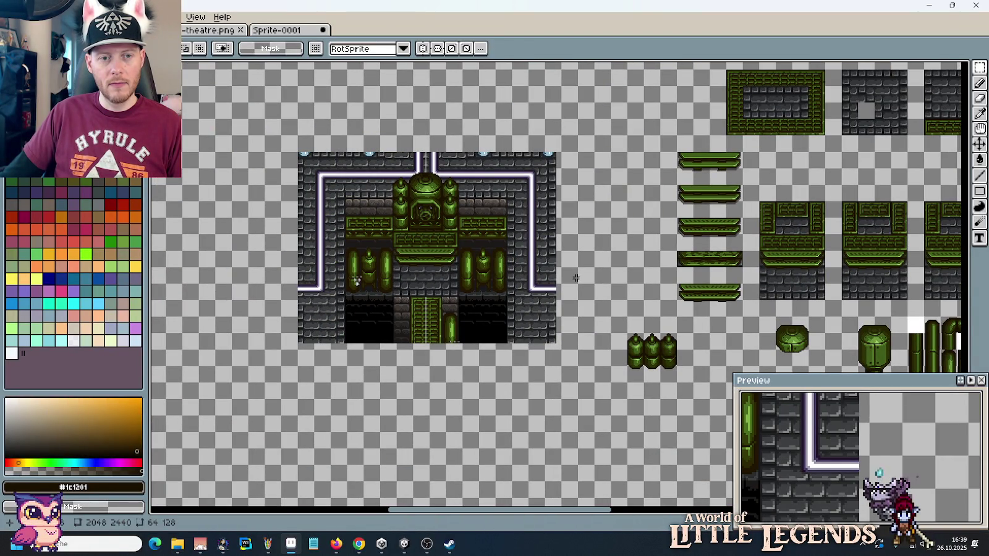
{"action": "scroll", "coordinate": [576, 278], "scroll_direction": "right", "scroll_amount": 10}
{"action": "scroll", "coordinate": [576, 279], "scroll_direction": "down", "scroll_amount": 3}
{"action": "scroll", "coordinate": [576, 278], "scroll_direction": "right", "scroll_amount": 5}
{"action": "left_click_drag", "start_coordinate": [458, 200], "coordinate": [525, 333]}
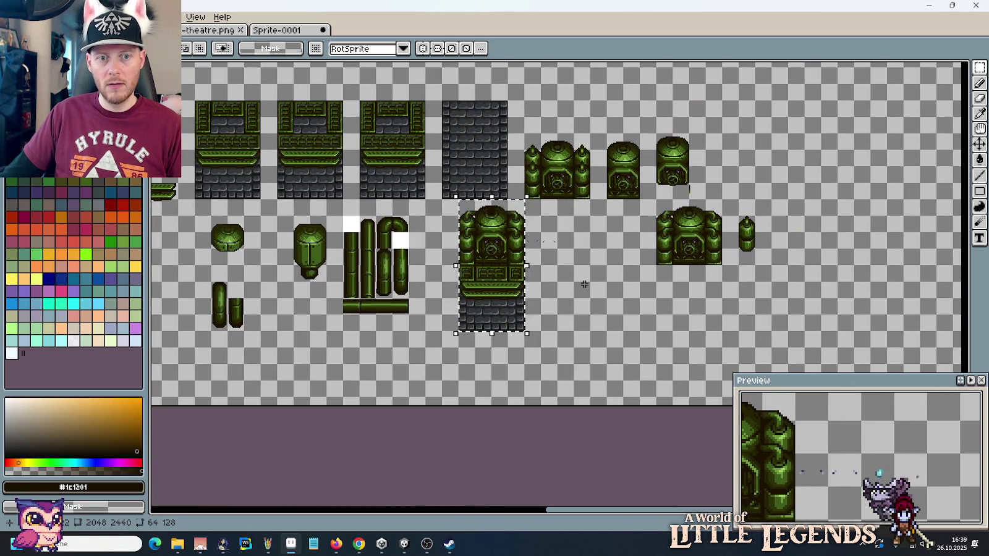
{"action": "mouse_move", "coordinate": [496, 281]}
{"action": "left_mouse_down"}
{"action": "mouse_move", "coordinate": [842, 293]}
{"action": "mouse_move", "coordinate": [807, 276]}
{"action": "left_mouse_up"}
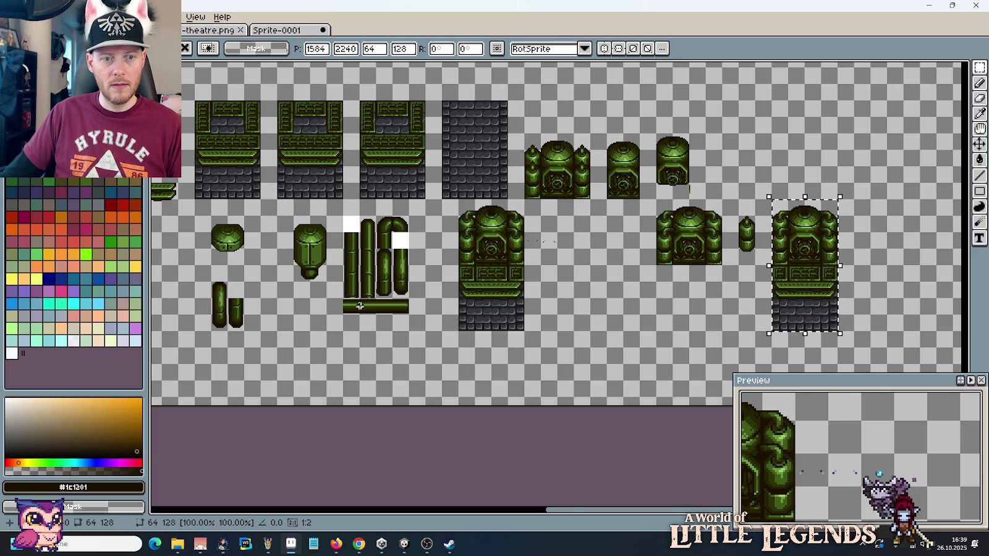
Step: Duplicate a vertical pipe segment beside the copied tank
{"action": "scroll", "coordinate": [384, 290], "scroll_direction": "up", "scroll_amount": 1}
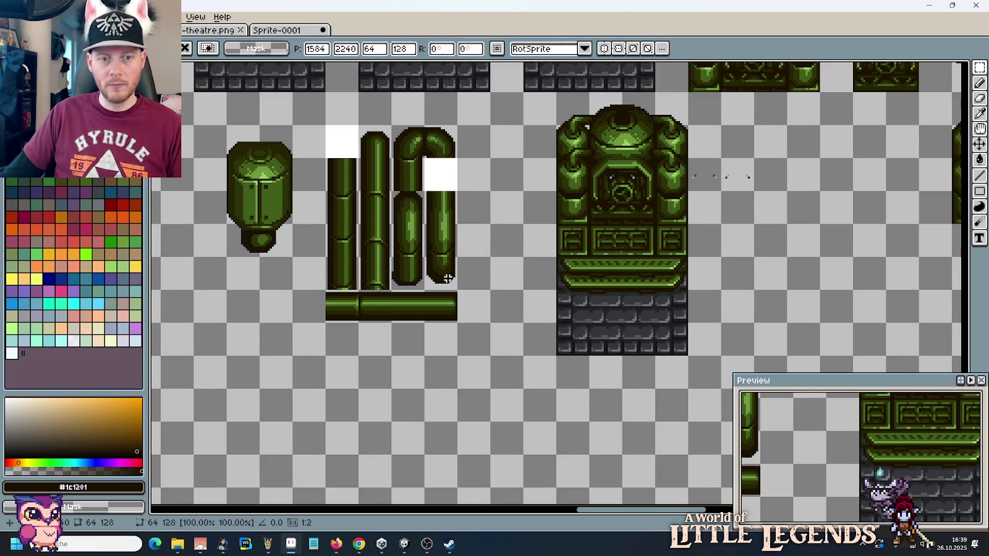
{"action": "left_click_drag", "start_coordinate": [458, 292], "coordinate": [423, 188]}
{"action": "left_click_drag", "start_coordinate": [433, 247], "coordinate": [688, 200]}
Step: Trim the right pipe's lower piece and stand the left pipe atop the tank copy as a chimney
{"action": "key", "text": "ctrl+d"}
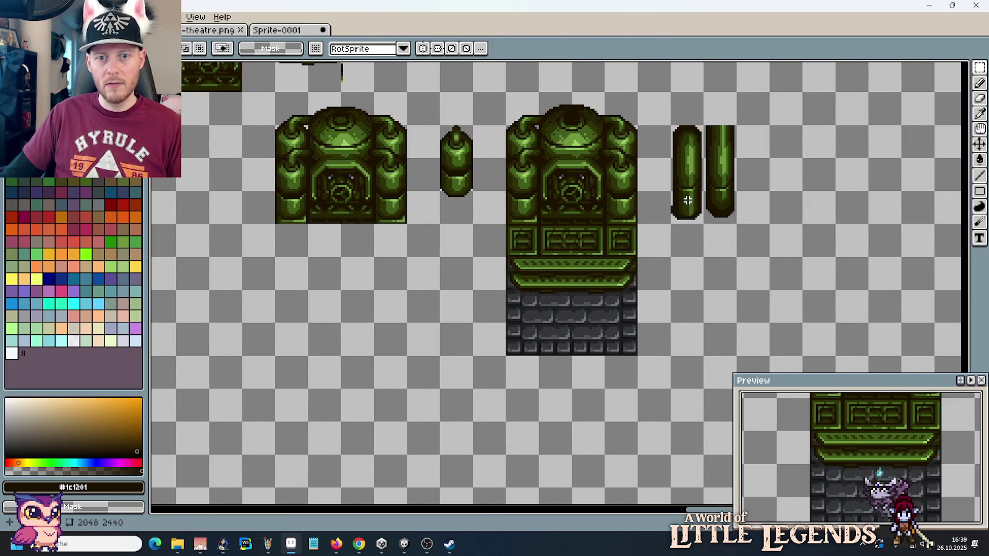
{"action": "key", "text": "ctrl+z"}
{"action": "key", "text": "ctrl+z"}
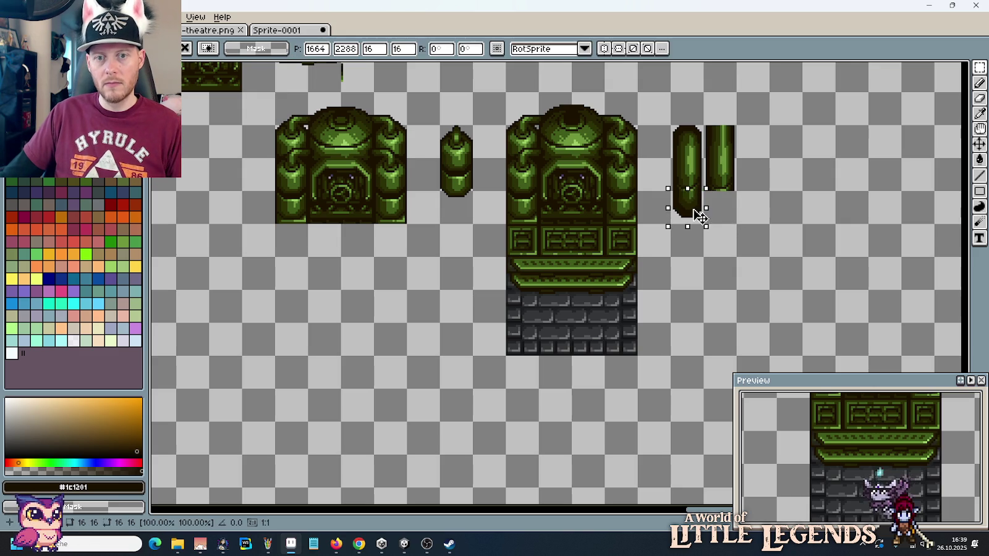
{"action": "key", "text": "ctrl+d"}
{"action": "scroll", "coordinate": [759, 226], "scroll_direction": "up", "scroll_amount": 1}
{"action": "scroll", "coordinate": [766, 272], "scroll_direction": "up", "scroll_amount": 2}
{"action": "left_click_drag", "start_coordinate": [687, 199], "coordinate": [718, 293]}
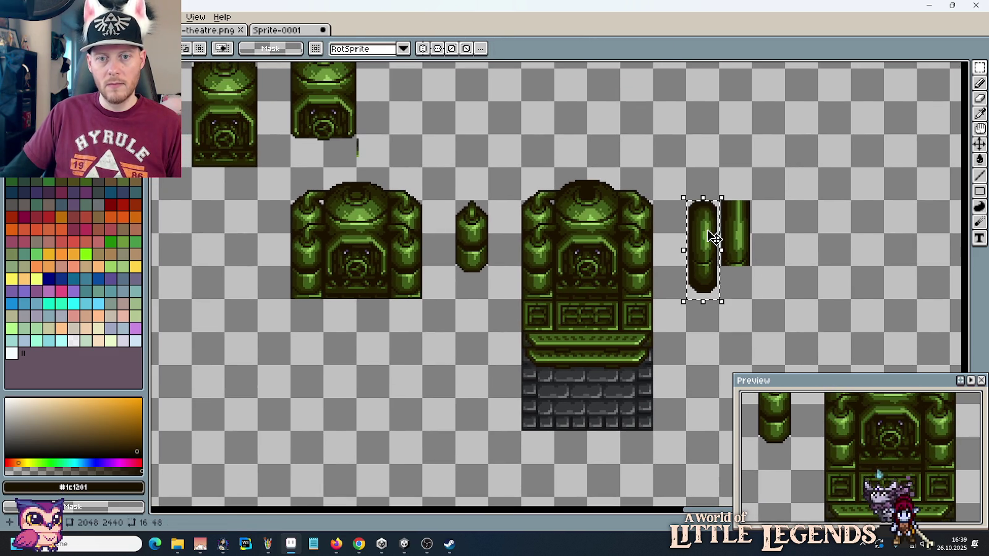
{"action": "left_click_drag", "start_coordinate": [713, 240], "coordinate": [598, 151]}
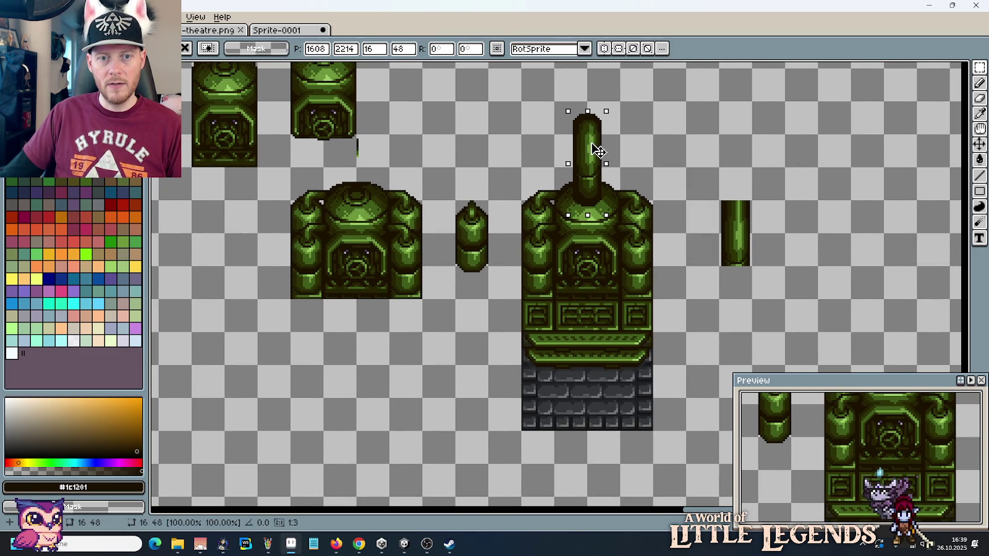
{"action": "left_click", "coordinate": [682, 178]}
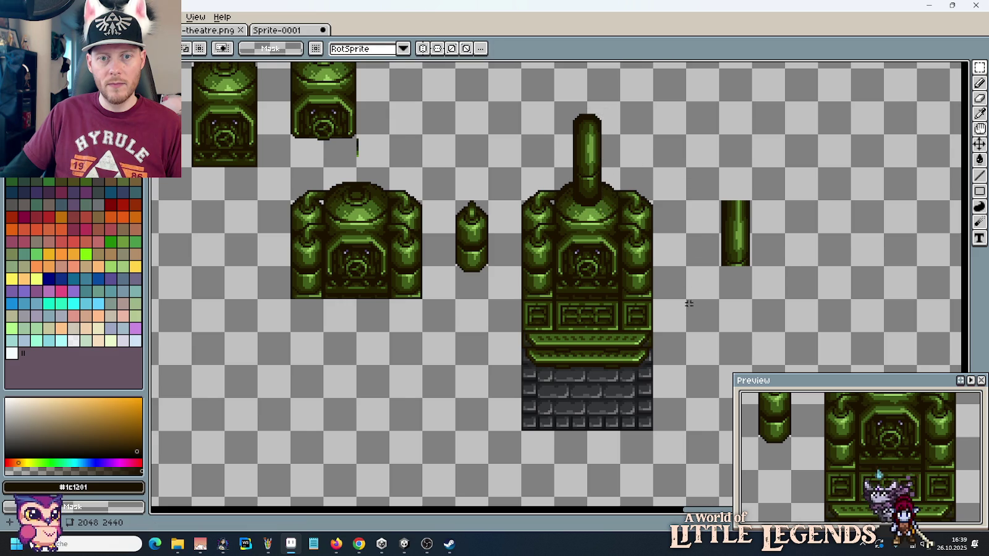
{"action": "scroll", "coordinate": [688, 309], "scroll_direction": "down", "scroll_amount": 1}
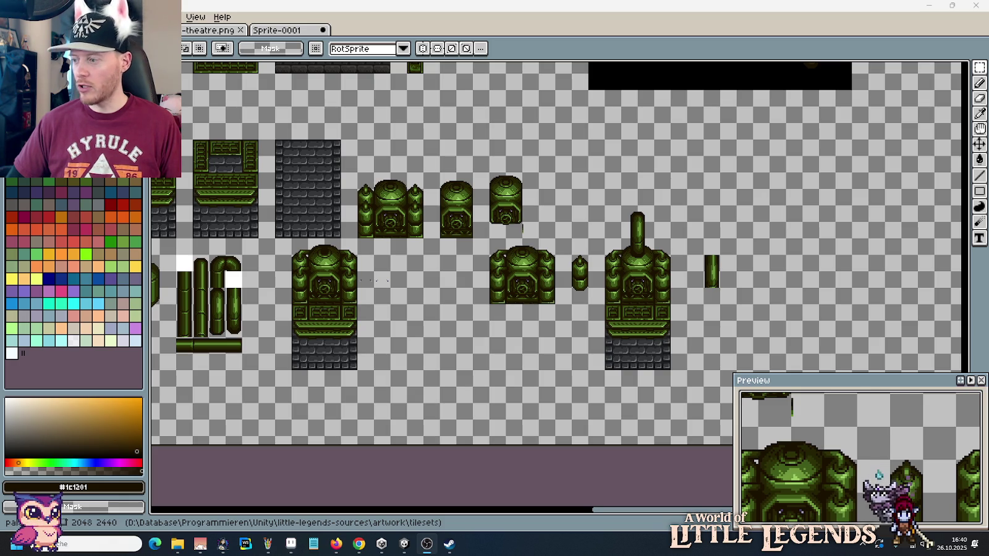
Step: Tick Autom. for the 4000 camera value and close the webcam properties dialog
{"action": "left_click", "coordinate": [267, 177]}
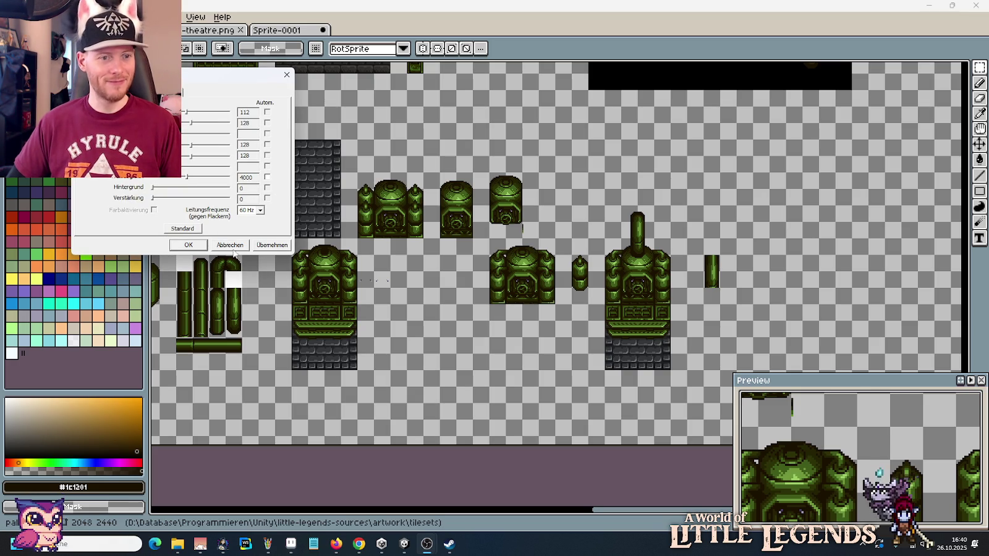
{"action": "left_click", "coordinate": [202, 246]}
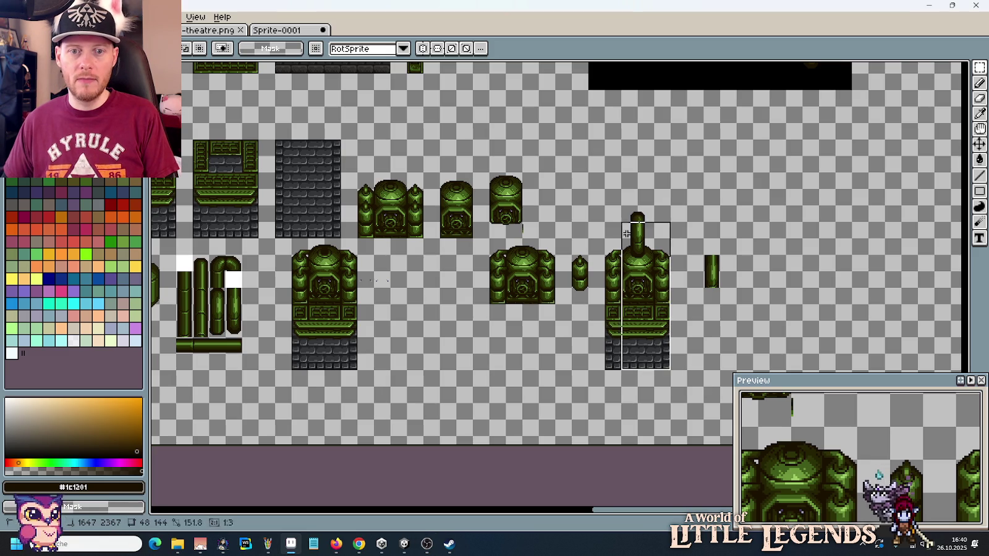
Step: Delete the chimney-topped tank copy and the small loose pipe piece from the sheet
{"action": "left_click_drag", "start_coordinate": [667, 364], "coordinate": [607, 189]}
{"action": "key", "text": "Delete"}
{"action": "left_click_drag", "start_coordinate": [718, 302], "coordinate": [711, 266]}
{"action": "key", "text": "Delete"}
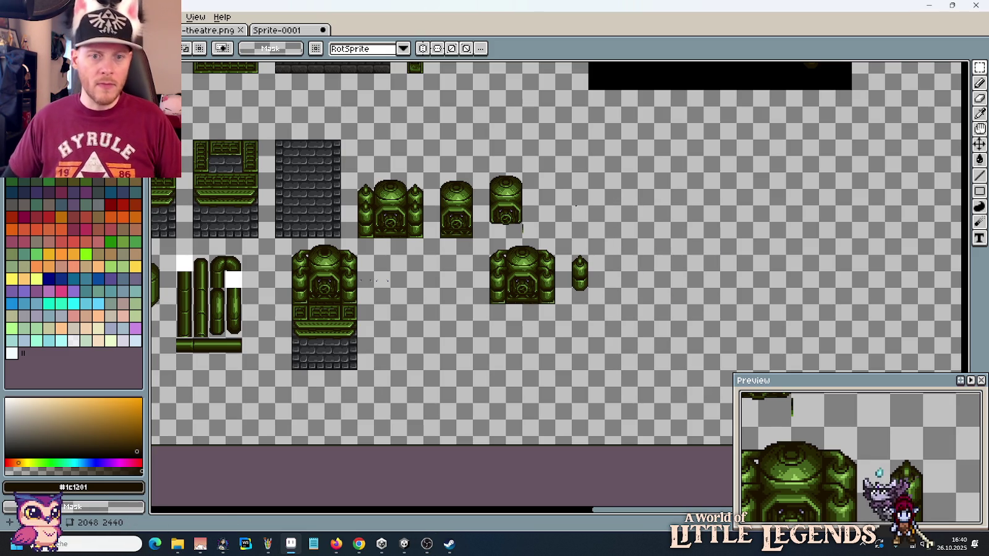
{"action": "mouse_move", "coordinate": [669, 254]}
{"action": "left_mouse_down"}
{"action": "mouse_move", "coordinate": [437, 223]}
{"action": "mouse_move", "coordinate": [503, 273]}
{"action": "left_mouse_up"}
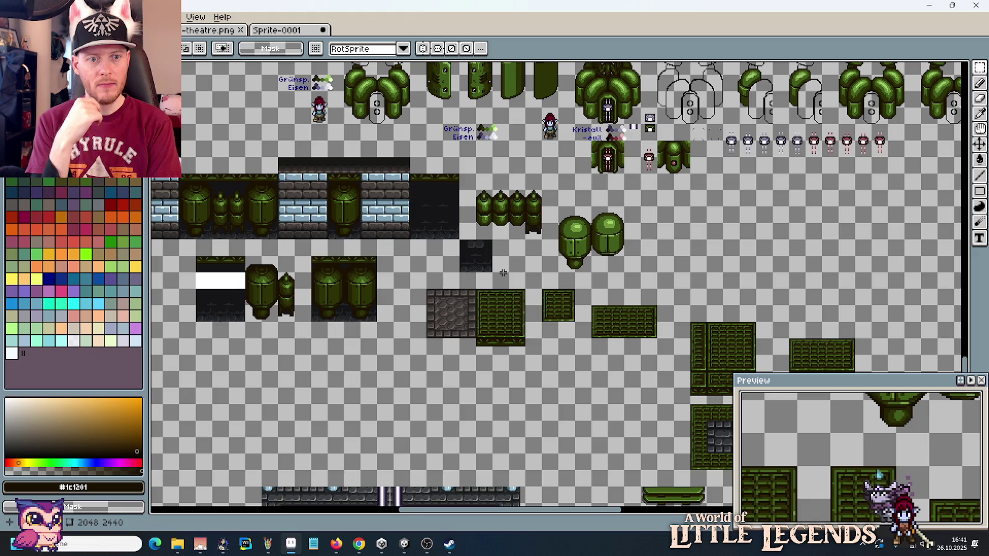
Step: Copy the first pair of curved green side plates into the space beside the tanks
{"action": "scroll", "coordinate": [505, 305], "scroll_direction": "up", "scroll_amount": 3}
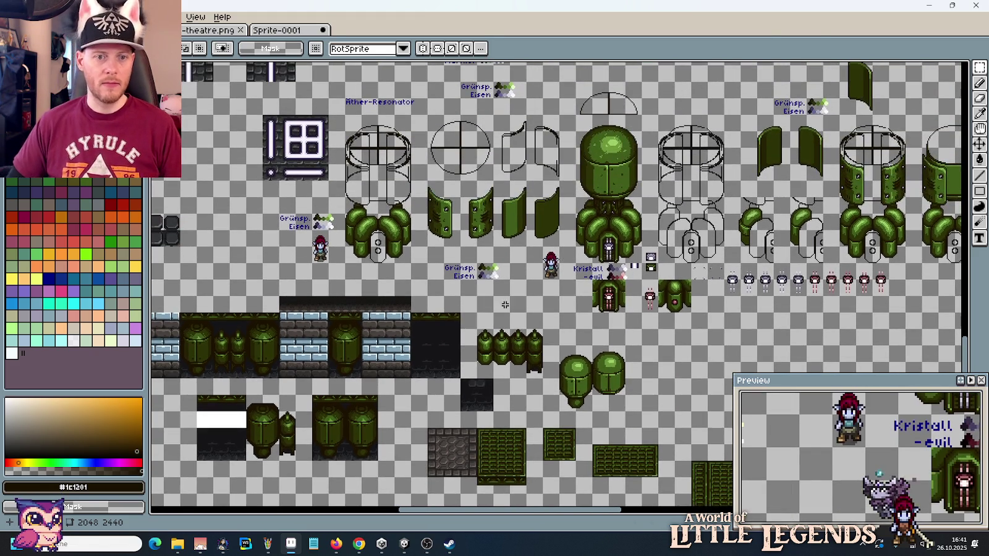
{"action": "left_click_drag", "start_coordinate": [488, 242], "coordinate": [428, 180]}
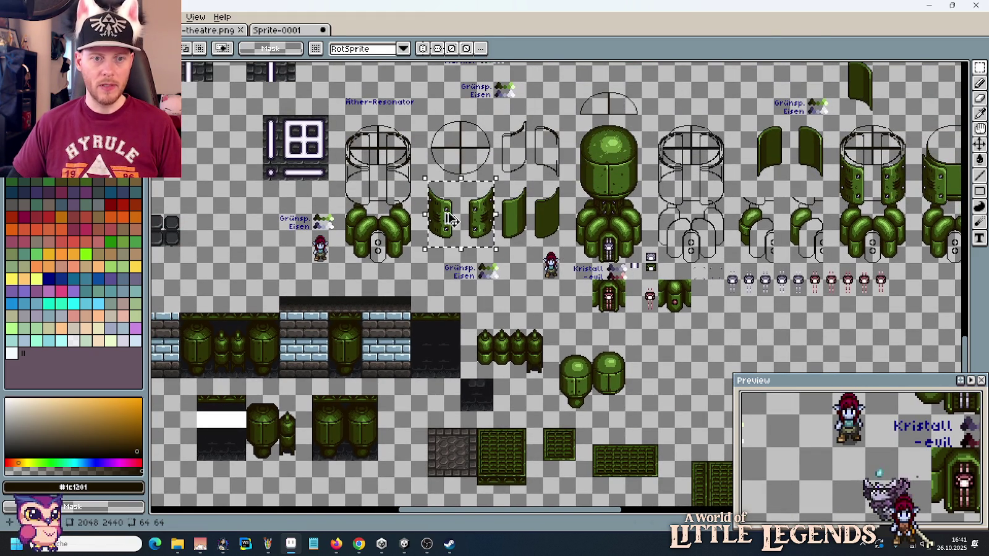
{"action": "mouse_move", "coordinate": [458, 214]}
{"action": "left_mouse_down"}
{"action": "mouse_move", "coordinate": [872, 512]}
{"action": "mouse_move", "coordinate": [561, 318]}
{"action": "mouse_move", "coordinate": [700, 319]}
{"action": "left_mouse_up"}
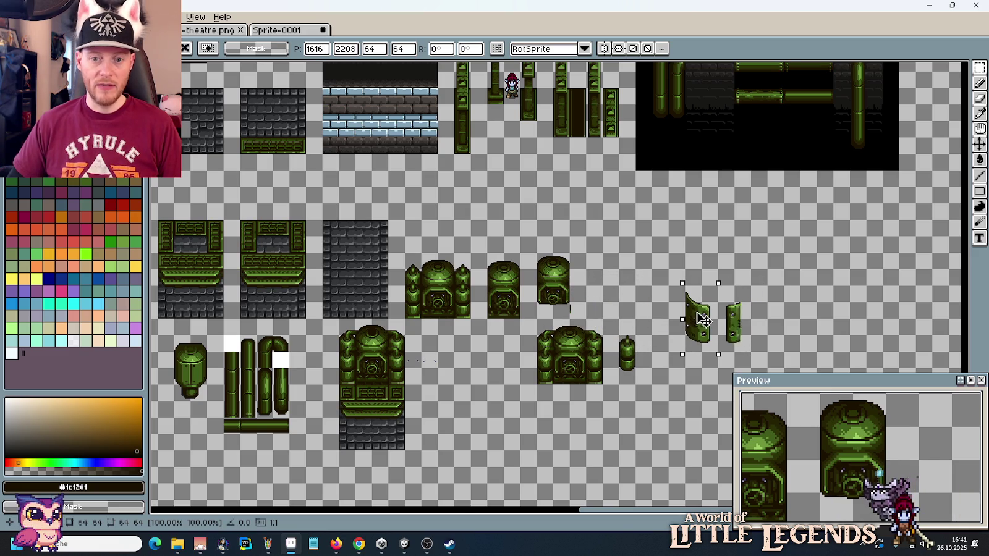
{"action": "key", "text": "Return"}
{"action": "left_click_drag", "start_coordinate": [514, 238], "coordinate": [544, 257]}
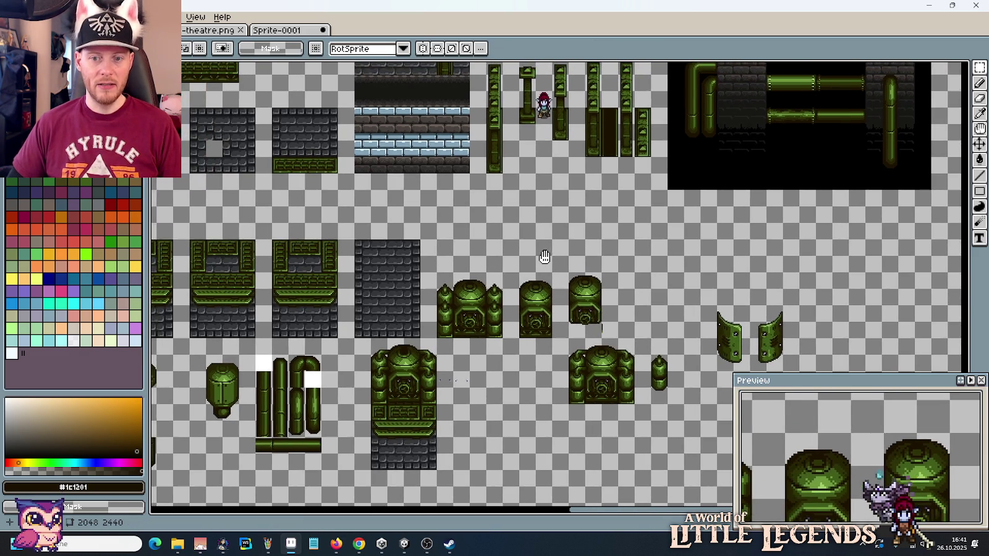
{"action": "scroll", "coordinate": [544, 257], "scroll_direction": "left", "scroll_amount": 5}
{"action": "scroll", "coordinate": [531, 241], "scroll_direction": "left", "scroll_amount": 5}
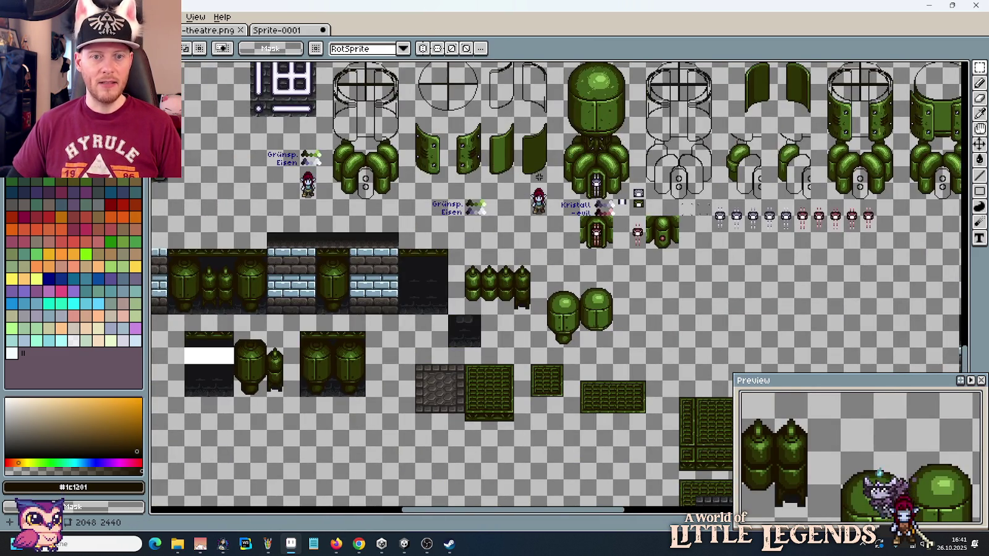
{"action": "scroll", "coordinate": [539, 178], "scroll_direction": "up", "scroll_amount": 5}
{"action": "scroll", "coordinate": [539, 178], "scroll_direction": "right", "scroll_amount": 4}
Step: Bring over the second pair of curved plates and copy a tank body to the right
{"action": "left_click_drag", "start_coordinate": [734, 221], "coordinate": [664, 151]}
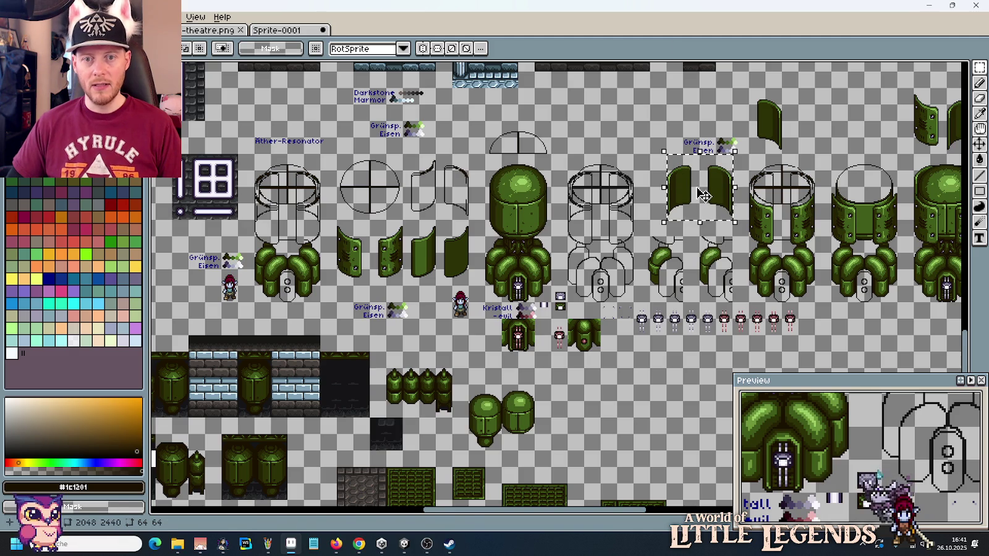
{"action": "scroll", "coordinate": [717, 247], "scroll_direction": "up", "scroll_amount": 5}
{"action": "mouse_move", "coordinate": [700, 195]}
{"action": "left_mouse_down"}
{"action": "mouse_move", "coordinate": [735, 300]}
{"action": "mouse_move", "coordinate": [706, 250]}
{"action": "left_mouse_up"}
{"action": "scroll", "coordinate": [790, 475], "scroll_direction": "right", "scroll_amount": 3}
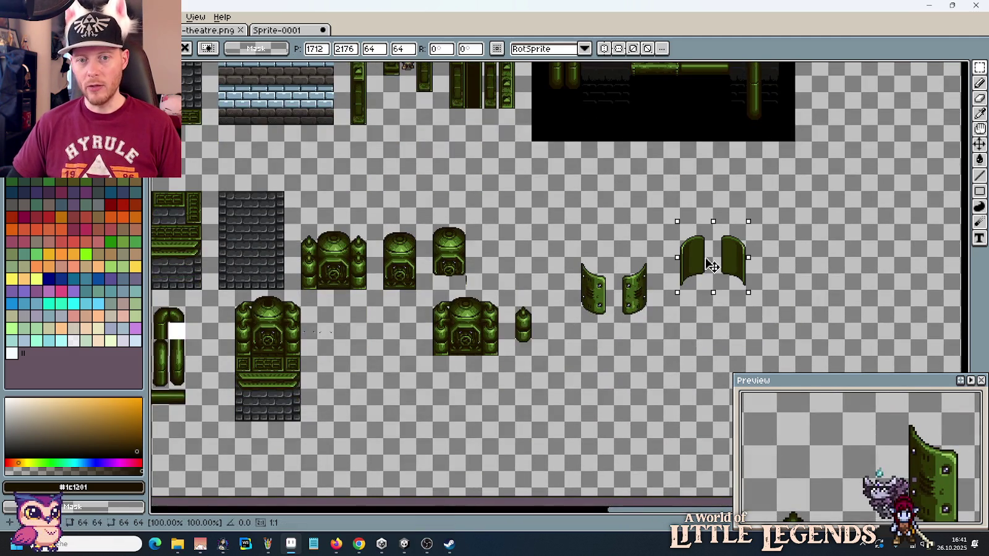
{"action": "mouse_move", "coordinate": [596, 320]}
{"action": "left_mouse_down"}
{"action": "mouse_move", "coordinate": [595, 265]}
{"action": "mouse_move", "coordinate": [711, 285]}
{"action": "left_mouse_up"}
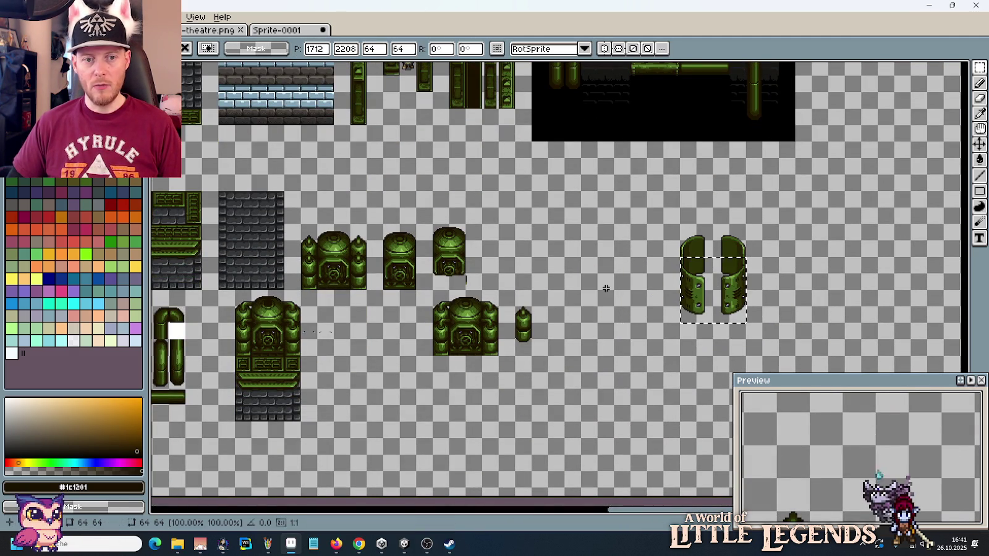
{"action": "mouse_move", "coordinate": [492, 368]}
{"action": "left_mouse_down"}
{"action": "mouse_move", "coordinate": [441, 300]}
{"action": "mouse_move", "coordinate": [810, 332]}
{"action": "mouse_move", "coordinate": [447, 347]}
{"action": "mouse_move", "coordinate": [470, 353]}
{"action": "mouse_move", "coordinate": [816, 337]}
{"action": "left_mouse_up"}
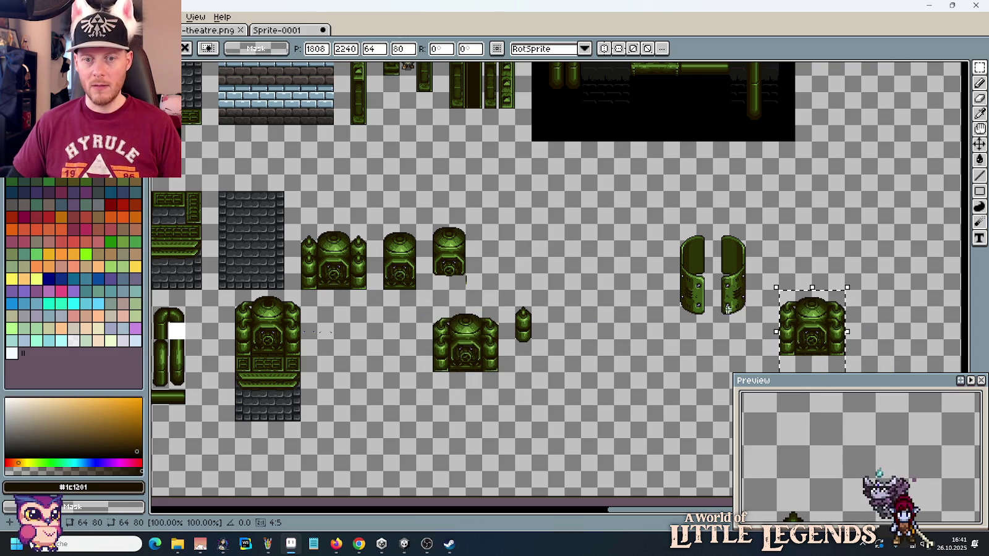
{"action": "mouse_move", "coordinate": [745, 322]}
{"action": "left_mouse_down"}
{"action": "mouse_move", "coordinate": [701, 241]}
{"action": "mouse_move", "coordinate": [679, 223]}
{"action": "left_mouse_up"}
Step: Fit the curved side plates onto the copied tank body to form a taller tank
{"action": "mouse_move", "coordinate": [706, 264]}
{"action": "left_mouse_down"}
{"action": "mouse_move", "coordinate": [808, 266]}
{"action": "mouse_move", "coordinate": [802, 260]}
{"action": "mouse_move", "coordinate": [808, 272]}
{"action": "mouse_move", "coordinate": [815, 246]}
{"action": "left_mouse_up"}
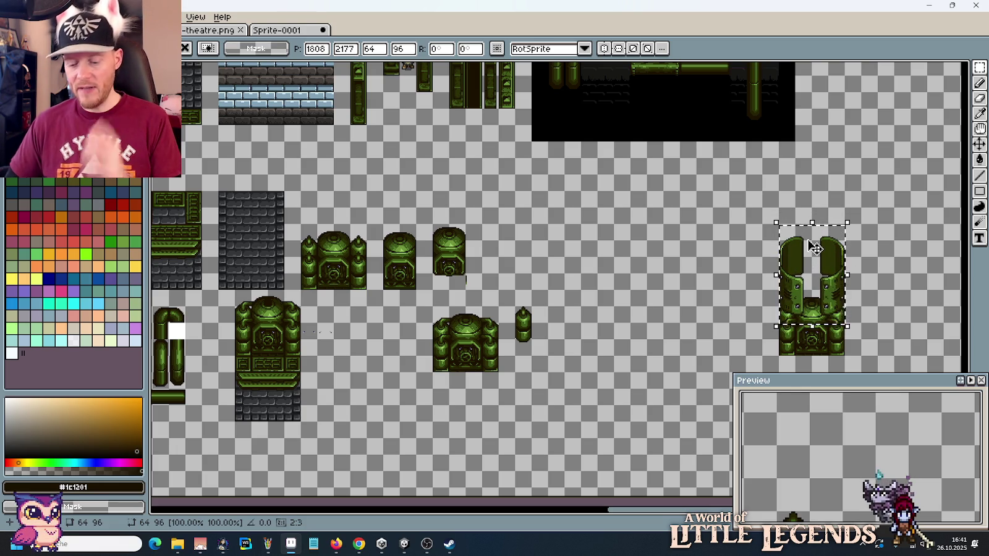
{"action": "key", "text": "Return"}
{"action": "left_click_drag", "start_coordinate": [509, 182], "coordinate": [680, 308]}
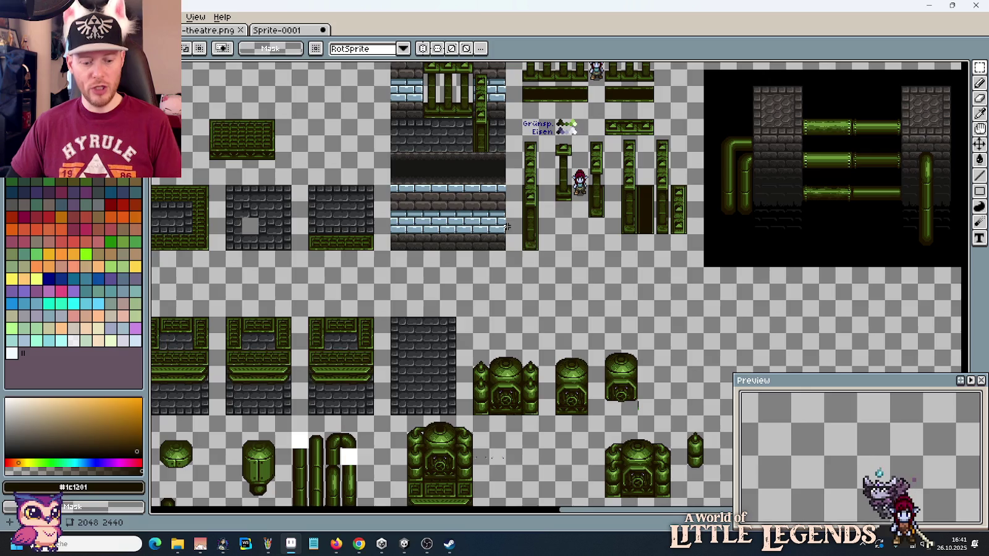
{"action": "scroll", "coordinate": [556, 279], "scroll_direction": "left", "scroll_amount": 3}
{"action": "scroll", "coordinate": [494, 253], "scroll_direction": "left", "scroll_amount": 7}
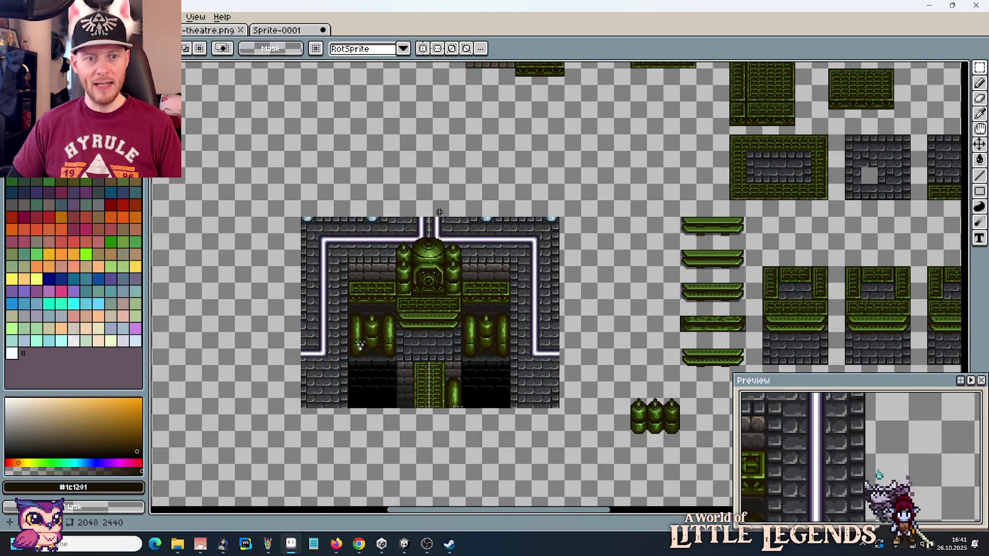
Step: Check the new tank against the machine room in the Unity scene, then return to Aseprite
{"action": "left_click", "coordinate": [404, 544]}
{"action": "left_click_drag", "start_coordinate": [434, 113], "coordinate": [449, 168]}
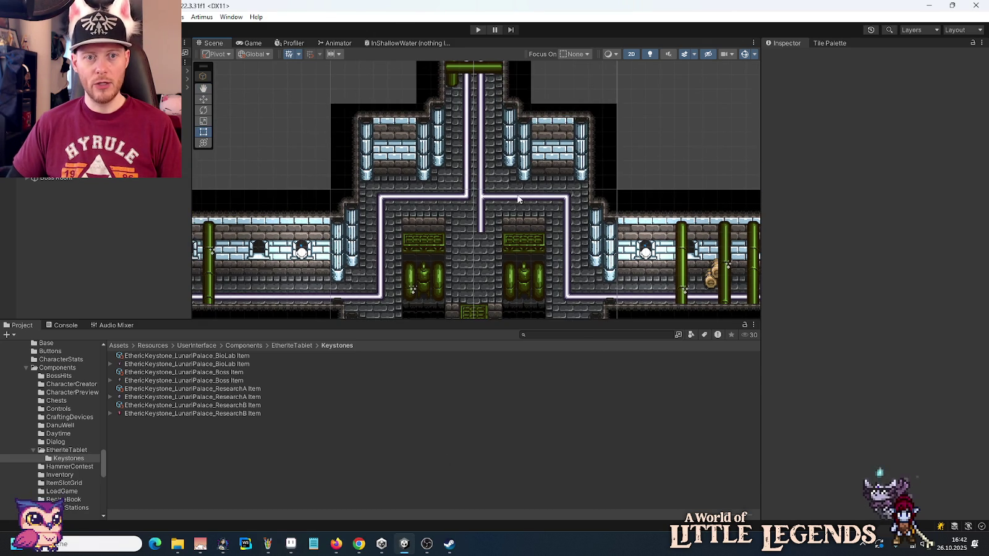
{"action": "key", "text": "alt+Tab"}
{"action": "scroll", "coordinate": [454, 186], "scroll_direction": "up", "scroll_amount": 2}
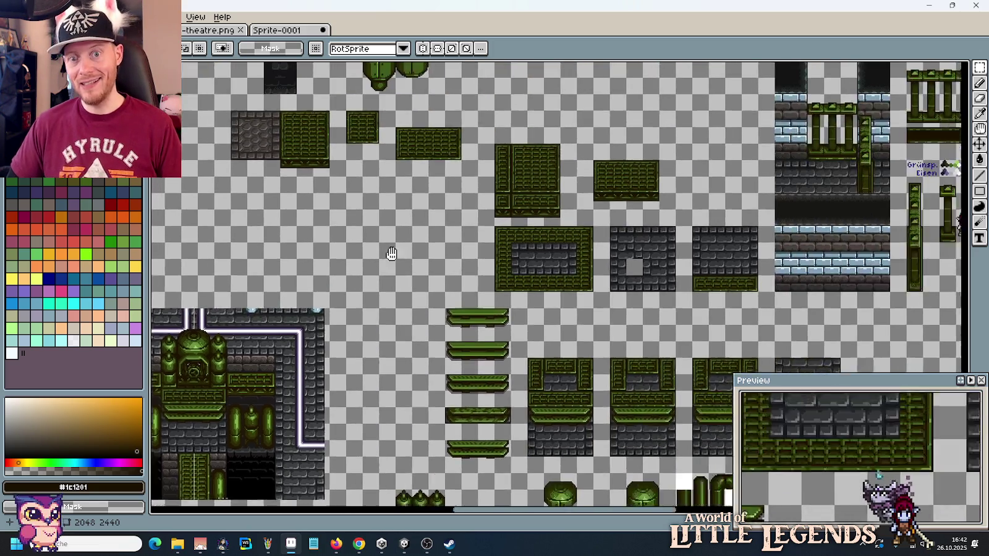
{"action": "scroll", "coordinate": [457, 183], "scroll_direction": "up", "scroll_amount": 1}
{"action": "scroll", "coordinate": [453, 178], "scroll_direction": "up", "scroll_amount": 1}
{"action": "left_click_drag", "start_coordinate": [453, 177], "coordinate": [484, 195]}
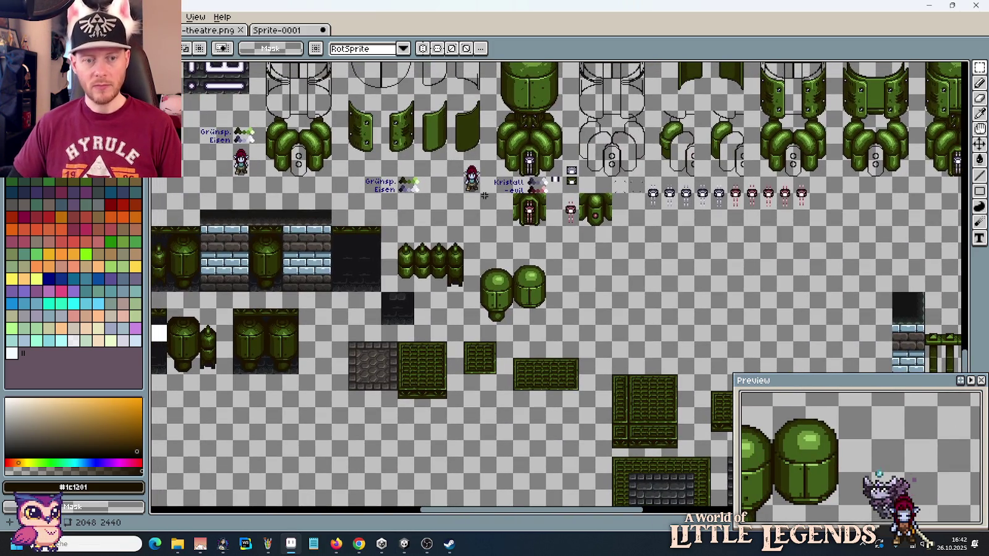
Step: Pan across the tank tiles, then bring the reference screenshot up in Paint
{"action": "left_click_drag", "start_coordinate": [508, 277], "coordinate": [760, 273]}
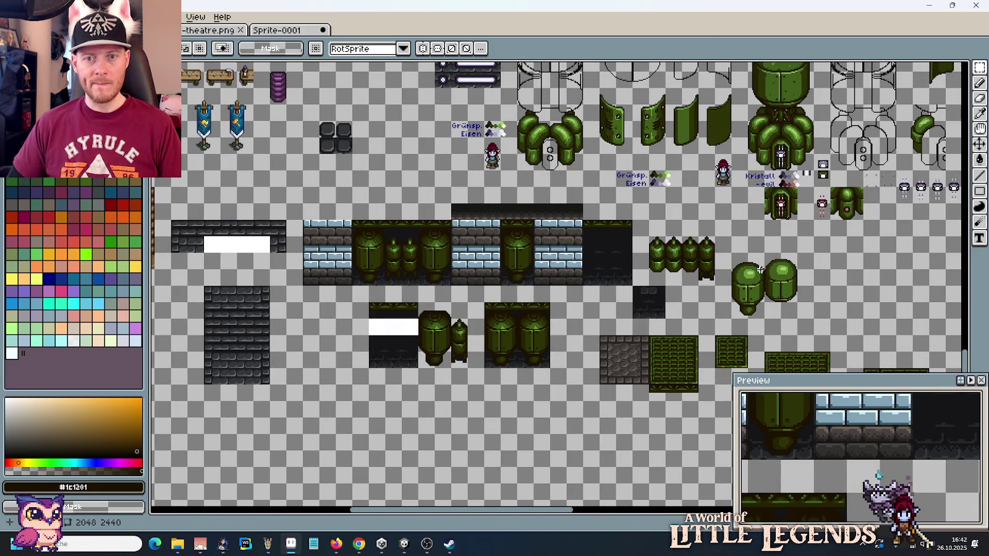
{"action": "left_click_drag", "start_coordinate": [814, 297], "coordinate": [628, 254]}
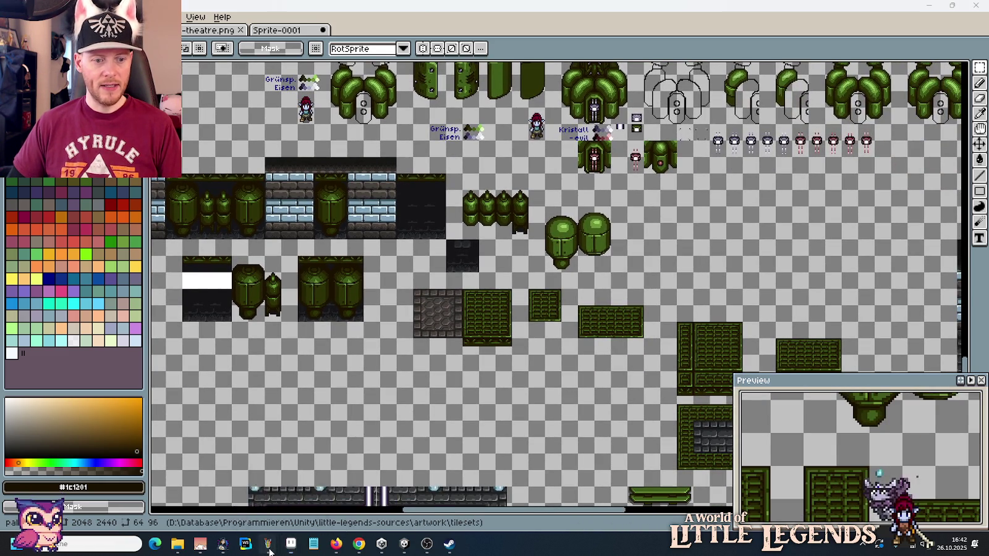
{"action": "left_click", "coordinate": [381, 483]}
{"action": "mouse_move", "coordinate": [267, 544]}
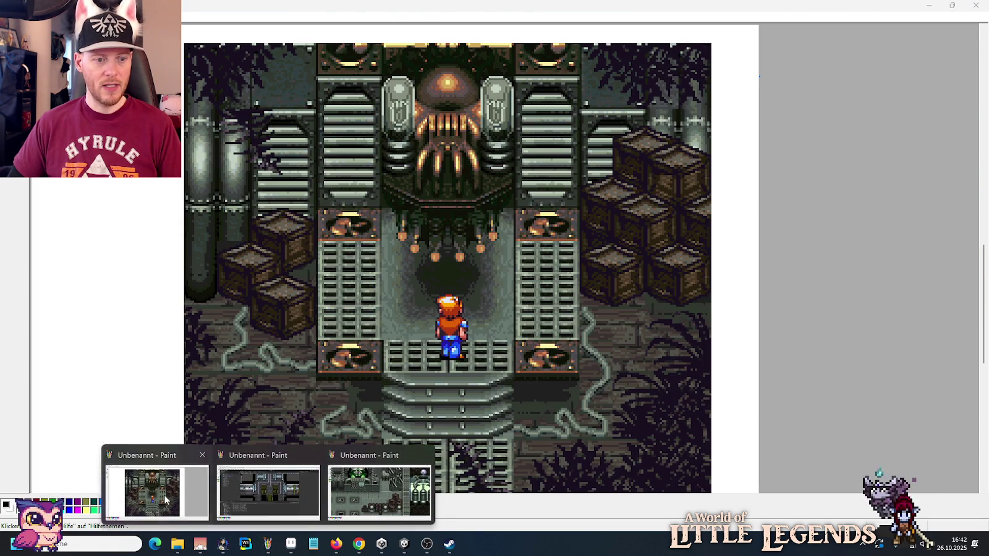
Step: Review the Paint reference screenshot, then bring up the Secret of Evermore image results
{"action": "left_click", "coordinate": [166, 500]}
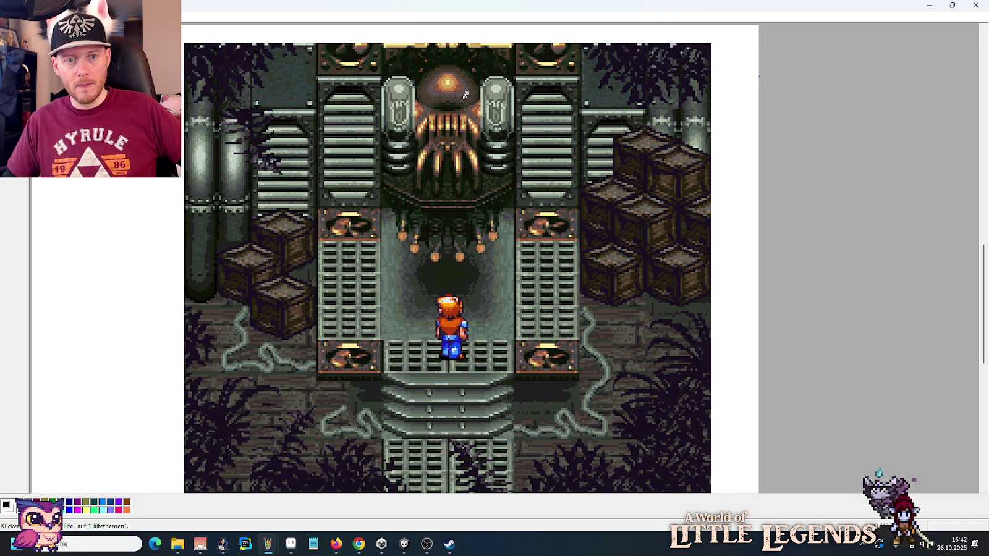
{"action": "left_click", "coordinate": [368, 541]}
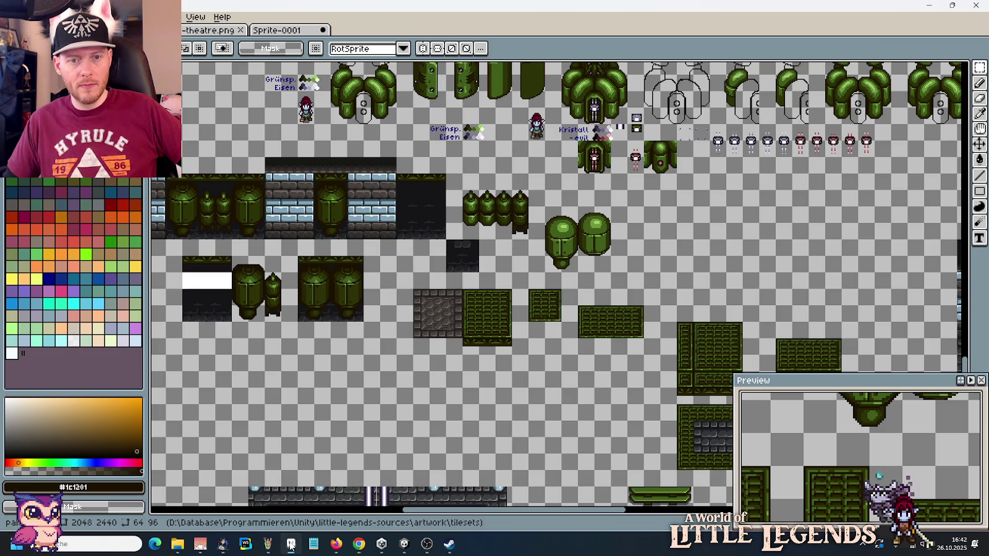
Step: Compare the green tank variants in Aseprite with the Secret of Evermore image results
{"action": "left_click", "coordinate": [290, 544]}
{"action": "mouse_move", "coordinate": [573, 155]}
{"action": "left_mouse_down"}
{"action": "mouse_move", "coordinate": [527, 315]}
{"action": "mouse_move", "coordinate": [238, 293]}
{"action": "left_mouse_up"}
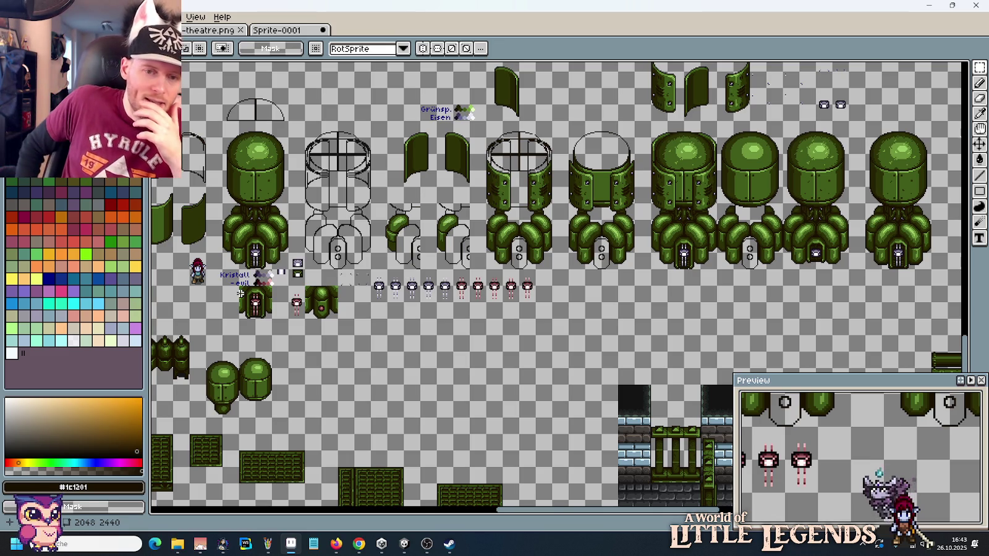
{"action": "key", "text": "alt+Tab"}
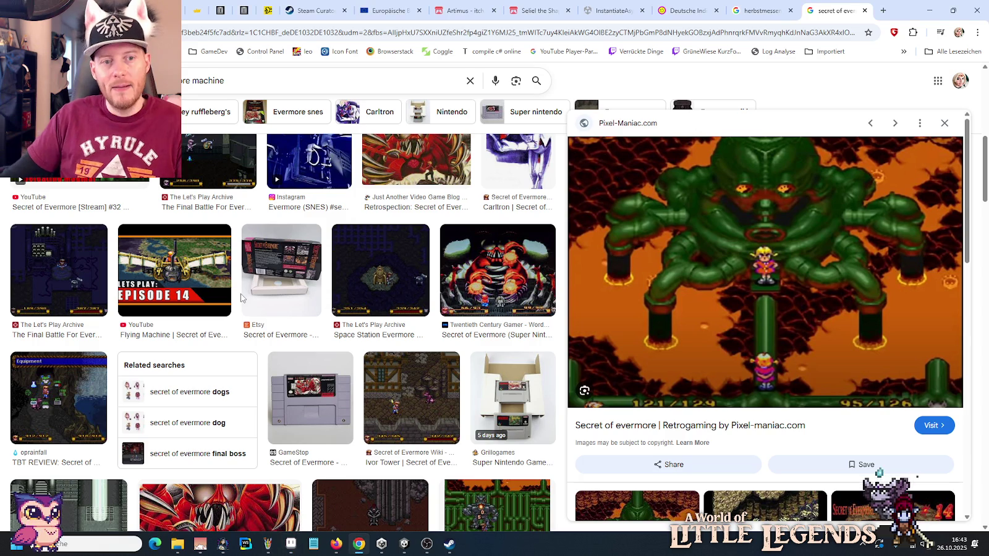
{"action": "left_click", "coordinate": [278, 544]}
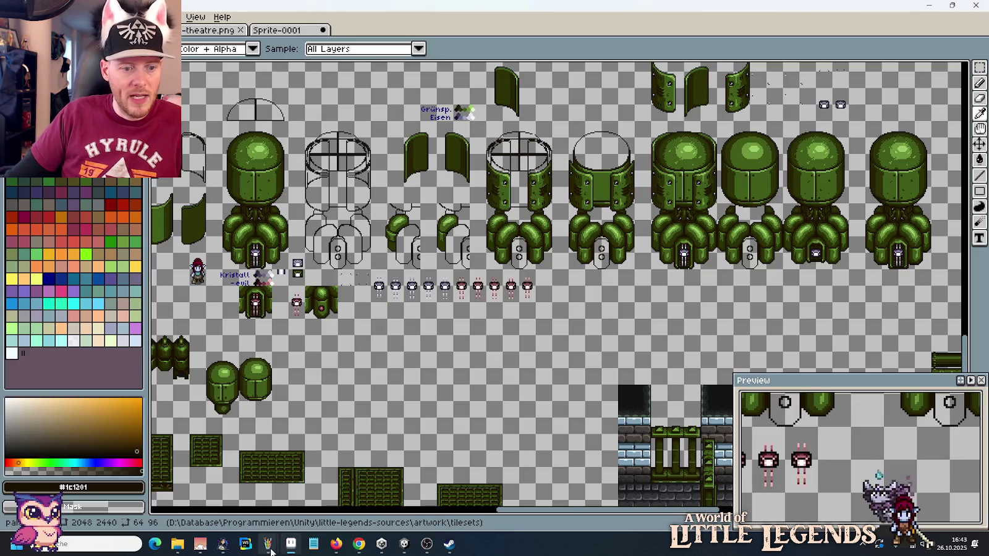
Step: Select the boss machine at the top of the Paint screenshot and return to Aseprite
{"action": "left_click", "coordinate": [380, 489]}
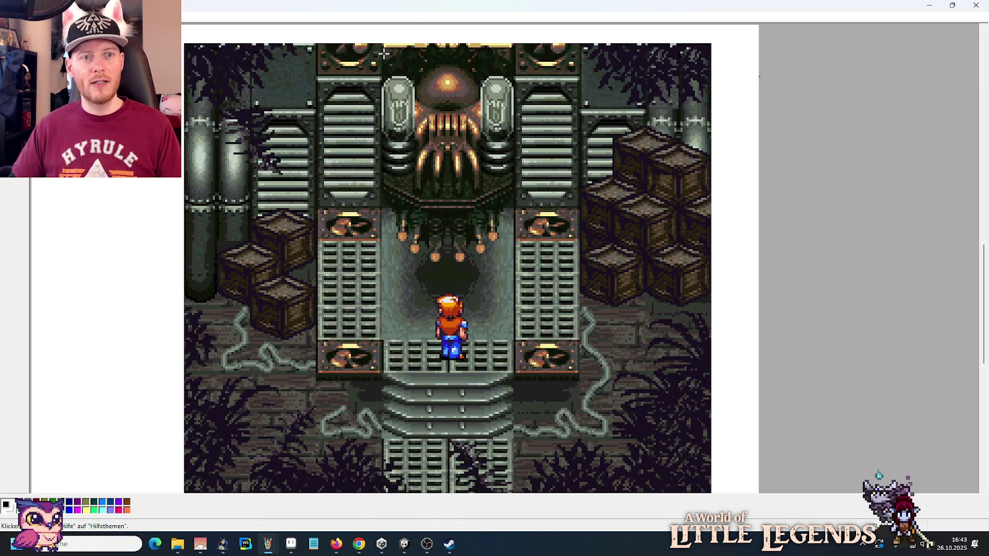
{"action": "left_click_drag", "start_coordinate": [384, 54], "coordinate": [512, 266]}
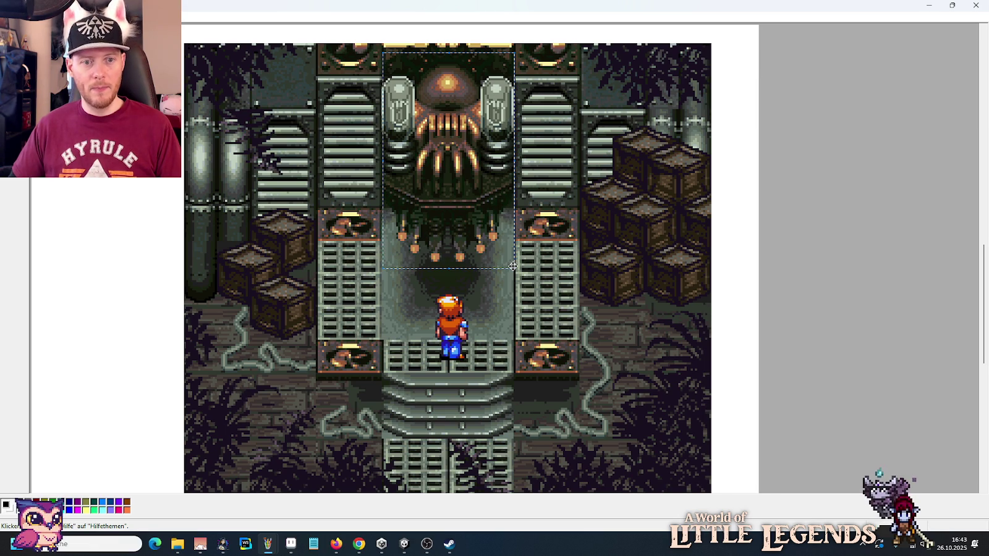
{"action": "left_click", "coordinate": [291, 544]}
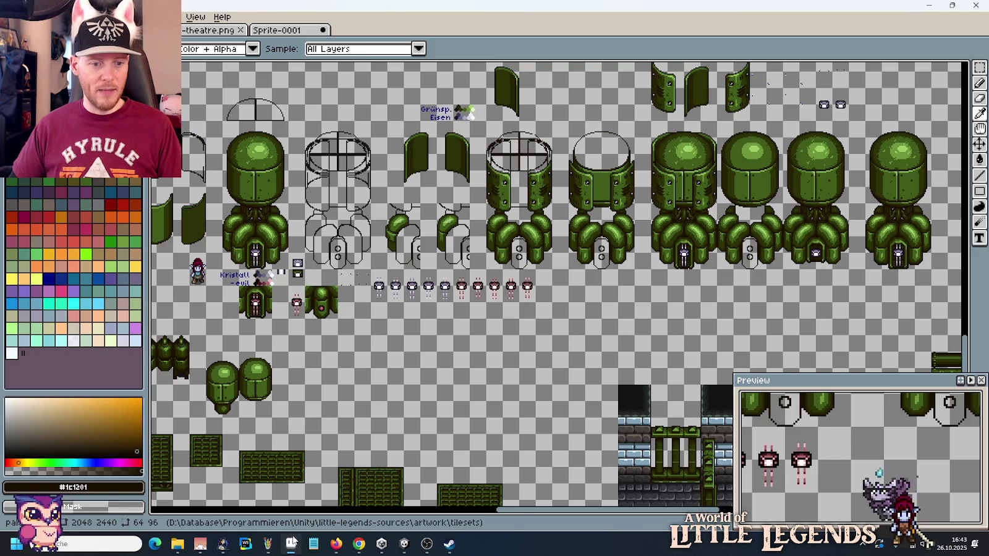
{"action": "mouse_move", "coordinate": [340, 425]}
{"action": "left_mouse_down"}
{"action": "mouse_move", "coordinate": [587, 223]}
{"action": "mouse_move", "coordinate": [346, 284]}
{"action": "left_mouse_up"}
{"action": "key", "text": "ctrl+v"}
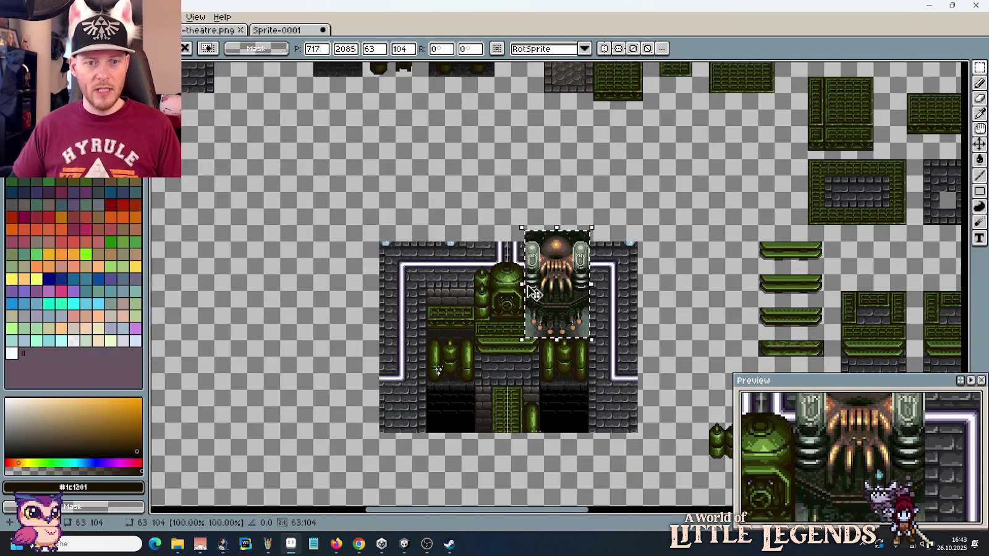
{"action": "left_click_drag", "start_coordinate": [502, 178], "coordinate": [506, 189]}
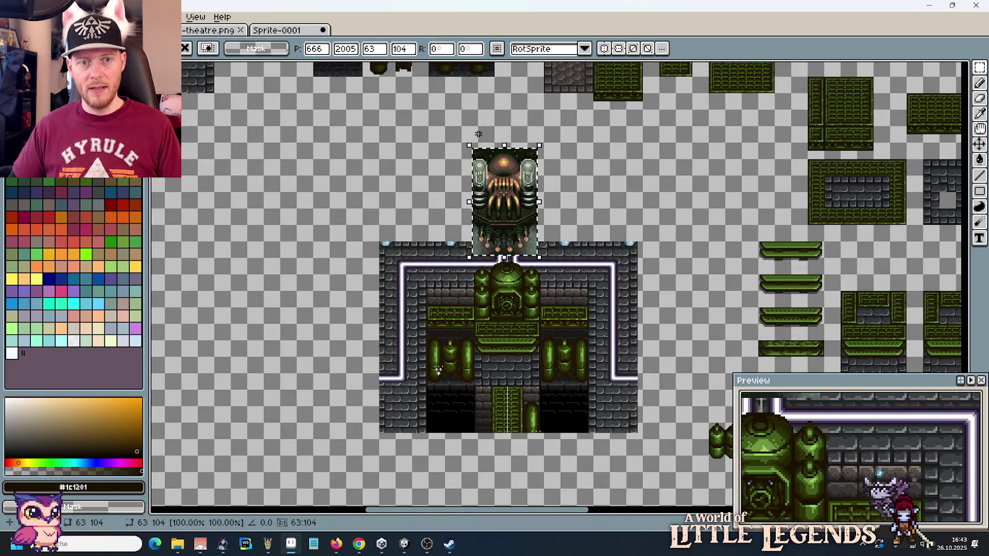
{"action": "left_click_drag", "start_coordinate": [505, 215], "coordinate": [507, 224]}
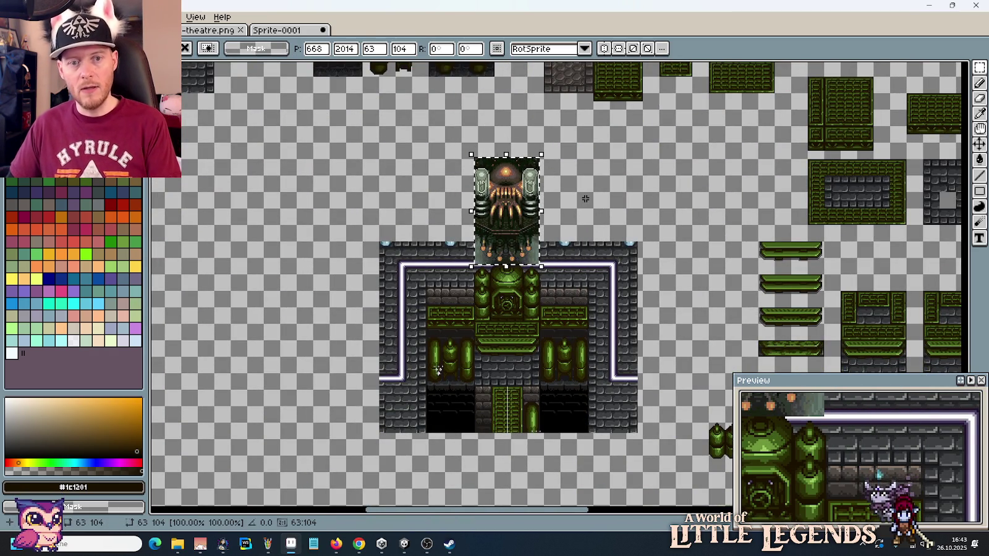
{"action": "key", "text": "Escape"}
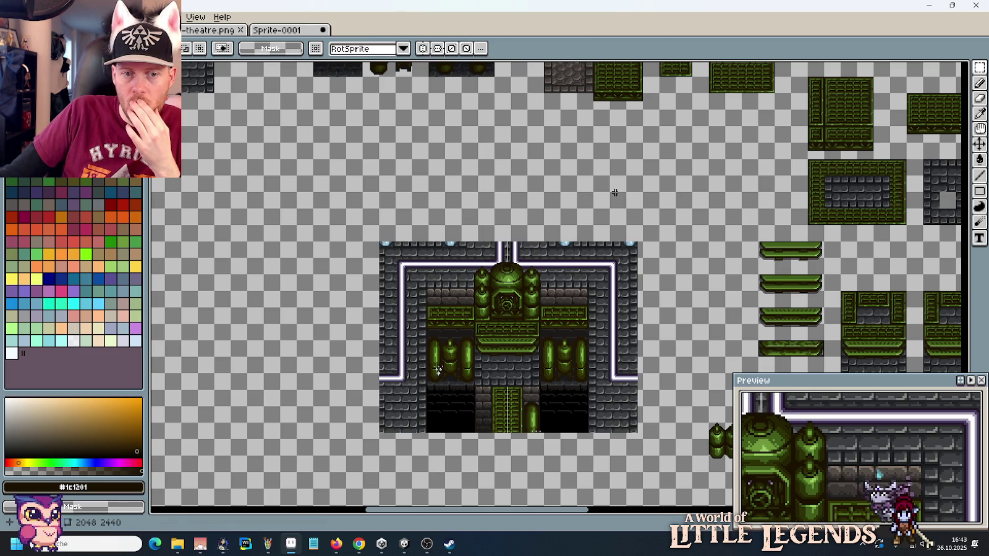
{"action": "scroll", "coordinate": [814, 226], "scroll_direction": "right", "scroll_amount": 2}
{"action": "scroll", "coordinate": [814, 226], "scroll_direction": "right", "scroll_amount": 2}
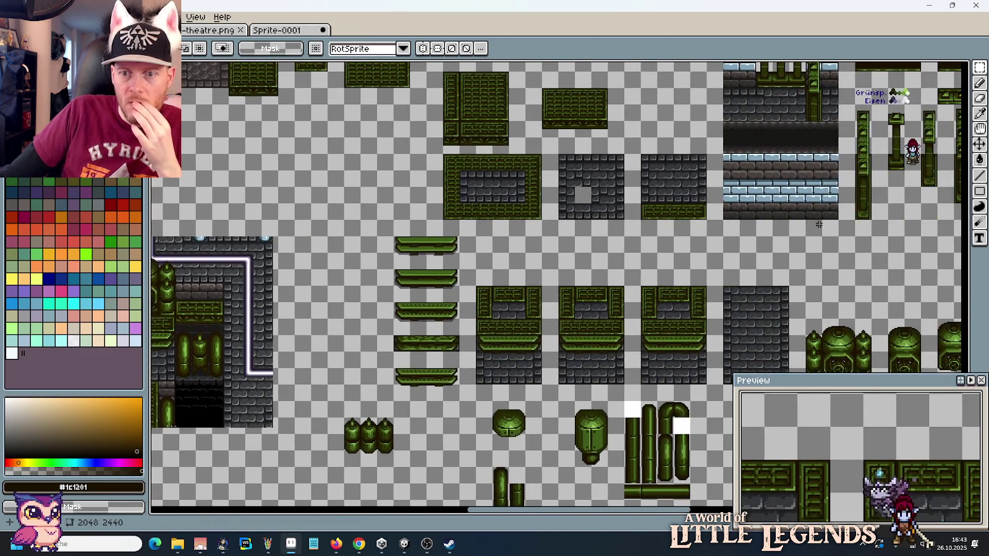
{"action": "scroll", "coordinate": [809, 224], "scroll_direction": "right", "scroll_amount": 3}
{"action": "scroll", "coordinate": [804, 223], "scroll_direction": "right", "scroll_amount": 2}
{"action": "scroll", "coordinate": [801, 223], "scroll_direction": "right", "scroll_amount": 3}
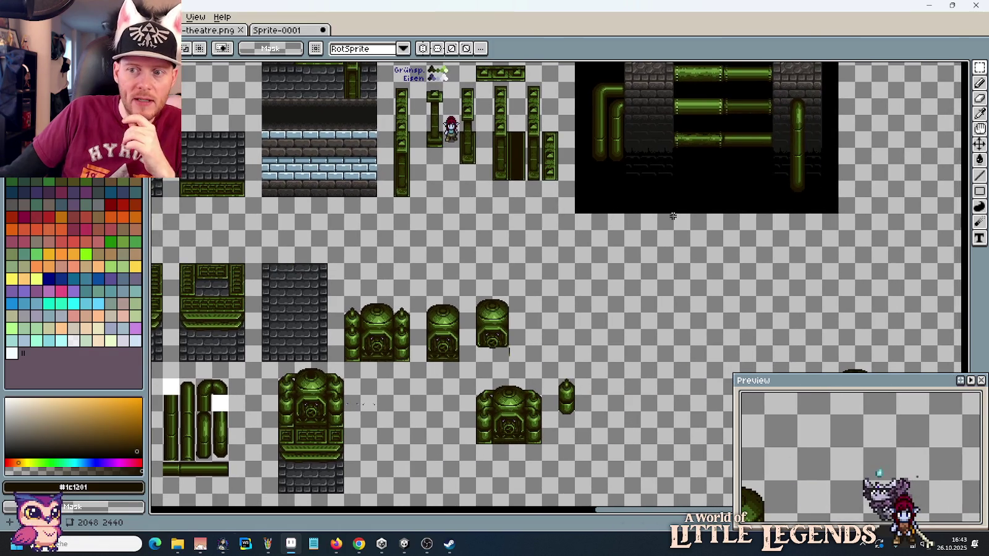
{"action": "left_click_drag", "start_coordinate": [673, 216], "coordinate": [499, 251]}
{"action": "scroll", "coordinate": [545, 306], "scroll_direction": "down", "scroll_amount": 1}
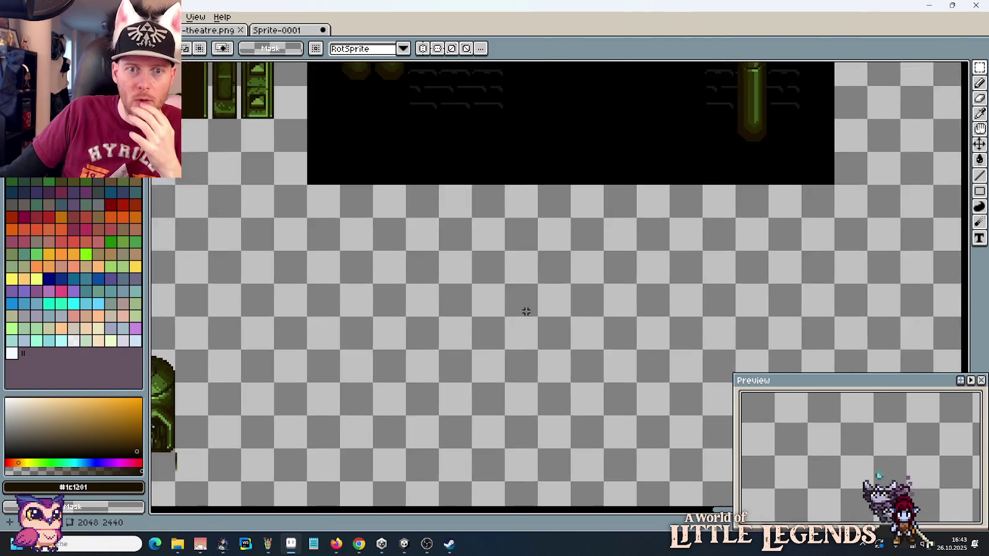
{"action": "scroll", "coordinate": [618, 248], "scroll_direction": "down", "scroll_amount": 1}
{"action": "scroll", "coordinate": [683, 192], "scroll_direction": "left", "scroll_amount": 3}
{"action": "scroll", "coordinate": [651, 197], "scroll_direction": "up", "scroll_amount": 2}
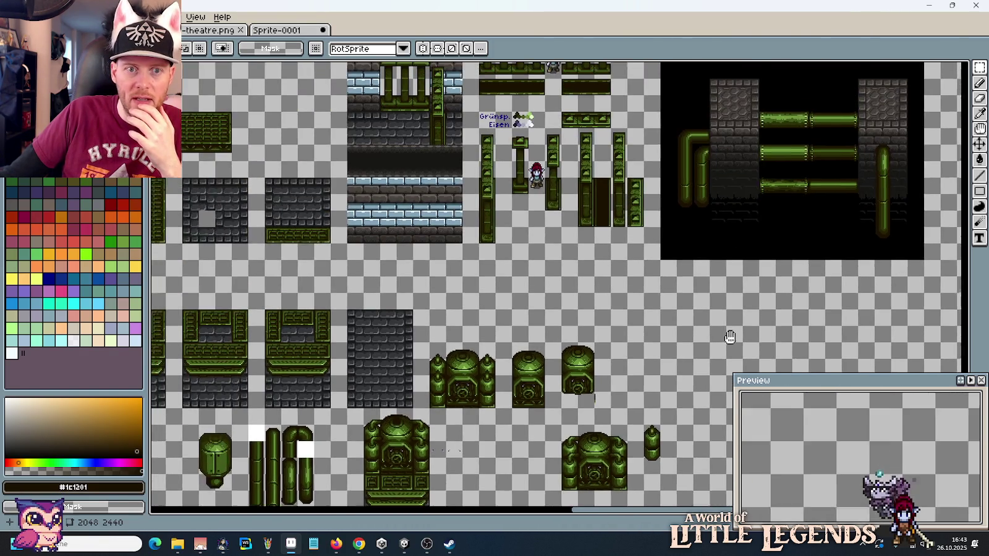
{"action": "scroll", "coordinate": [697, 309], "scroll_direction": "left", "scroll_amount": 2}
{"action": "left_click_drag", "start_coordinate": [752, 218], "coordinate": [526, 279]}
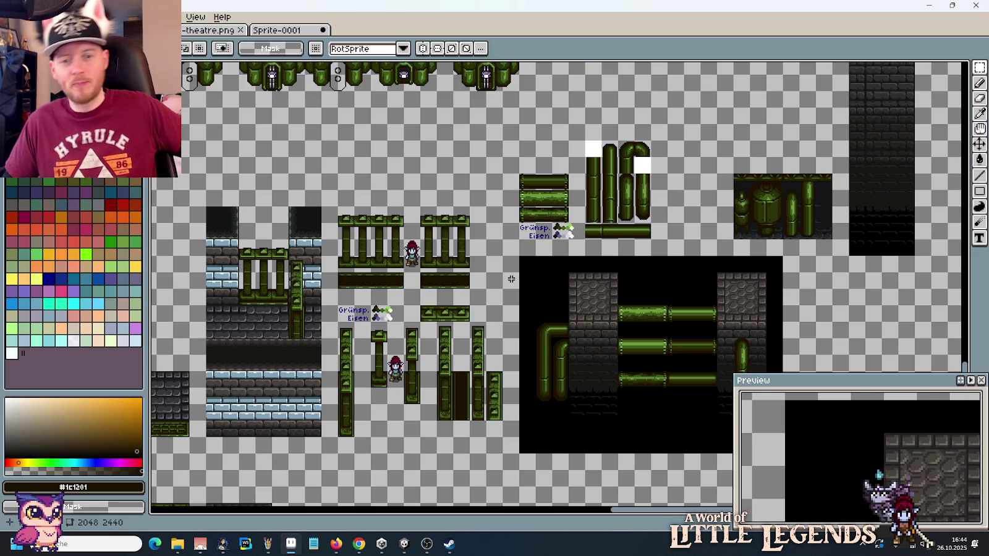
{"action": "left_click_drag", "start_coordinate": [391, 436], "coordinate": [592, 274]}
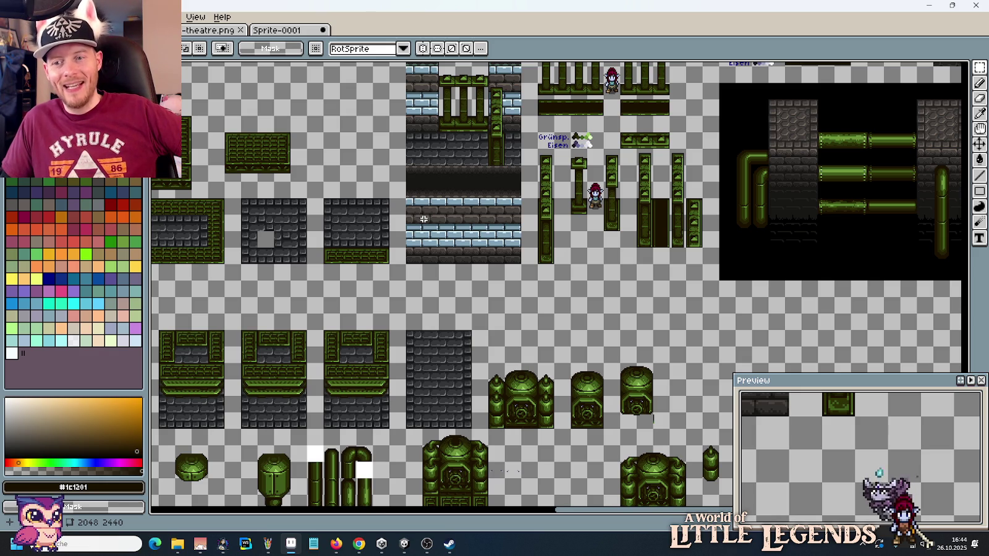
{"action": "scroll", "coordinate": [512, 291], "scroll_direction": "down", "scroll_amount": 1}
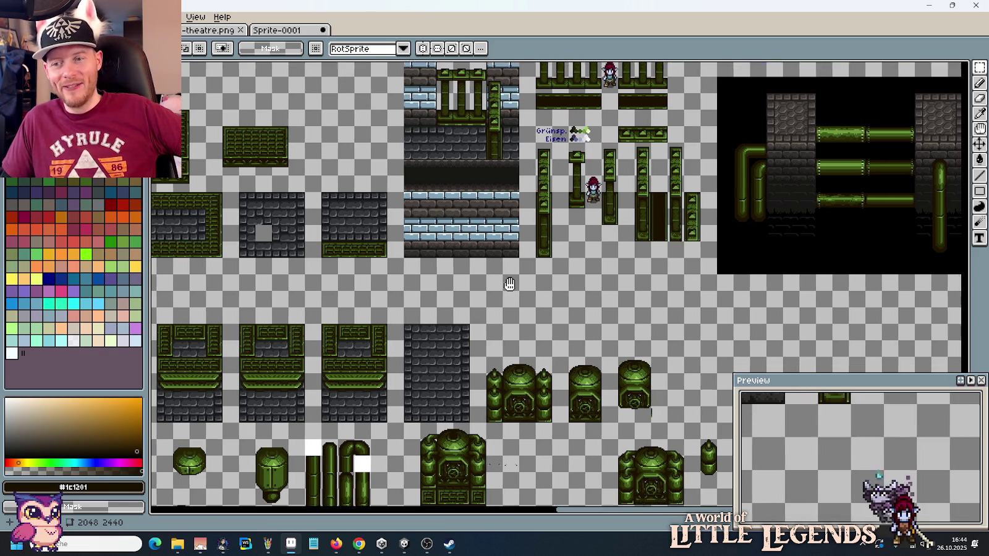
{"action": "scroll", "coordinate": [504, 260], "scroll_direction": "down", "scroll_amount": 2}
{"action": "scroll", "coordinate": [492, 204], "scroll_direction": "down", "scroll_amount": 2}
{"action": "scroll", "coordinate": [479, 150], "scroll_direction": "down", "scroll_amount": 2}
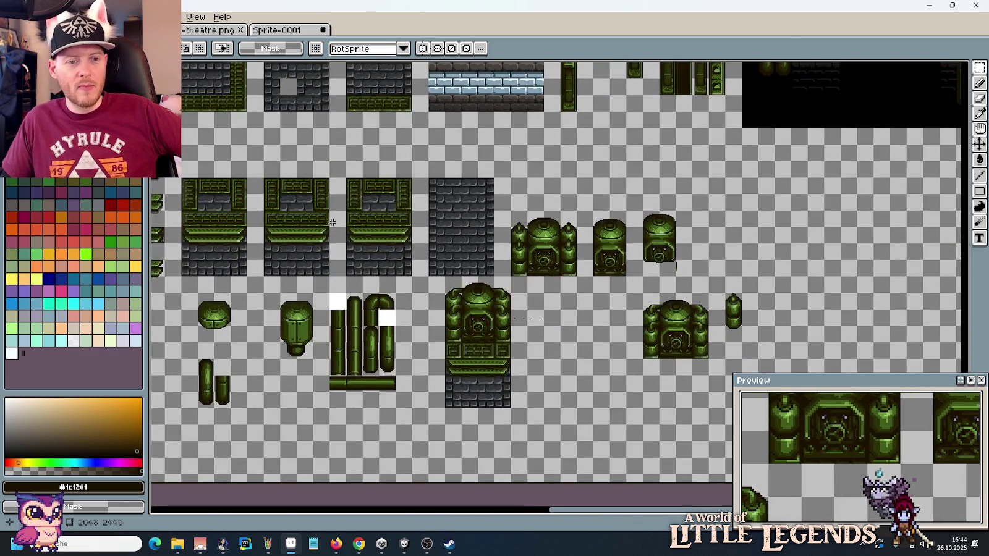
{"action": "scroll", "coordinate": [332, 222], "scroll_direction": "down", "scroll_amount": 3}
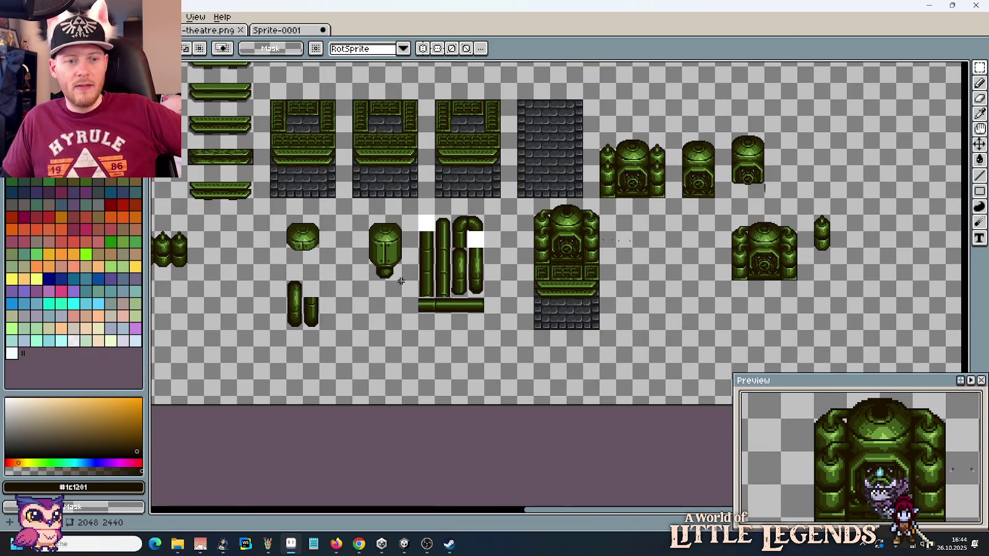
{"action": "scroll", "coordinate": [401, 281], "scroll_direction": "up", "scroll_amount": 1}
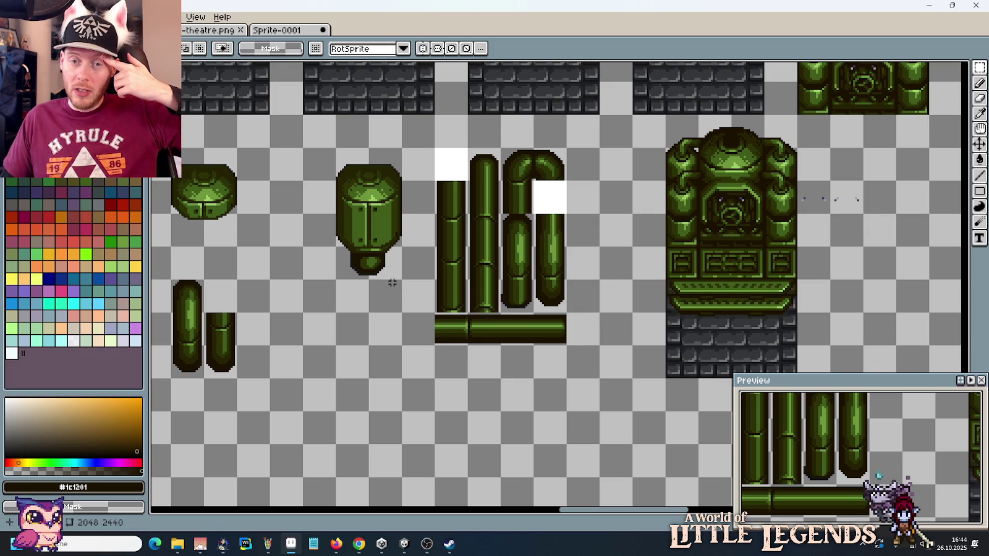
{"action": "scroll", "coordinate": [396, 272], "scroll_direction": "right", "scroll_amount": 3}
{"action": "scroll", "coordinate": [402, 259], "scroll_direction": "right", "scroll_amount": 1}
{"action": "scroll", "coordinate": [396, 259], "scroll_direction": "down", "scroll_amount": 1}
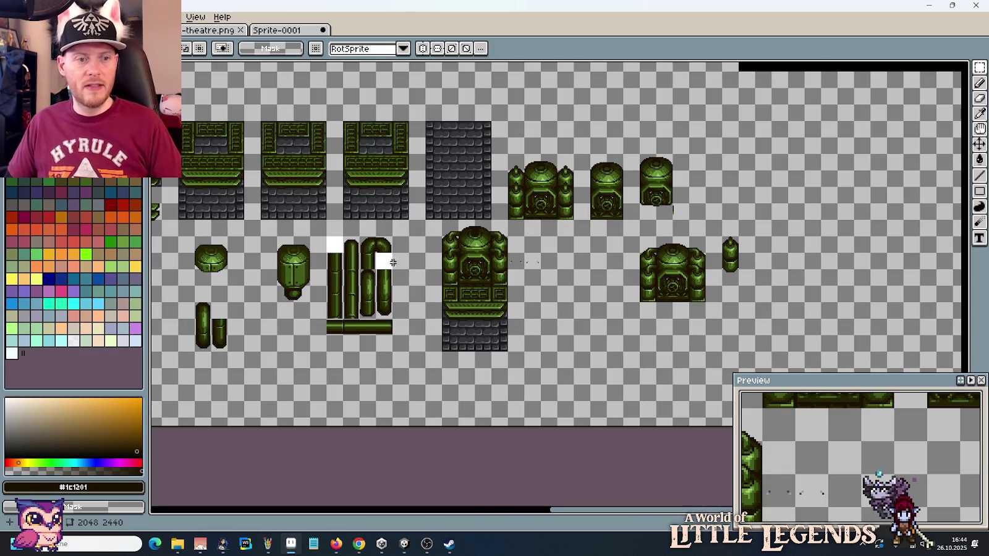
{"action": "scroll", "coordinate": [740, 240], "scroll_direction": "up", "scroll_amount": 1}
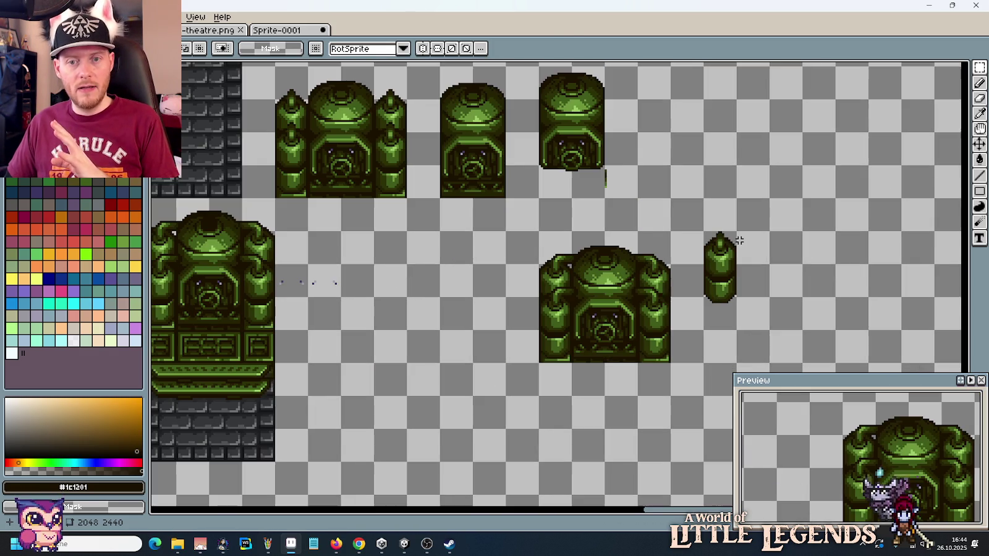
{"action": "scroll", "coordinate": [662, 223], "scroll_direction": "up", "scroll_amount": 2}
{"action": "scroll", "coordinate": [606, 256], "scroll_direction": "right", "scroll_amount": 2}
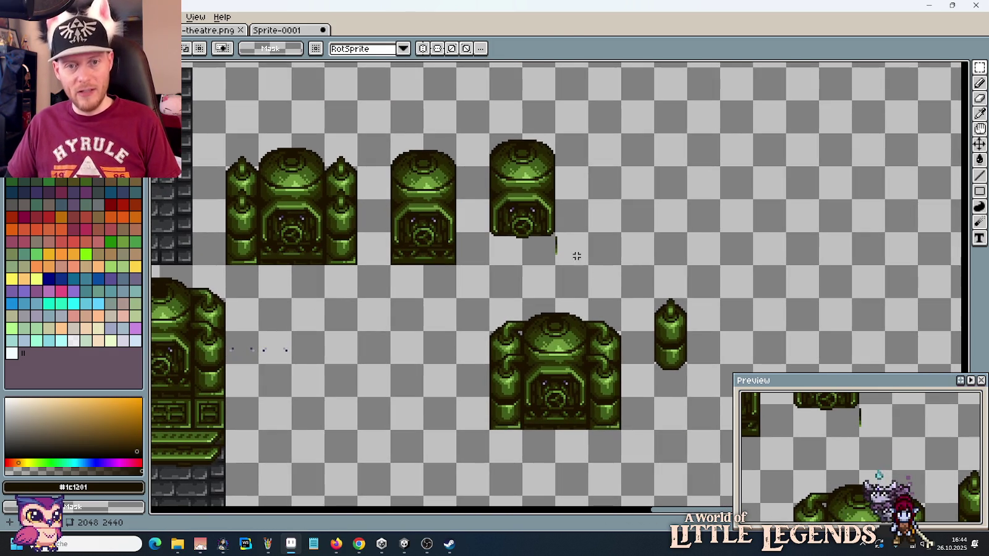
Step: Move the small tank tile down to the lower row and the canister up into its spot
{"action": "left_click_drag", "start_coordinate": [590, 267], "coordinate": [488, 132]}
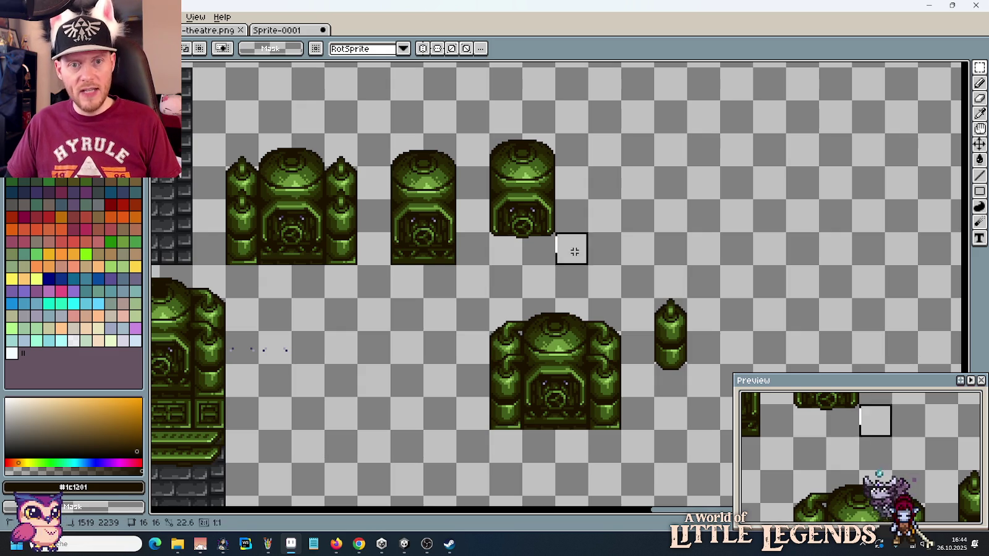
{"action": "left_click_drag", "start_coordinate": [506, 164], "coordinate": [342, 329]}
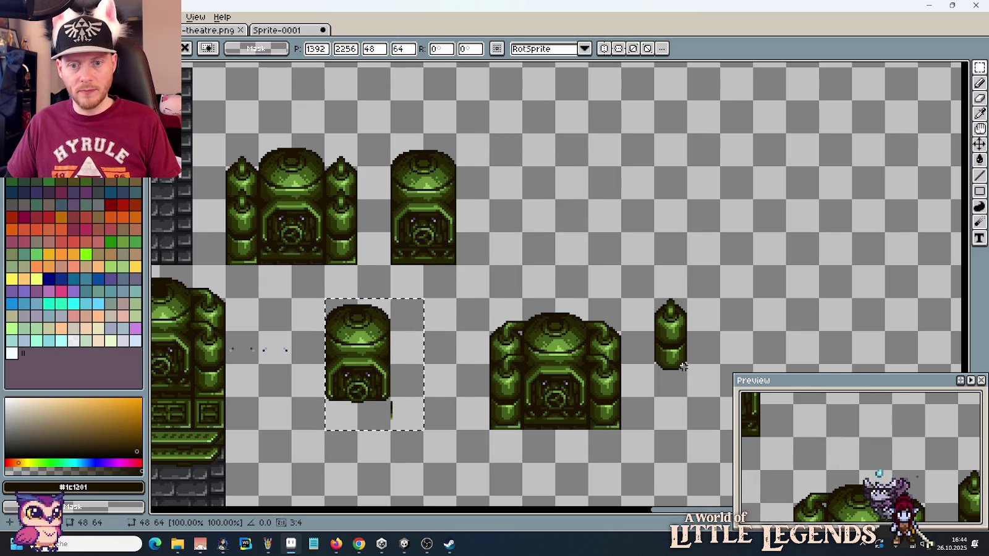
{"action": "mouse_move", "coordinate": [655, 396]}
{"action": "left_mouse_down"}
{"action": "mouse_move", "coordinate": [684, 333]}
{"action": "mouse_move", "coordinate": [686, 300]}
{"action": "left_mouse_up"}
{"action": "left_click_drag", "start_coordinate": [677, 340], "coordinate": [558, 254]}
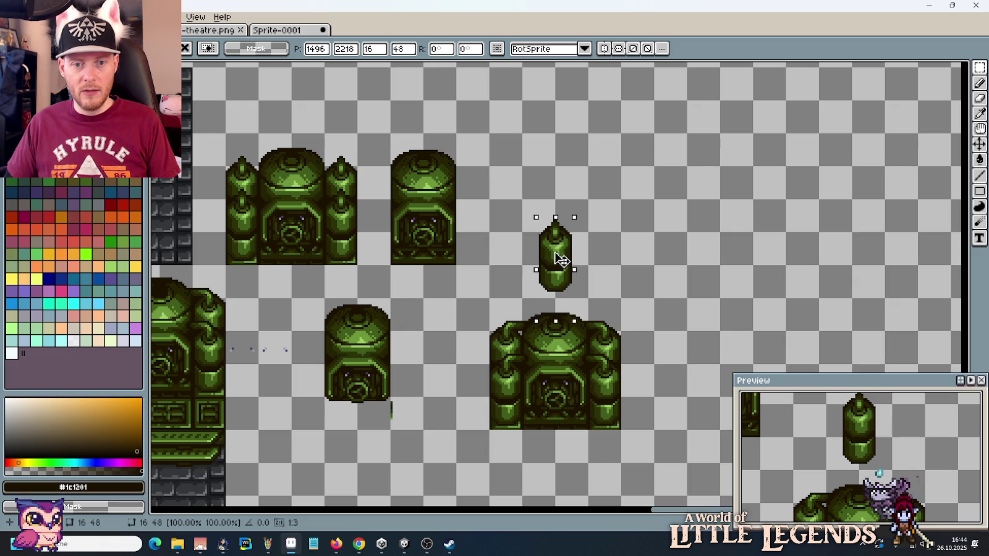
{"action": "left_click", "coordinate": [585, 337]}
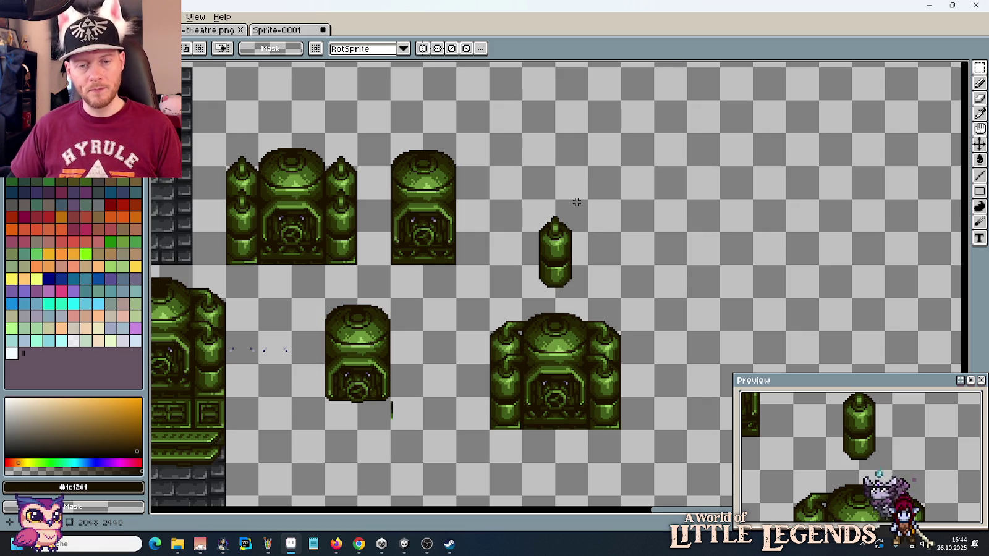
Step: Find and marquee-select the green domed sprite for copying
{"action": "scroll", "coordinate": [589, 198], "scroll_direction": "down", "scroll_amount": 2}
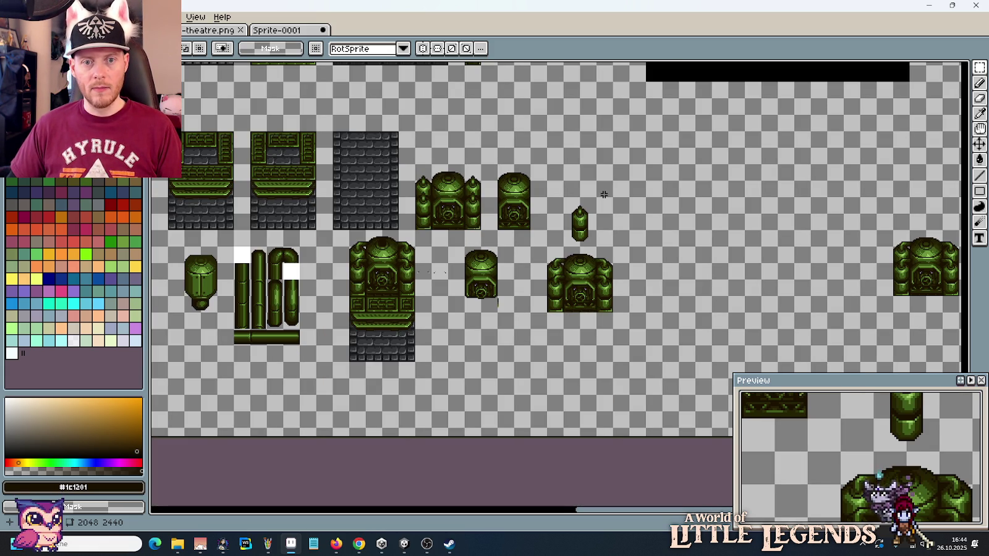
{"action": "scroll", "coordinate": [555, 221], "scroll_direction": "up", "scroll_amount": 3}
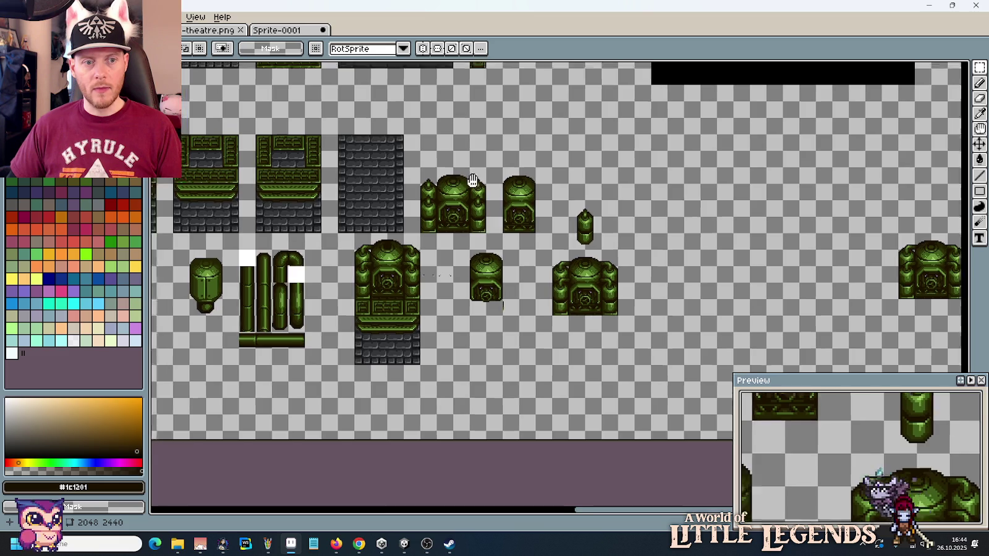
{"action": "scroll", "coordinate": [550, 247], "scroll_direction": "up", "scroll_amount": 5}
{"action": "scroll", "coordinate": [545, 279], "scroll_direction": "up", "scroll_amount": 5}
{"action": "scroll", "coordinate": [536, 319], "scroll_direction": "up", "scroll_amount": 5}
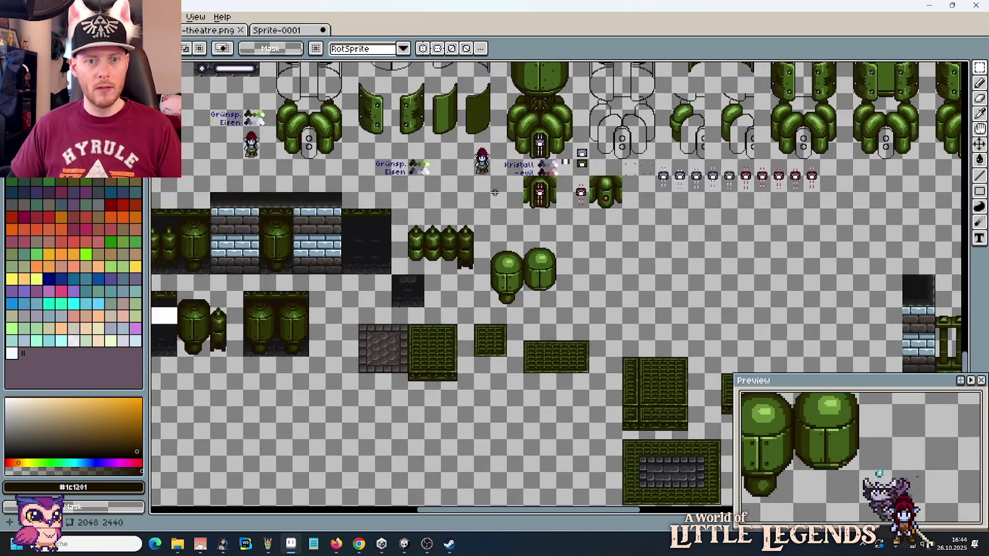
{"action": "left_click_drag", "start_coordinate": [495, 193], "coordinate": [573, 276]}
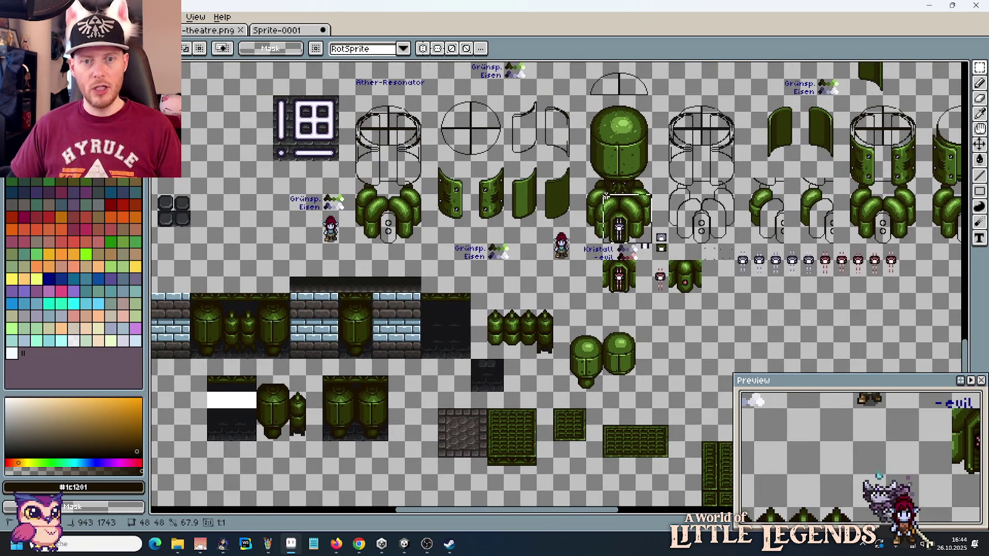
{"action": "left_click_drag", "start_coordinate": [654, 247], "coordinate": [585, 176]}
{"action": "left_click_drag", "start_coordinate": [752, 310], "coordinate": [691, 260]}
{"action": "scroll", "coordinate": [691, 260], "scroll_direction": "down", "scroll_amount": 5}
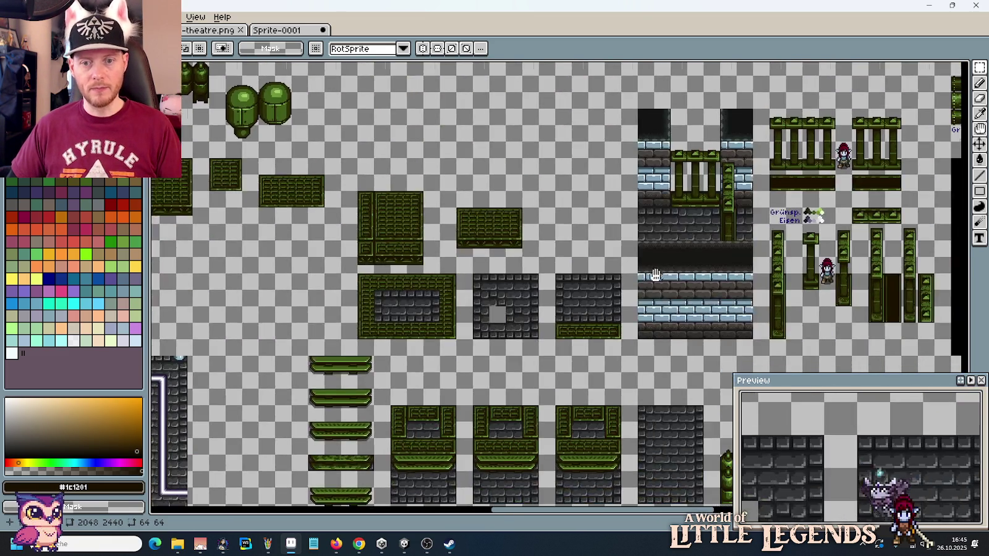
{"action": "scroll", "coordinate": [619, 223], "scroll_direction": "up", "scroll_amount": 2}
{"action": "scroll", "coordinate": [605, 210], "scroll_direction": "up", "scroll_amount": 2}
Step: Paste the domed sprite and place it in the open space right of the small canister
{"action": "key", "text": "ctrl+v"}
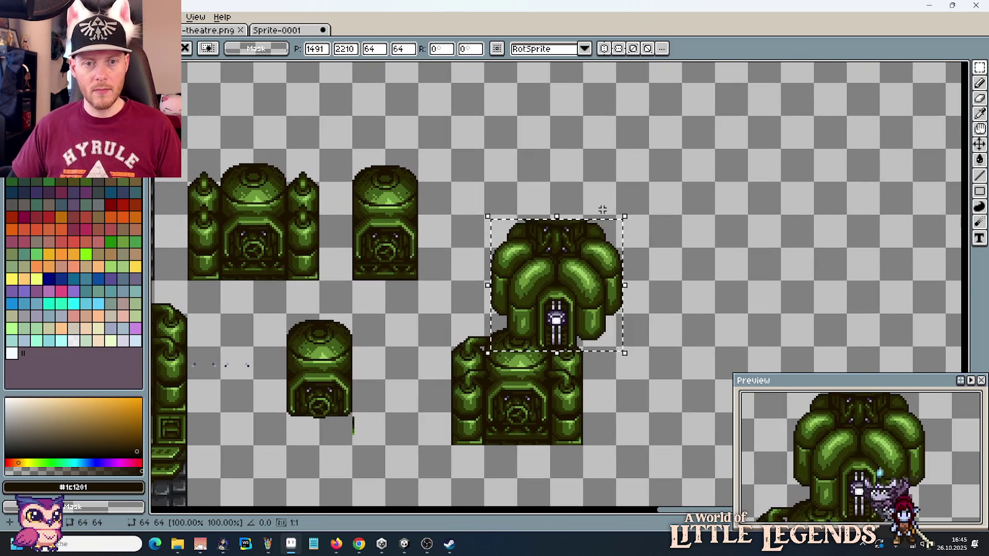
{"action": "mouse_move", "coordinate": [570, 262]}
{"action": "left_mouse_down"}
{"action": "mouse_move", "coordinate": [538, 183]}
{"action": "mouse_move", "coordinate": [536, 192]}
{"action": "left_mouse_up"}
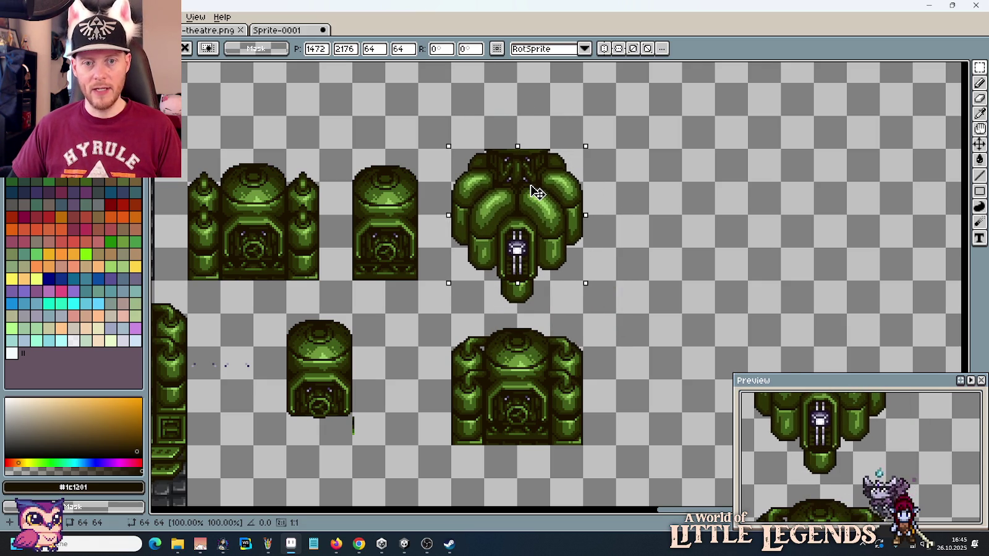
{"action": "mouse_move", "coordinate": [538, 193]}
{"action": "left_mouse_down"}
{"action": "mouse_move", "coordinate": [624, 192]}
{"action": "mouse_move", "coordinate": [734, 214]}
{"action": "left_mouse_up"}
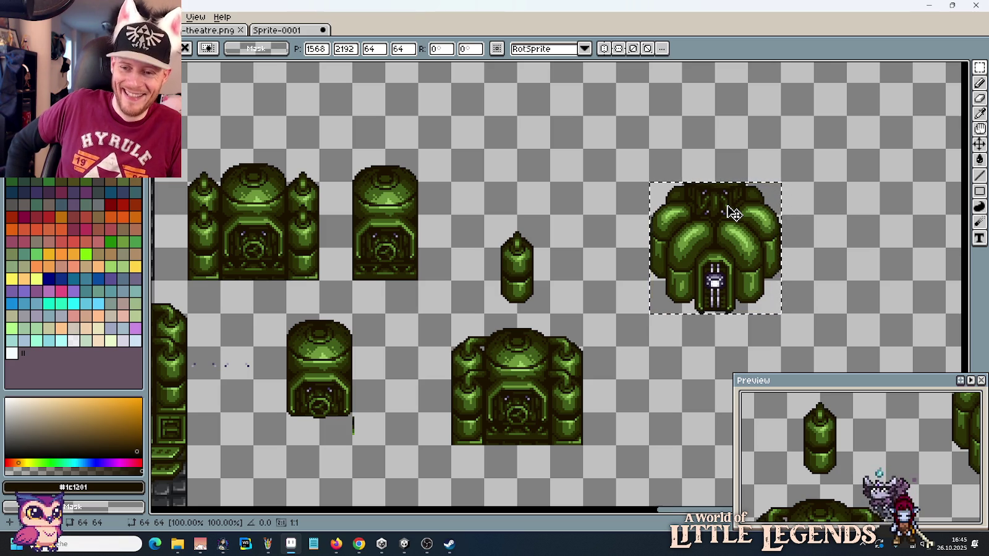
Step: Commit the dome beside the canister, then pan the view over to the green pipe sprites
{"action": "left_click", "coordinate": [833, 235]}
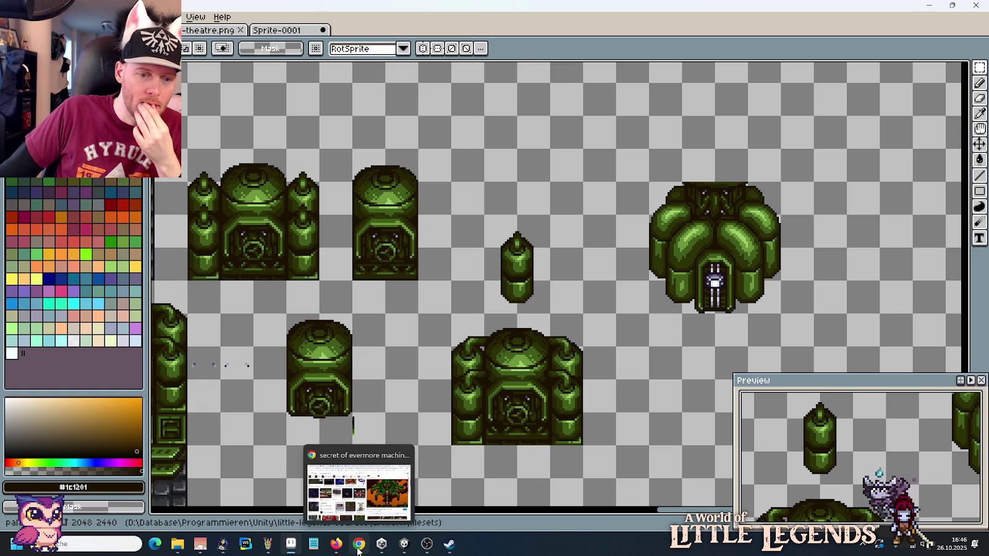
{"action": "mouse_move", "coordinate": [200, 544]}
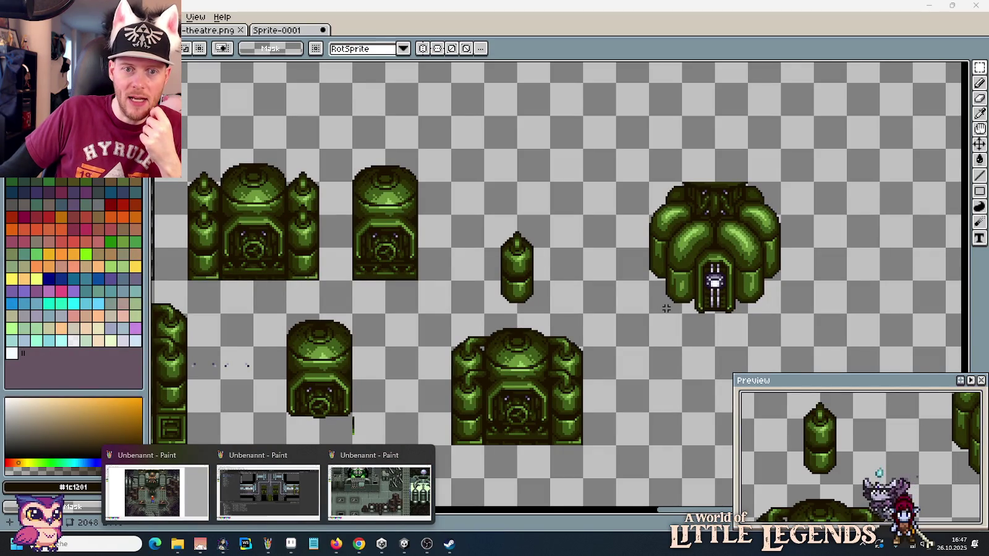
{"action": "scroll", "coordinate": [666, 308], "scroll_direction": "down", "scroll_amount": 2}
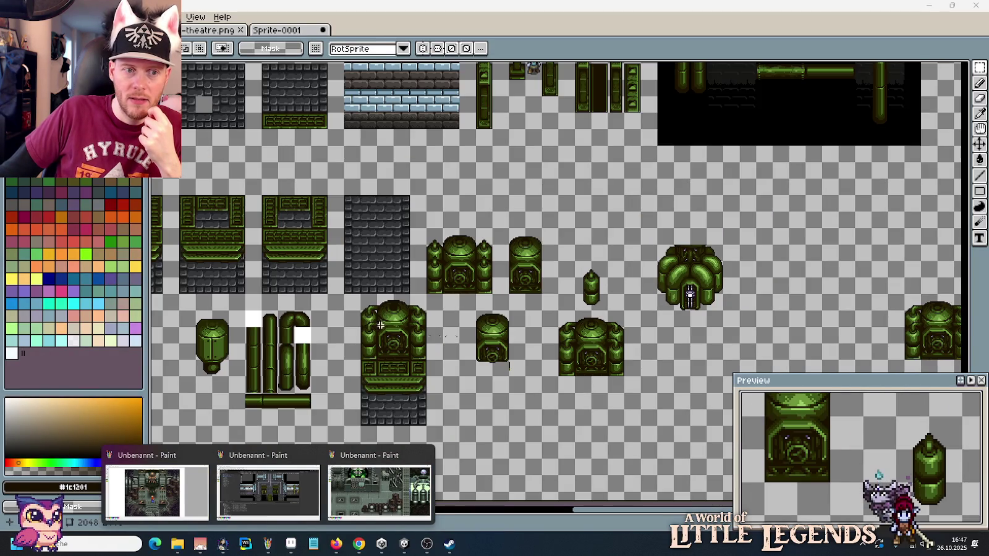
{"action": "left_click_drag", "start_coordinate": [380, 326], "coordinate": [611, 276]}
{"action": "scroll", "coordinate": [491, 333], "scroll_direction": "up", "scroll_amount": 2}
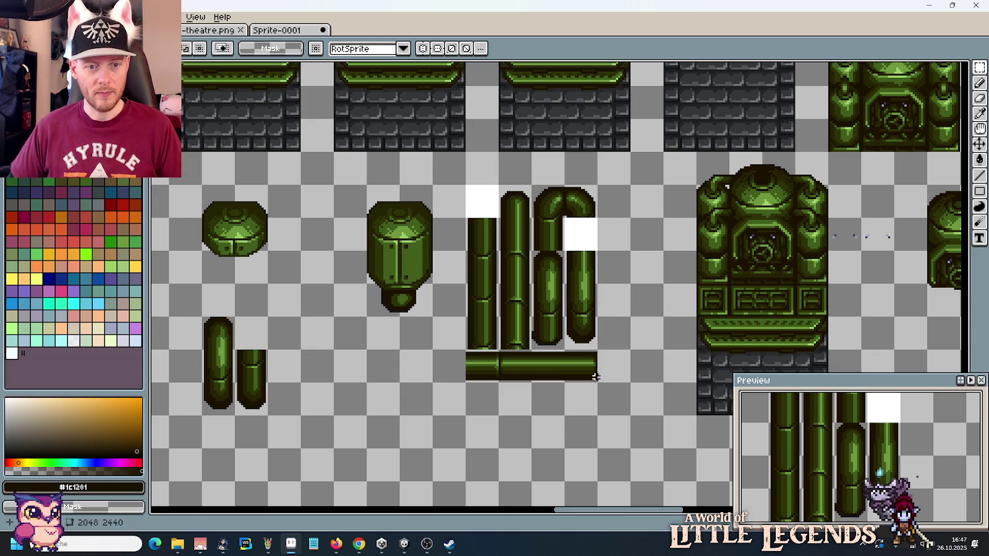
Step: Move the group of green pipe sprites to the right of the dome
{"action": "left_click_drag", "start_coordinate": [596, 379], "coordinate": [465, 184]}
{"action": "mouse_move", "coordinate": [530, 260]}
{"action": "left_mouse_down"}
{"action": "mouse_move", "coordinate": [966, 258]}
{"action": "mouse_move", "coordinate": [828, 214]}
{"action": "mouse_move", "coordinate": [691, 148]}
{"action": "left_mouse_up"}
{"action": "left_click_drag", "start_coordinate": [453, 205], "coordinate": [478, 268]}
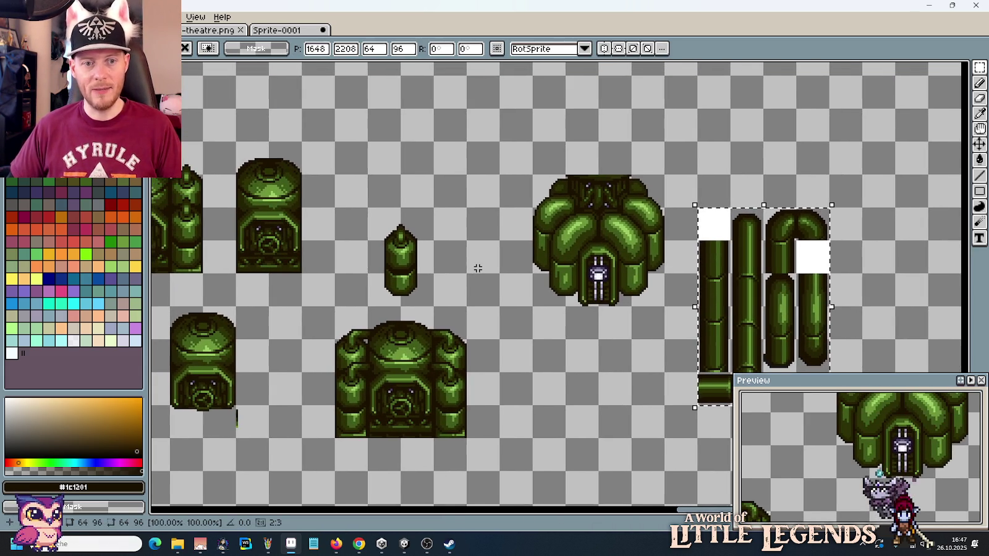
{"action": "key", "text": "ctrl+d"}
{"action": "scroll", "coordinate": [491, 282], "scroll_direction": "down", "scroll_amount": 2}
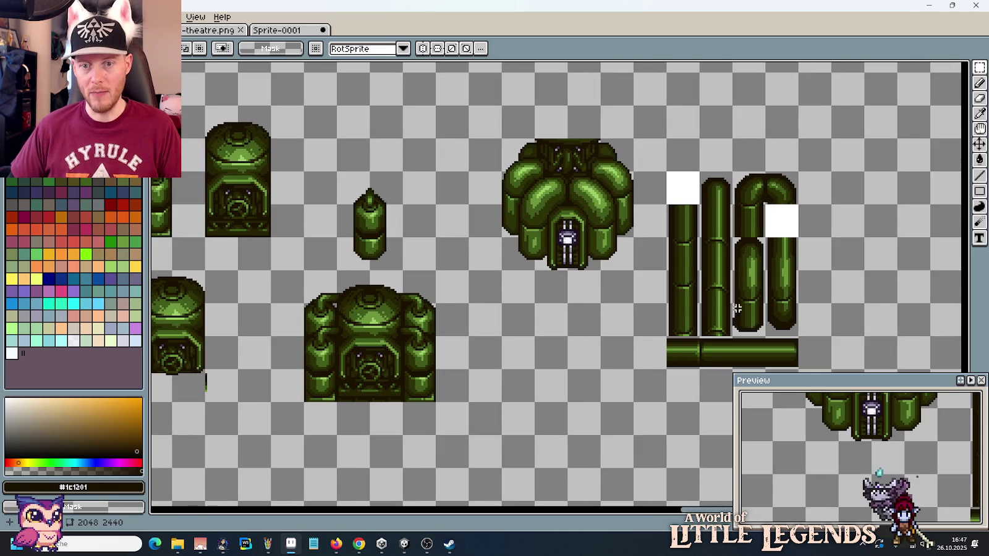
Step: Place a side piece beside the canister and a horizontally mirrored copy on its left
{"action": "mouse_move", "coordinate": [765, 303]}
{"action": "left_mouse_down"}
{"action": "mouse_move", "coordinate": [799, 337]}
{"action": "mouse_move", "coordinate": [453, 215]}
{"action": "mouse_move", "coordinate": [408, 230]}
{"action": "left_mouse_up"}
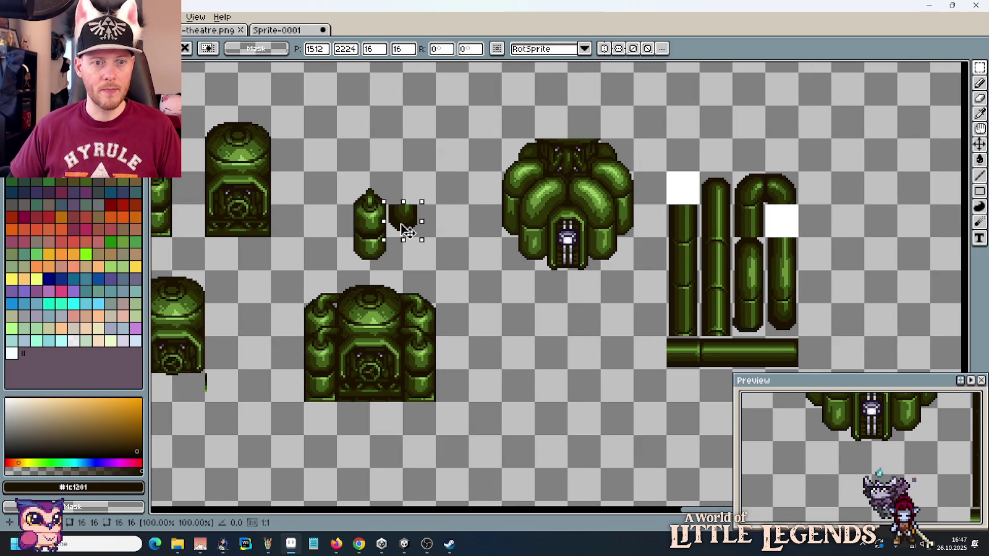
{"action": "left_click_drag", "start_coordinate": [408, 230], "coordinate": [343, 234]}
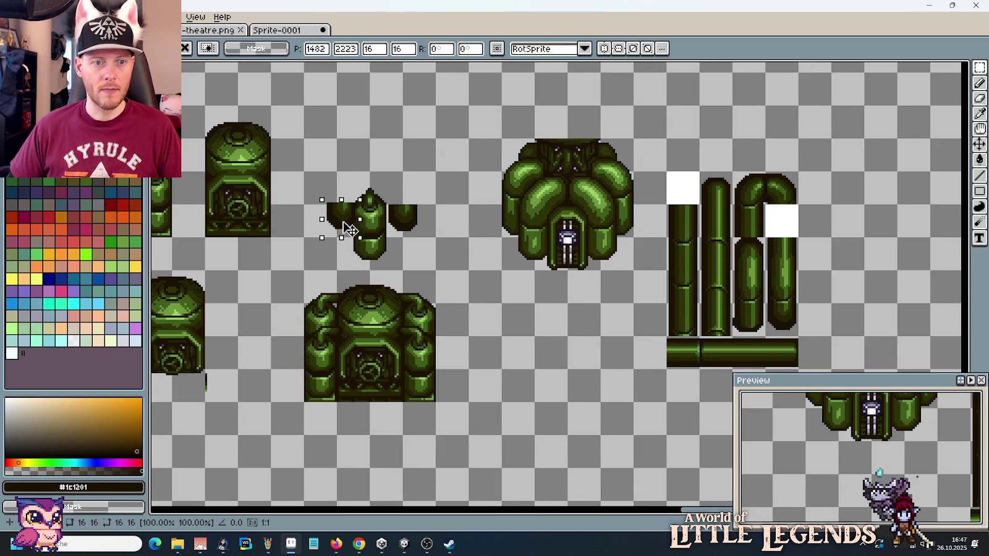
{"action": "key", "text": "shift+h"}
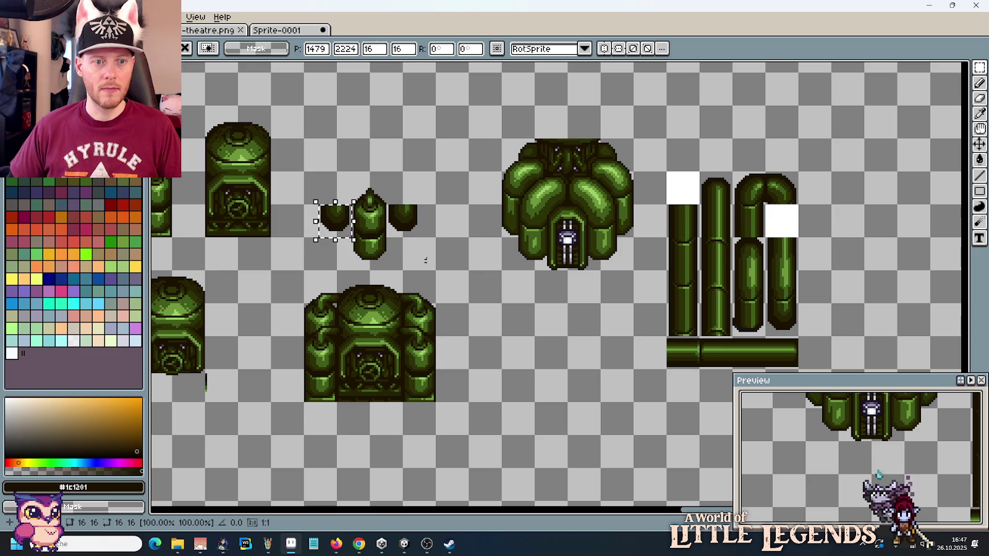
{"action": "left_click", "coordinate": [474, 279]}
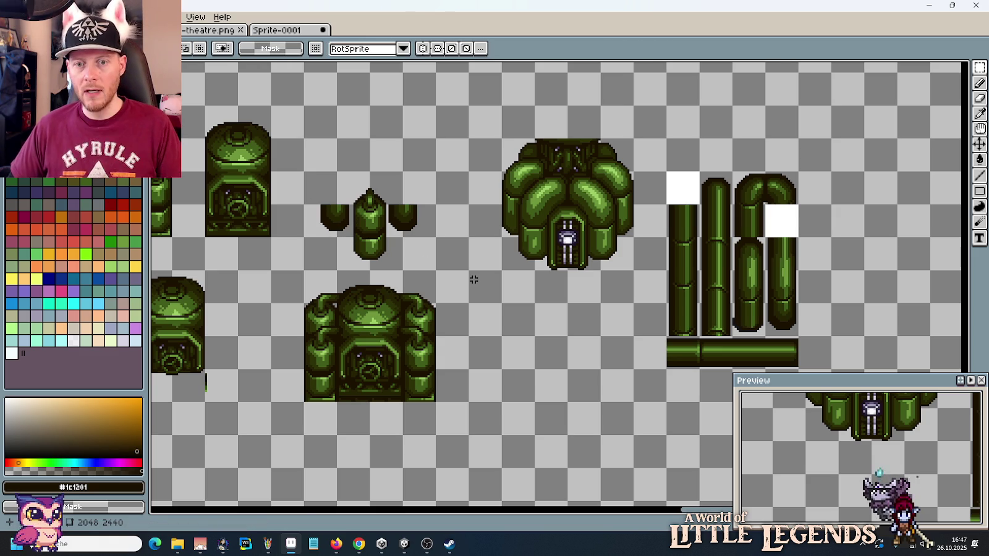
{"action": "scroll", "coordinate": [452, 272], "scroll_direction": "up", "scroll_amount": 2}
{"action": "scroll", "coordinate": [452, 272], "scroll_direction": "left", "scroll_amount": 2}
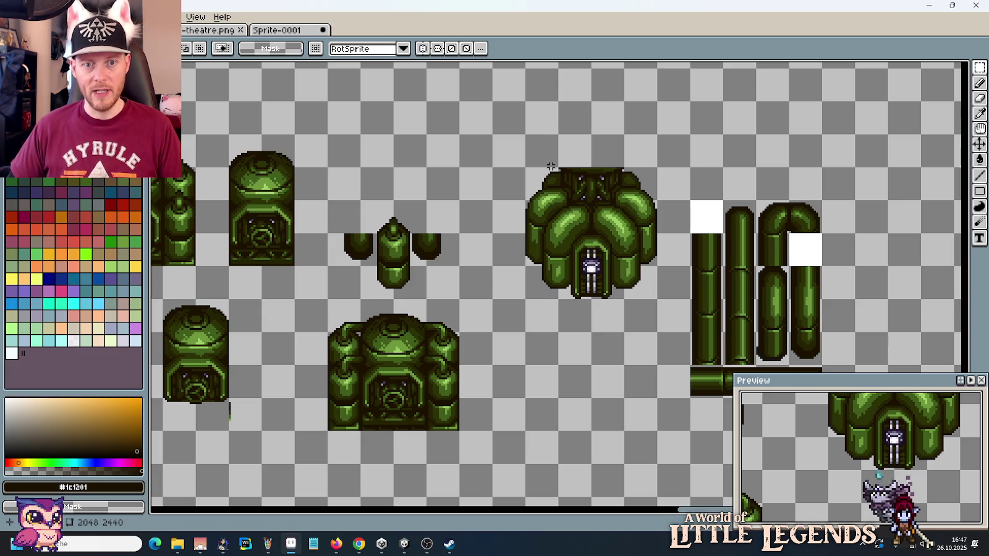
Step: Erase the boiler's left strip, right strip and lower half, leaving its upper middle tile
{"action": "left_click_drag", "start_coordinate": [558, 168], "coordinate": [518, 301]}
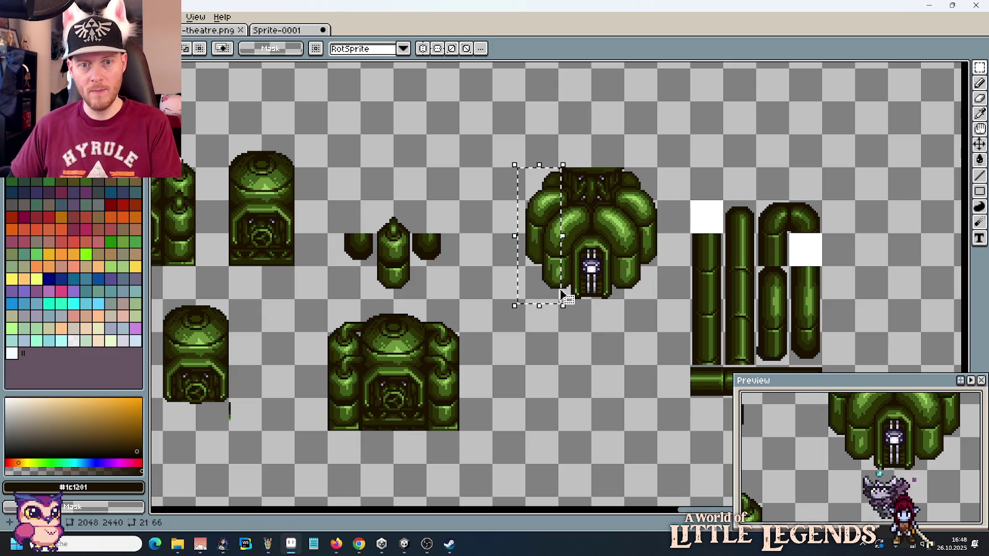
{"action": "key", "text": "Delete"}
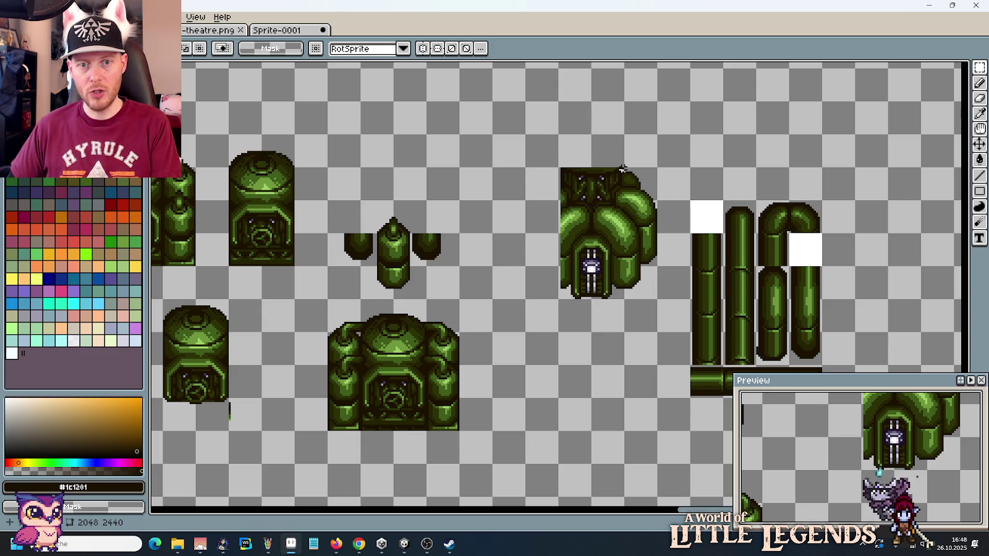
{"action": "mouse_move", "coordinate": [623, 168]}
{"action": "left_mouse_down"}
{"action": "mouse_move", "coordinate": [661, 322]}
{"action": "mouse_move", "coordinate": [533, 216]}
{"action": "mouse_move", "coordinate": [524, 235]}
{"action": "left_mouse_up"}
{"action": "key", "text": "Delete"}
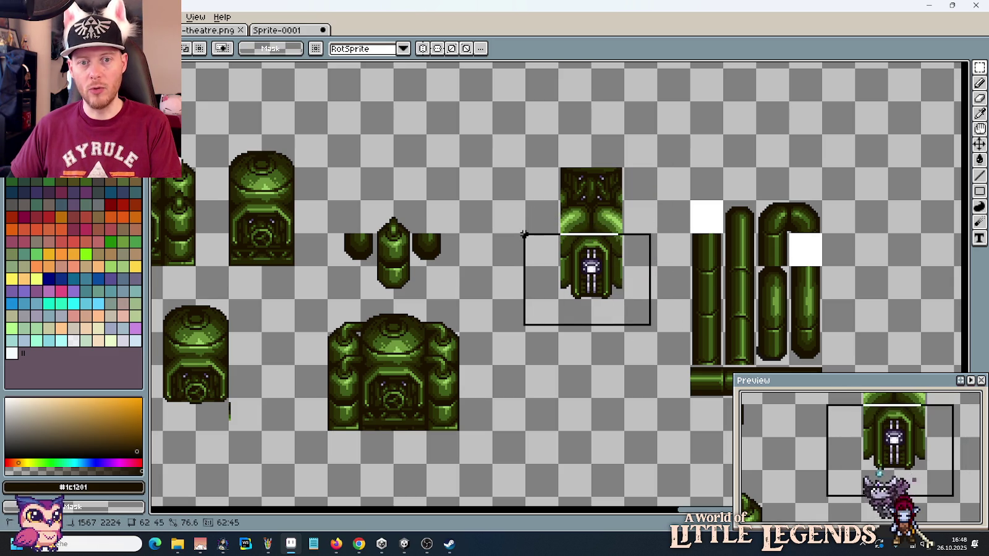
{"action": "key", "text": "Delete"}
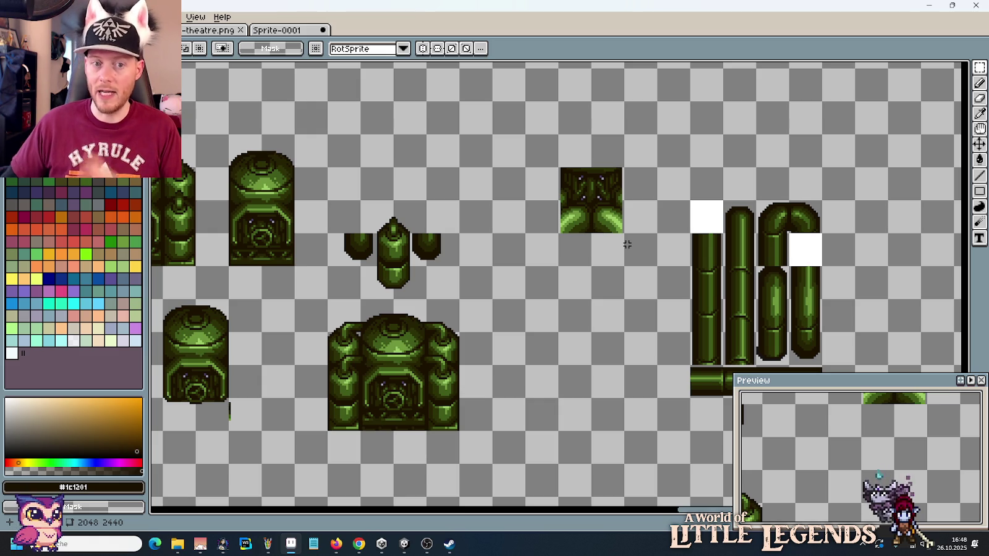
Step: Shift the canister's right and left side pieces inward so they sit against it
{"action": "scroll", "coordinate": [390, 231], "scroll_direction": "up", "scroll_amount": 1}
{"action": "scroll", "coordinate": [391, 230], "scroll_direction": "up", "scroll_amount": 2}
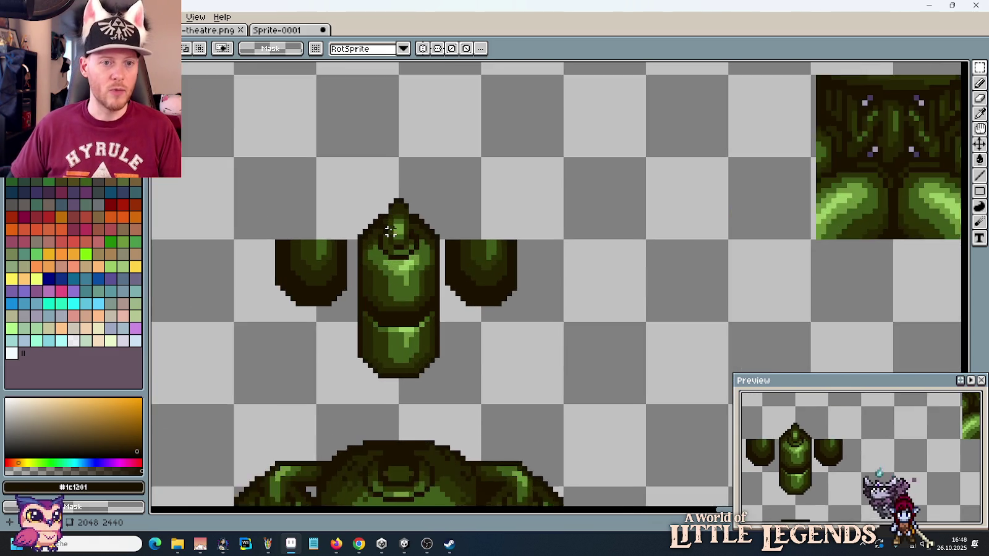
{"action": "left_click_drag", "start_coordinate": [458, 238], "coordinate": [538, 335]}
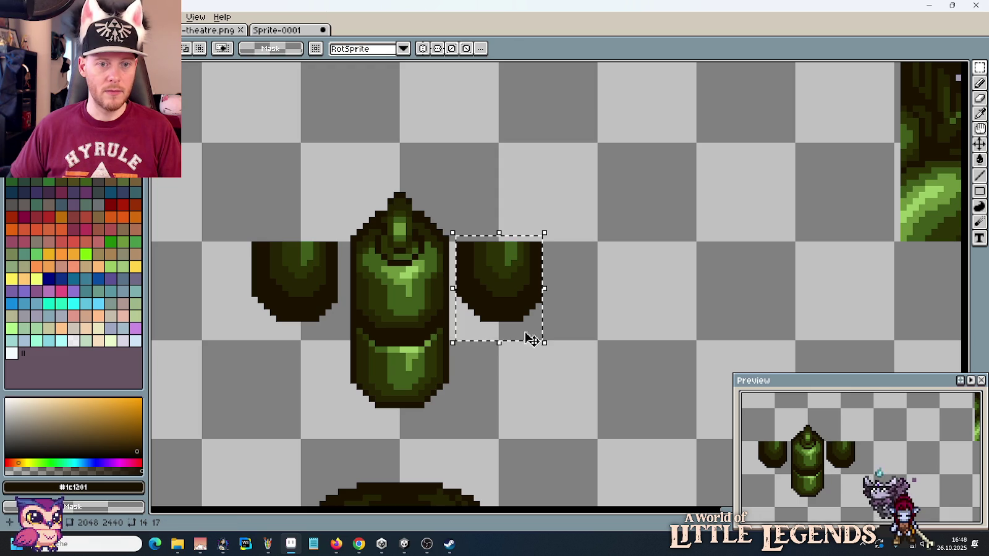
{"action": "left_click_drag", "start_coordinate": [337, 230], "coordinate": [272, 326]}
{"action": "key", "text": "ctrl+d"}
{"action": "scroll", "coordinate": [488, 202], "scroll_direction": "down", "scroll_amount": 1}
{"action": "scroll", "coordinate": [488, 202], "scroll_direction": "down", "scroll_amount": 1}
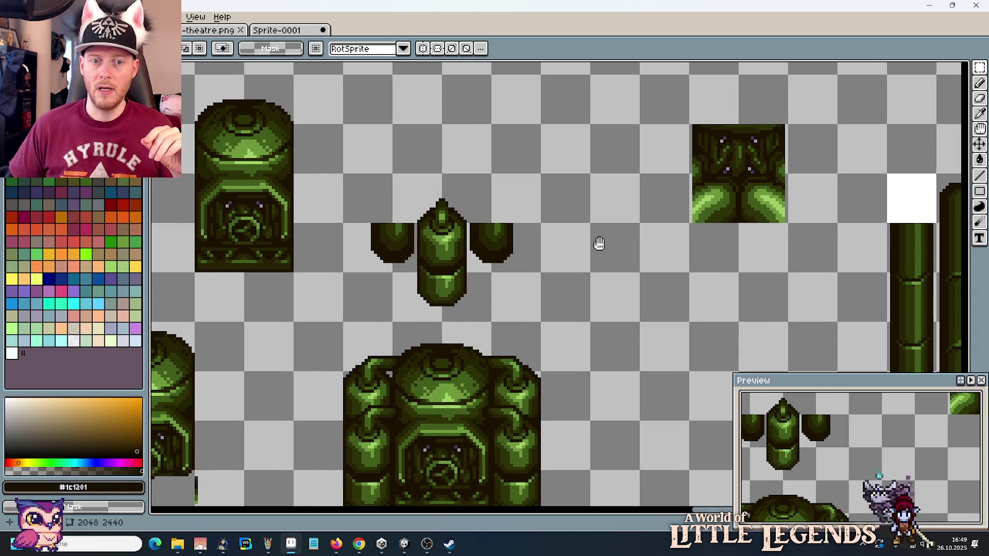
{"action": "scroll", "coordinate": [561, 236], "scroll_direction": "down", "scroll_amount": 1}
{"action": "scroll", "coordinate": [562, 238], "scroll_direction": "down", "scroll_amount": 1}
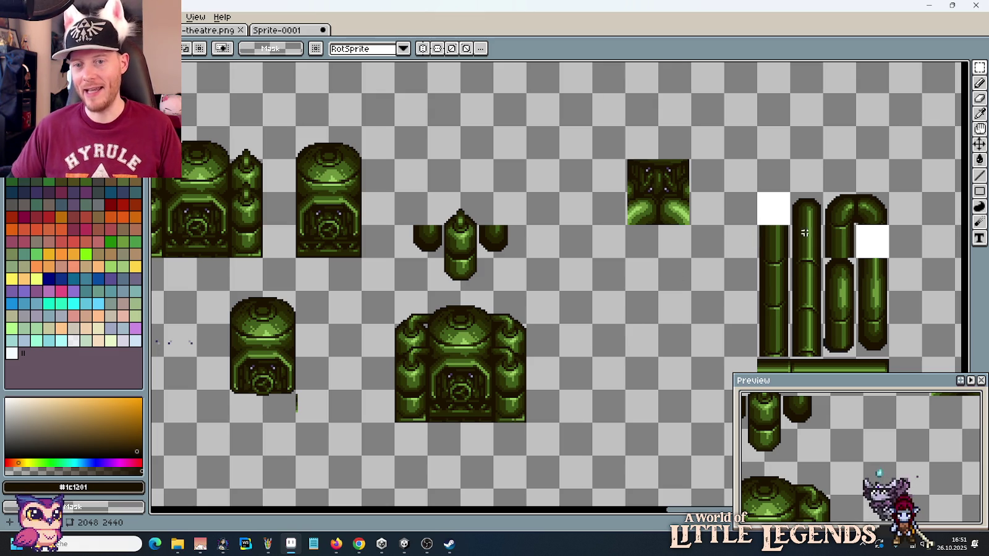
Step: Stack raised copies of the canister's right and left side pieces above them
{"action": "mouse_move", "coordinate": [854, 190]}
{"action": "left_mouse_down"}
{"action": "mouse_move", "coordinate": [892, 228]}
{"action": "mouse_move", "coordinate": [499, 214]}
{"action": "left_mouse_up"}
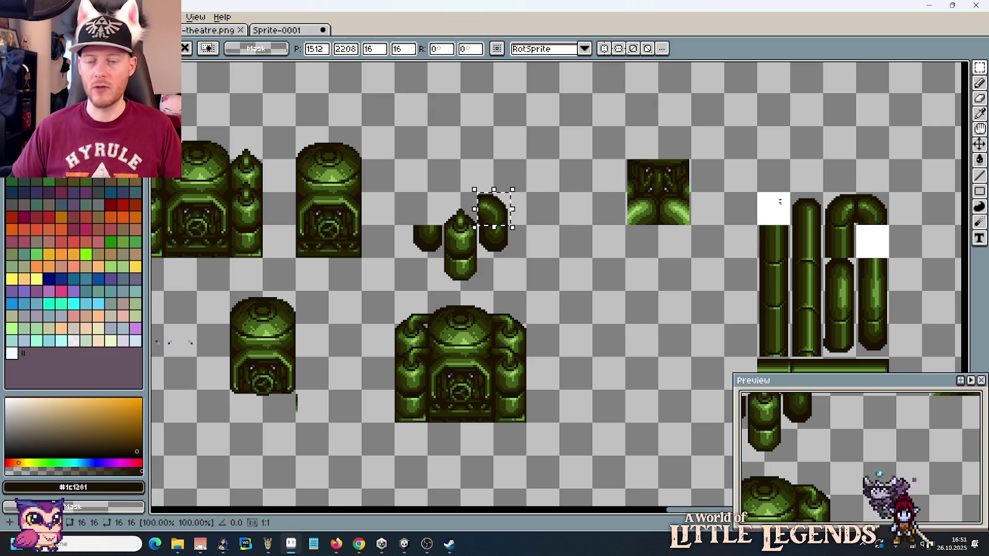
{"action": "mouse_move", "coordinate": [822, 192]}
{"action": "left_mouse_down"}
{"action": "mouse_move", "coordinate": [852, 212]}
{"action": "mouse_move", "coordinate": [439, 211]}
{"action": "left_mouse_up"}
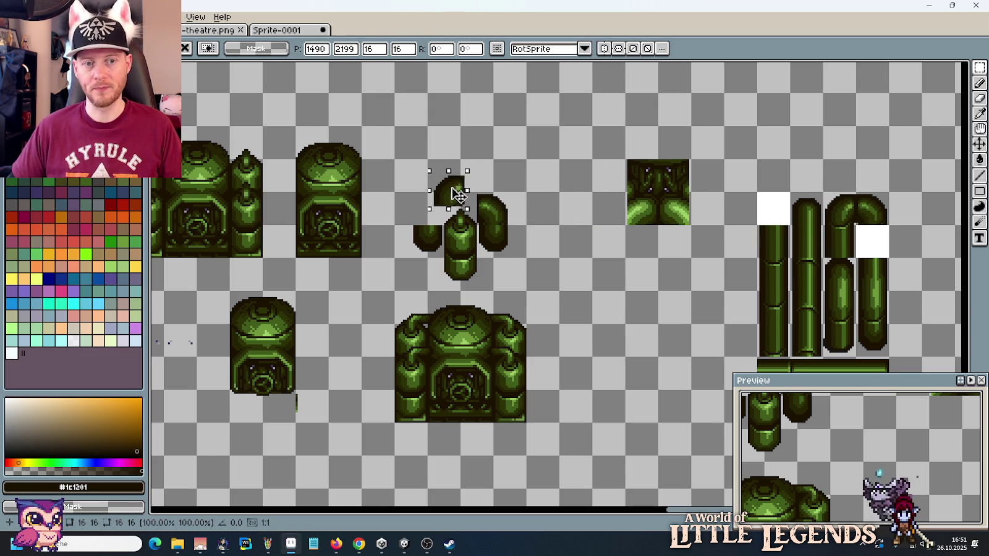
{"action": "left_click", "coordinate": [564, 245]}
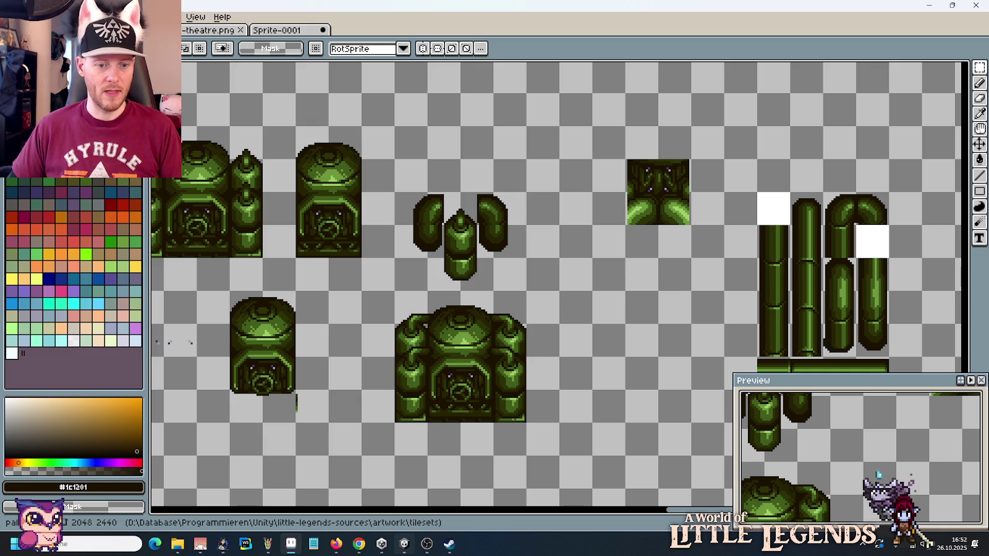
Step: Switch to Unity and zoom out and back in over the palace tilemap's green machine tiles
{"action": "left_click", "coordinate": [405, 544]}
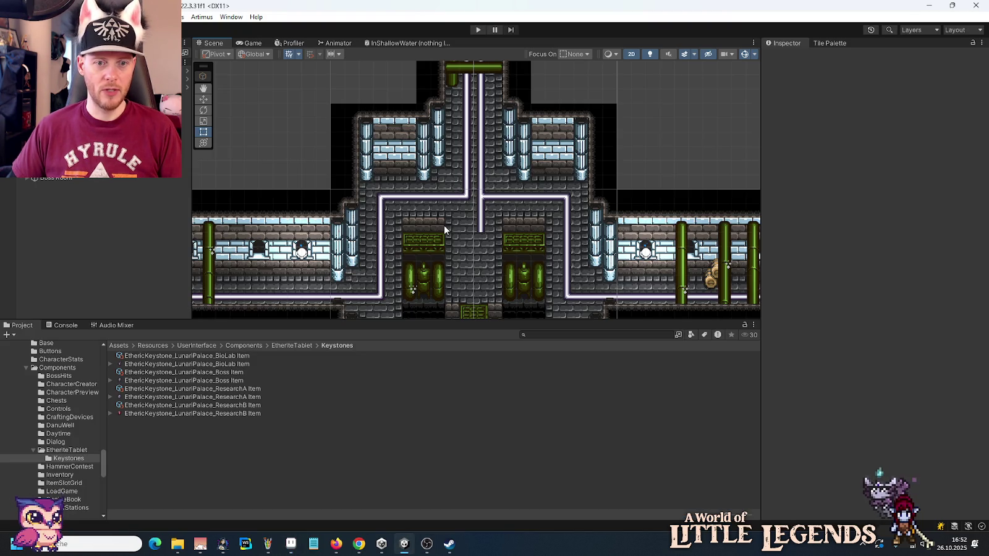
{"action": "scroll", "coordinate": [520, 273], "scroll_direction": "down", "scroll_amount": 1}
{"action": "scroll", "coordinate": [531, 274], "scroll_direction": "down", "scroll_amount": 1}
{"action": "scroll", "coordinate": [533, 274], "scroll_direction": "down", "scroll_amount": 1}
{"action": "scroll", "coordinate": [533, 274], "scroll_direction": "down", "scroll_amount": 1}
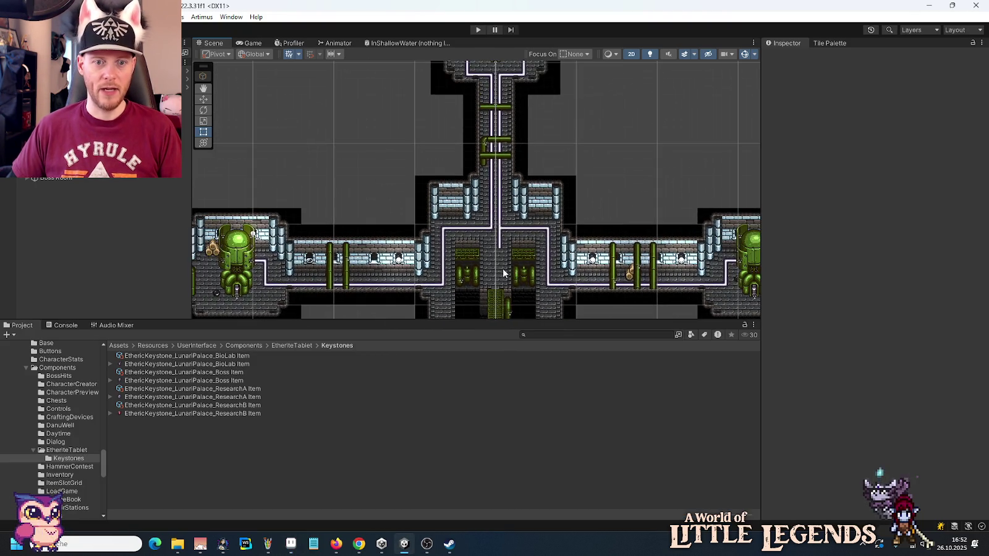
{"action": "scroll", "coordinate": [502, 274], "scroll_direction": "down", "scroll_amount": 1}
{"action": "scroll", "coordinate": [503, 259], "scroll_direction": "down", "scroll_amount": 1}
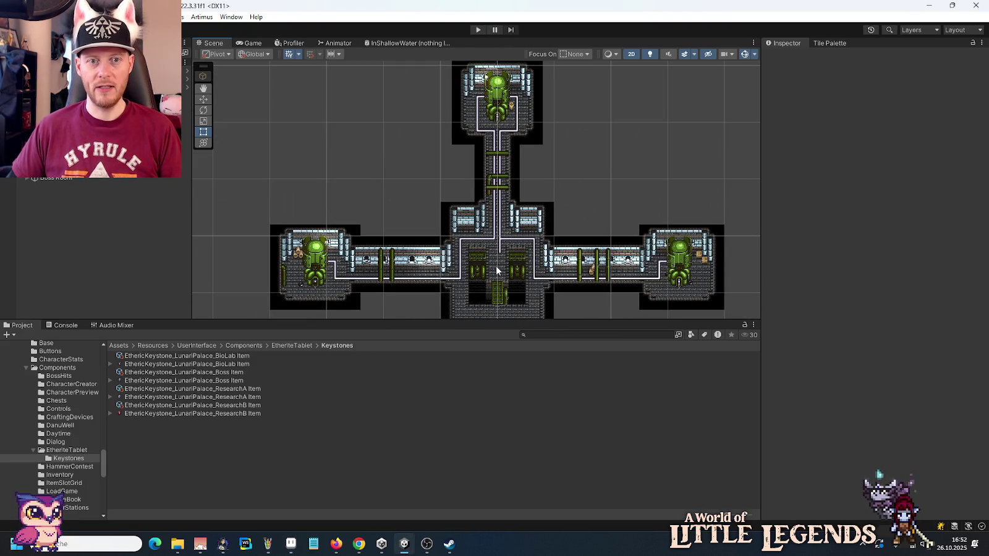
{"action": "scroll", "coordinate": [500, 275], "scroll_direction": "down", "scroll_amount": 1}
{"action": "scroll", "coordinate": [516, 291], "scroll_direction": "up", "scroll_amount": 1}
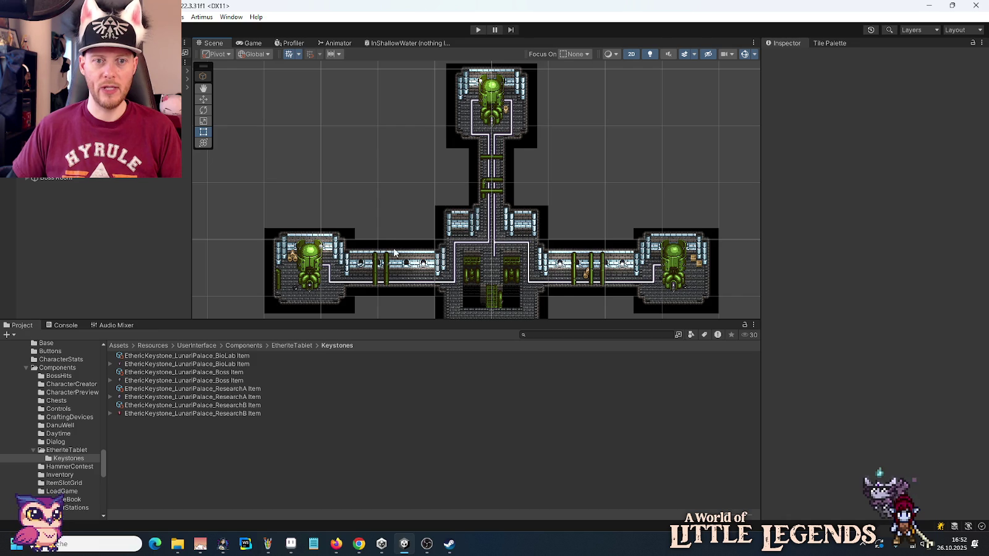
{"action": "scroll", "coordinate": [494, 267], "scroll_direction": "up", "scroll_amount": 1}
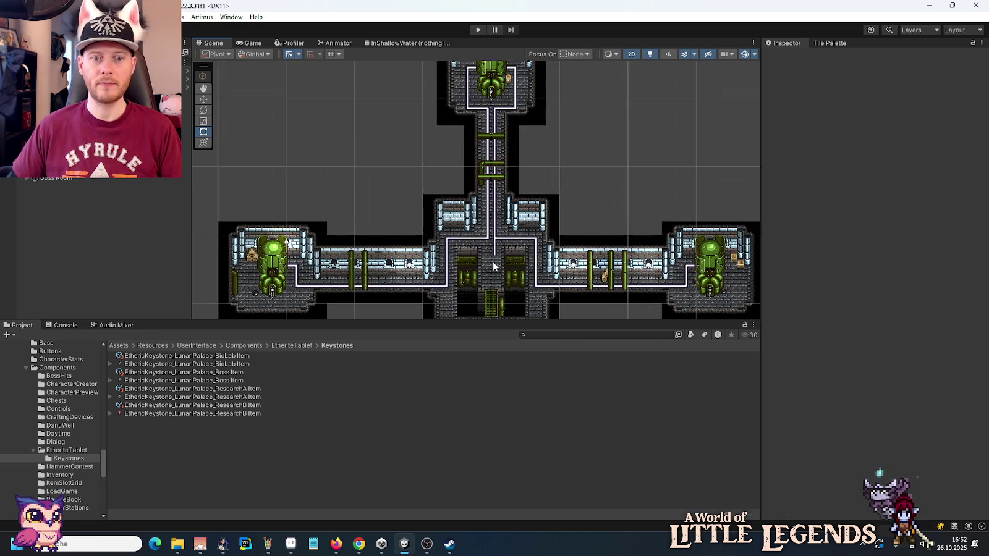
{"action": "scroll", "coordinate": [493, 267], "scroll_direction": "up", "scroll_amount": 2}
{"action": "scroll", "coordinate": [492, 269], "scroll_direction": "up", "scroll_amount": 2}
{"action": "scroll", "coordinate": [491, 269], "scroll_direction": "up", "scroll_amount": 2}
{"action": "scroll", "coordinate": [491, 269], "scroll_direction": "up", "scroll_amount": 2}
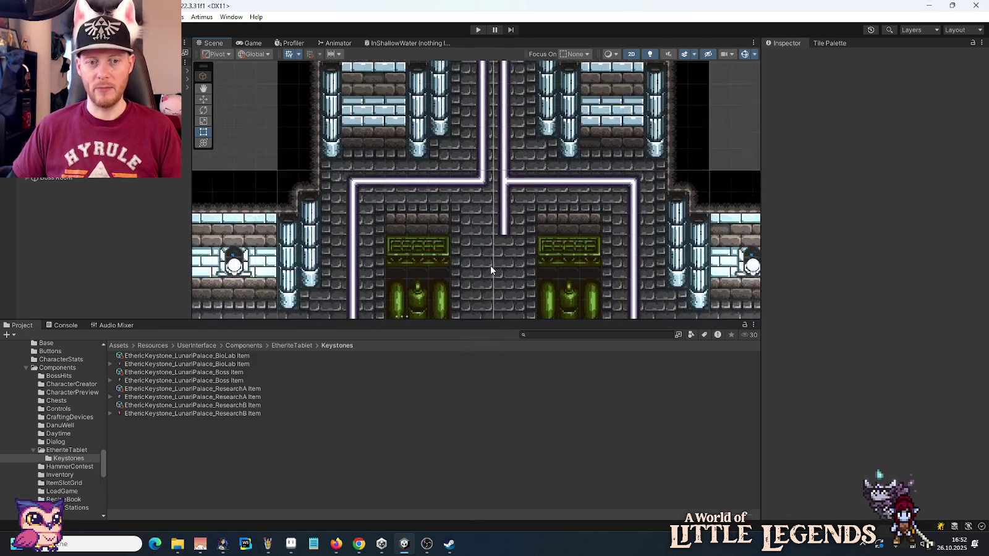
{"action": "scroll", "coordinate": [491, 267], "scroll_direction": "up", "scroll_amount": 1}
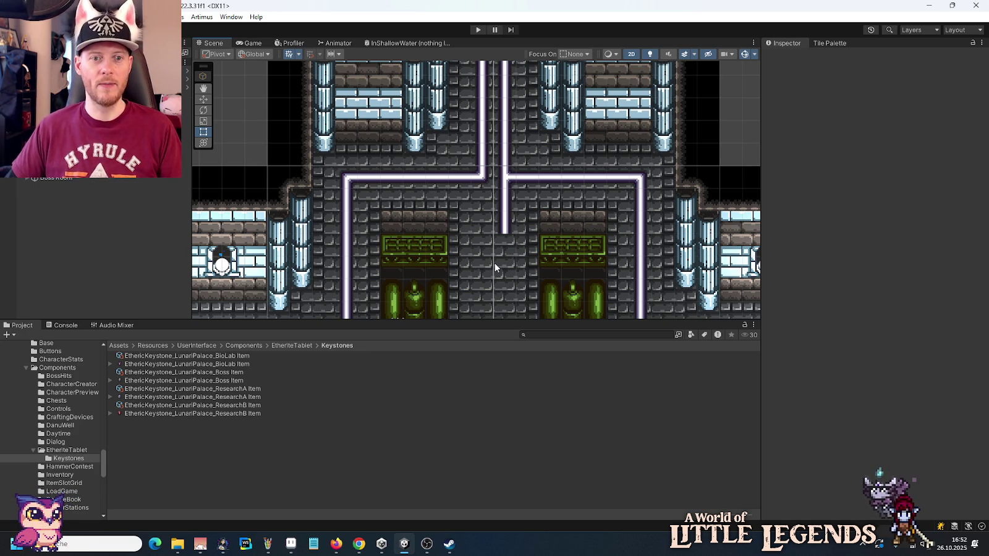
Step: Return to Aseprite and pan the sheet over to the green ledge tiles
{"action": "left_click", "coordinate": [291, 544]}
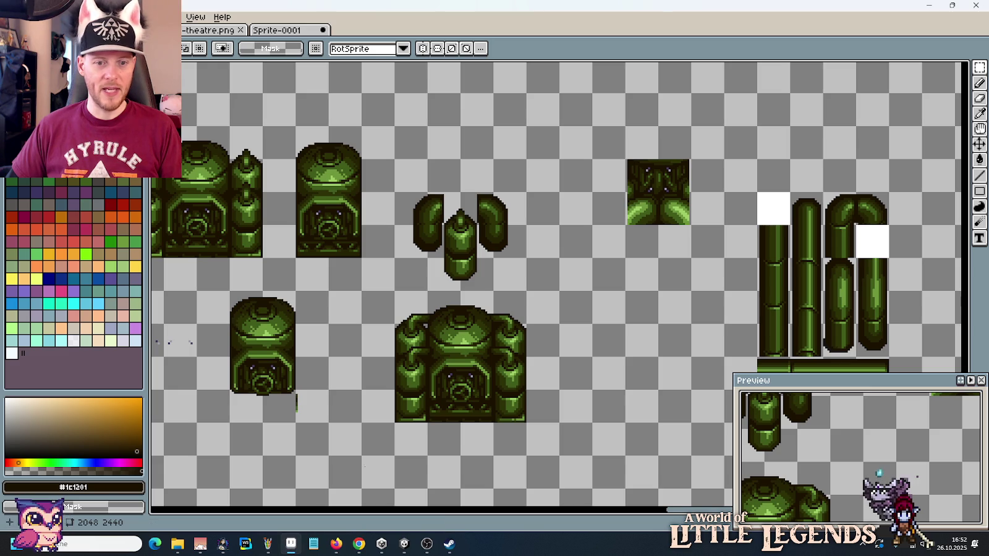
{"action": "scroll", "coordinate": [523, 304], "scroll_direction": "down", "scroll_amount": 2}
{"action": "scroll", "coordinate": [512, 324], "scroll_direction": "up", "scroll_amount": 2}
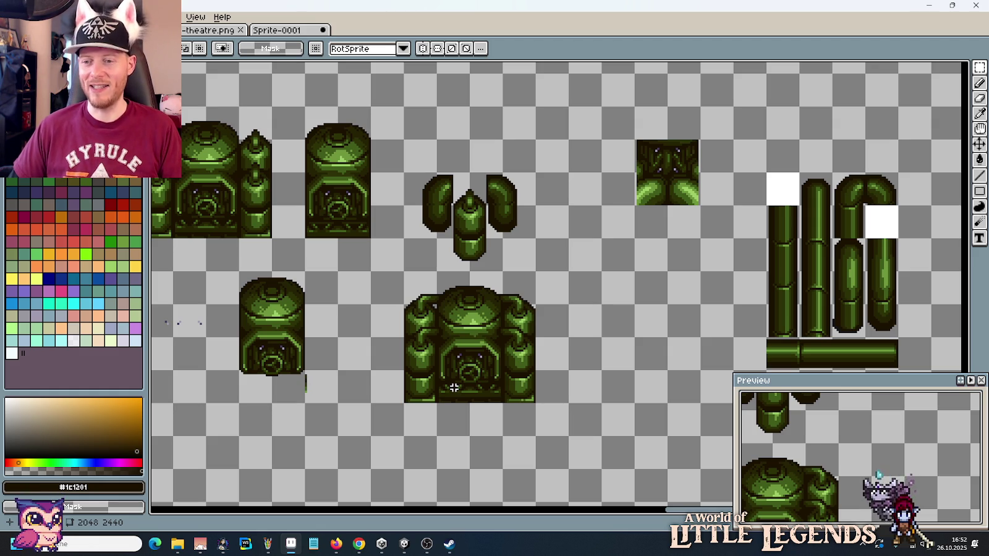
{"action": "scroll", "coordinate": [561, 354], "scroll_direction": "down", "scroll_amount": 2}
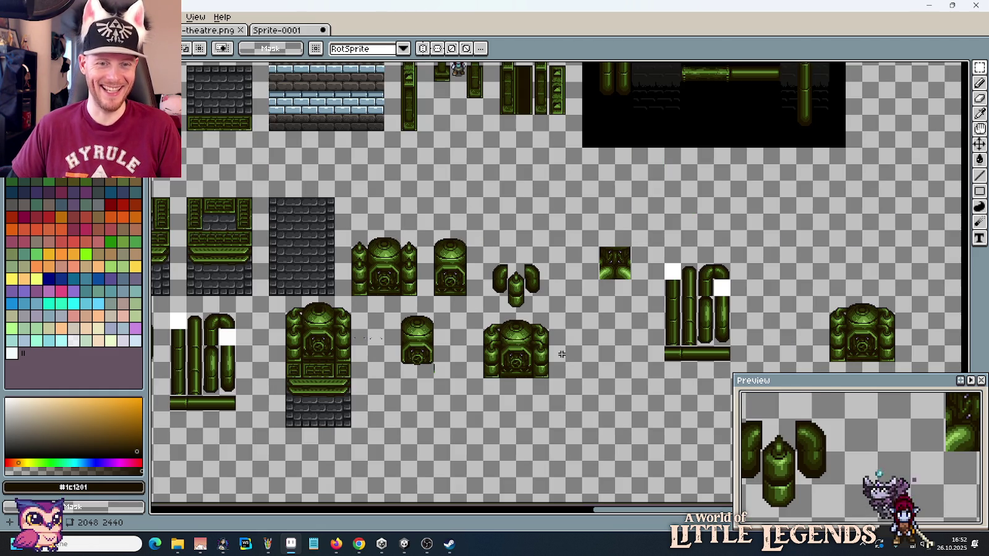
{"action": "mouse_move", "coordinate": [366, 349]}
{"action": "left_mouse_down"}
{"action": "mouse_move", "coordinate": [555, 337]}
{"action": "mouse_move", "coordinate": [443, 339]}
{"action": "left_mouse_up"}
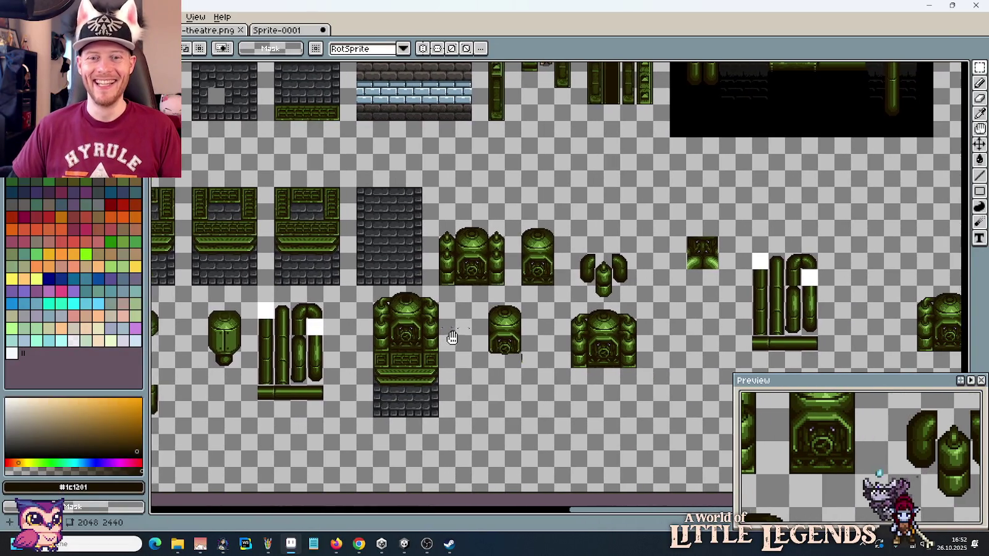
{"action": "left_click_drag", "start_coordinate": [284, 327], "coordinate": [538, 332]}
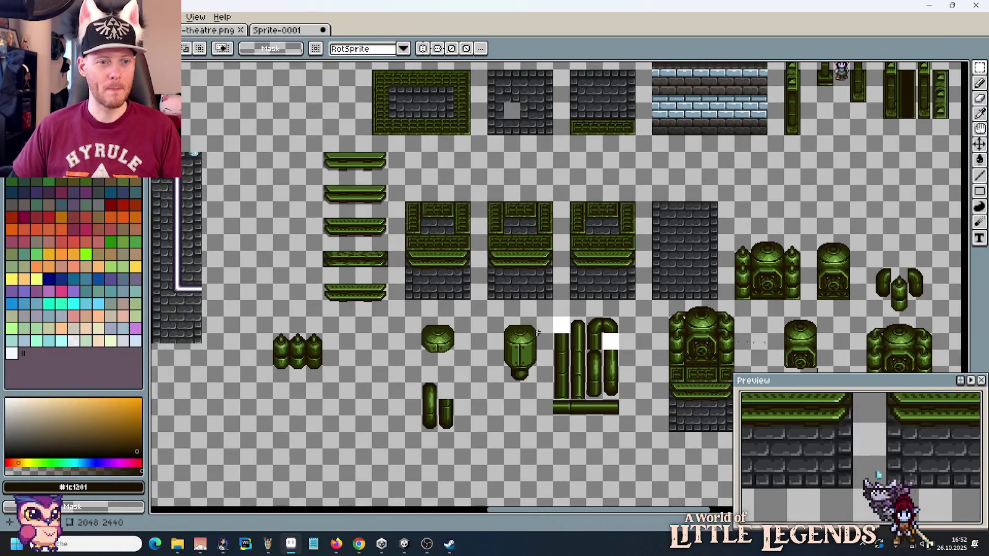
{"action": "scroll", "coordinate": [374, 226], "scroll_direction": "up", "scroll_amount": 1}
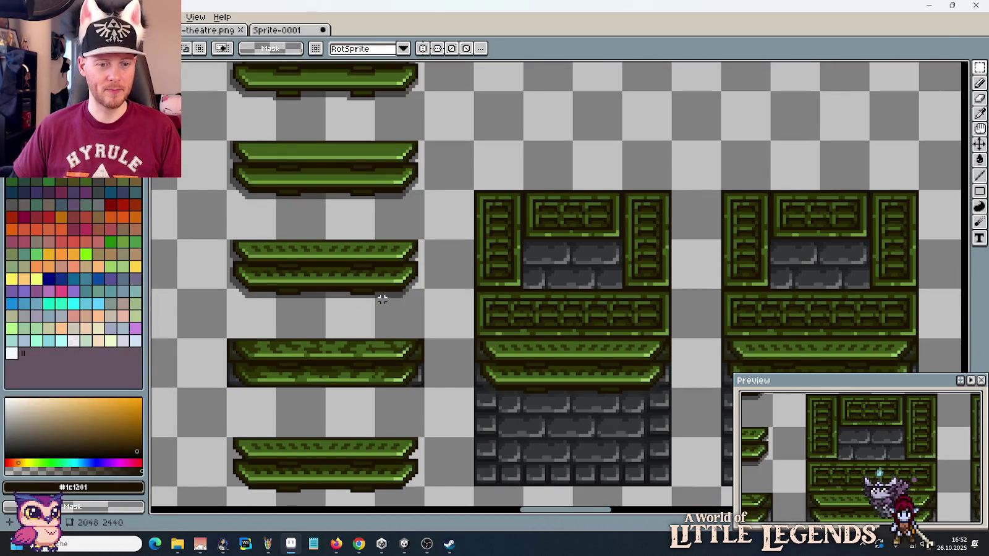
{"action": "scroll", "coordinate": [383, 299], "scroll_direction": "down", "scroll_amount": 1}
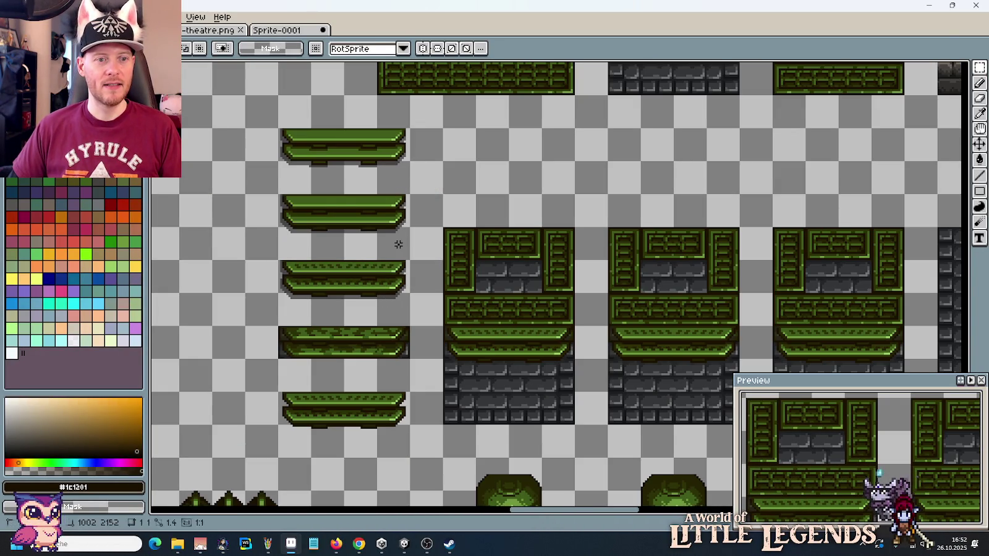
Step: Select the second and third ledge platforms and paste a copy of the green platform
{"action": "left_click_drag", "start_coordinate": [278, 193], "coordinate": [410, 261]}
{"action": "left_click_drag", "start_coordinate": [663, 261], "coordinate": [649, 259]}
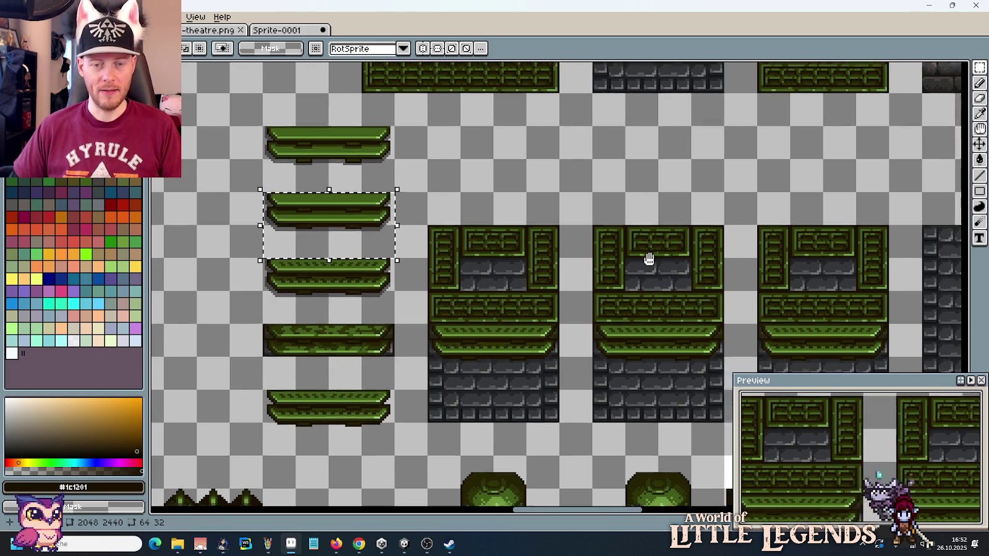
{"action": "scroll", "coordinate": [649, 259], "scroll_direction": "right", "scroll_amount": 5}
{"action": "scroll", "coordinate": [649, 259], "scroll_direction": "right", "scroll_amount": 5}
{"action": "scroll", "coordinate": [648, 259], "scroll_direction": "right", "scroll_amount": 5}
{"action": "scroll", "coordinate": [649, 265], "scroll_direction": "up", "scroll_amount": 1}
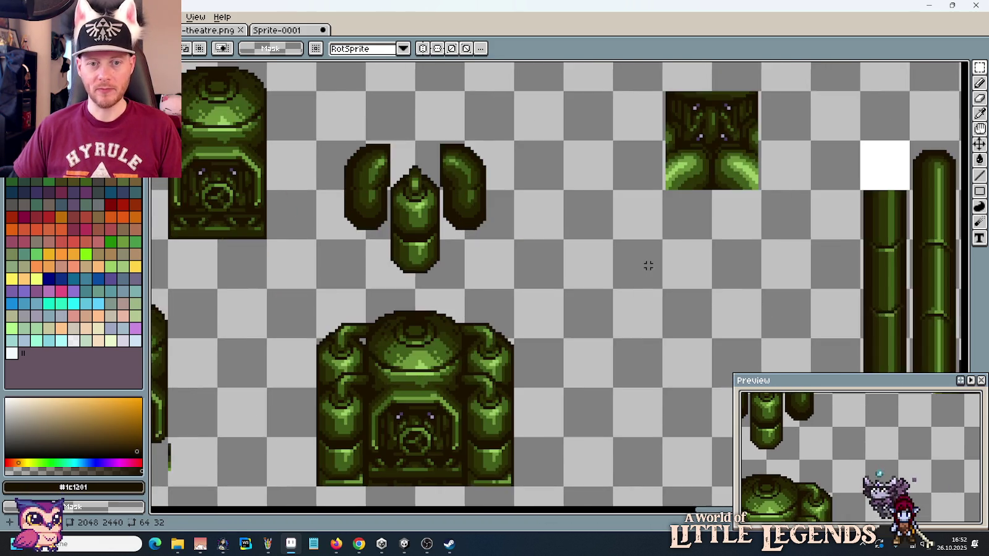
{"action": "key", "text": "ctrl+v"}
Step: Place the pasted platform right of the turret and pick its dark shadow colour
{"action": "left_click_drag", "start_coordinate": [544, 270], "coordinate": [697, 279]}
{"action": "left_click", "coordinate": [829, 302]}
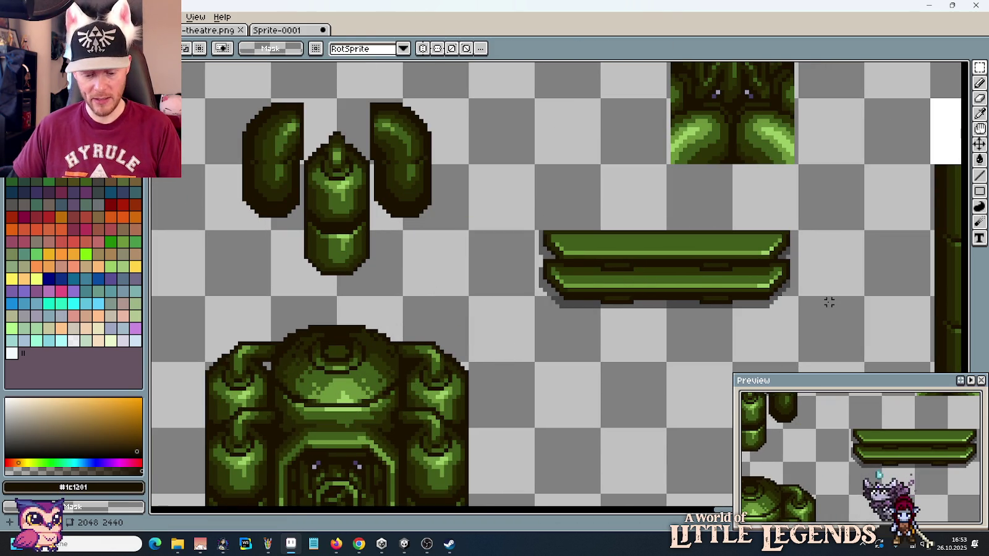
{"action": "key", "text": "i"}
{"action": "left_click", "coordinate": [764, 301]}
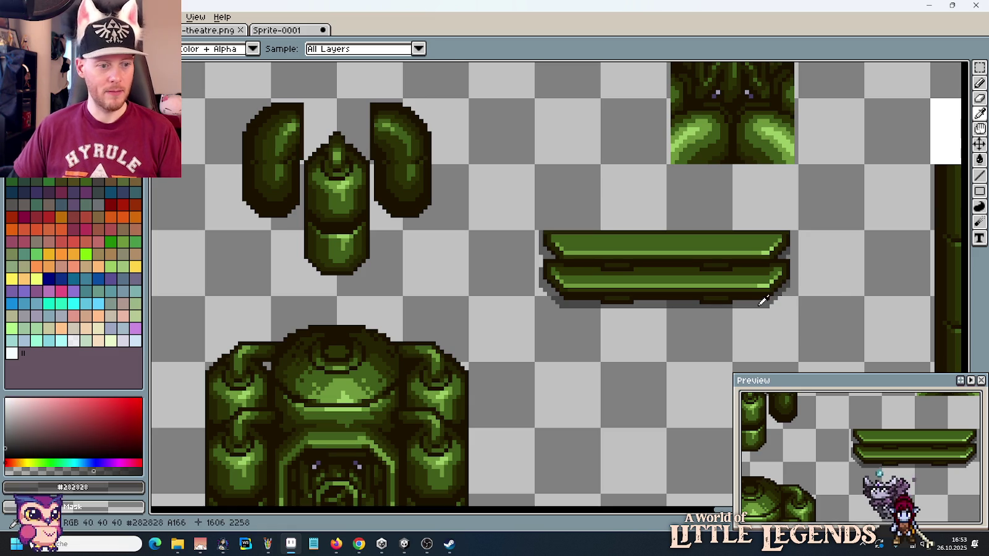
{"action": "key", "text": "b"}
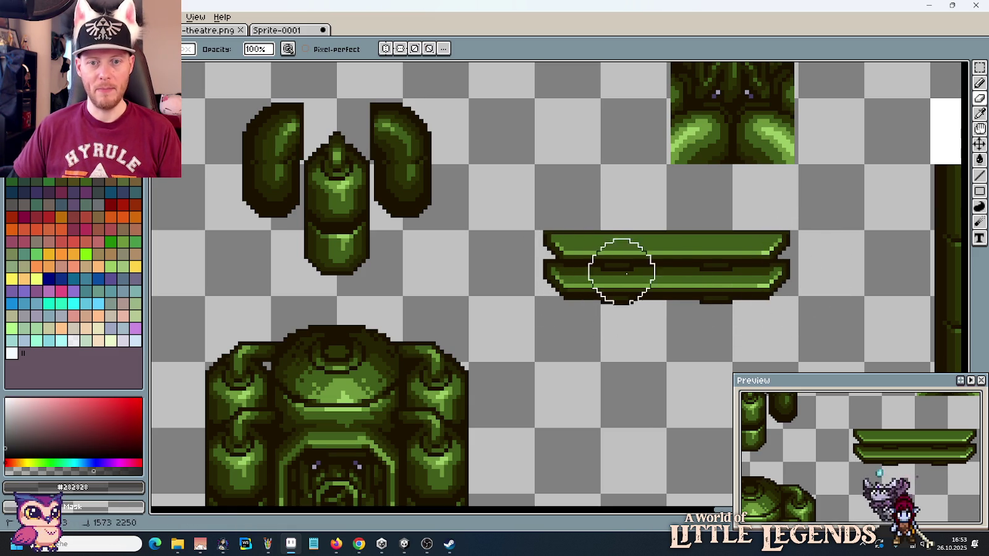
{"action": "scroll", "coordinate": [726, 311], "scroll_direction": "down", "scroll_amount": 3}
{"action": "scroll", "coordinate": [666, 293], "scroll_direction": "up", "scroll_amount": 1}
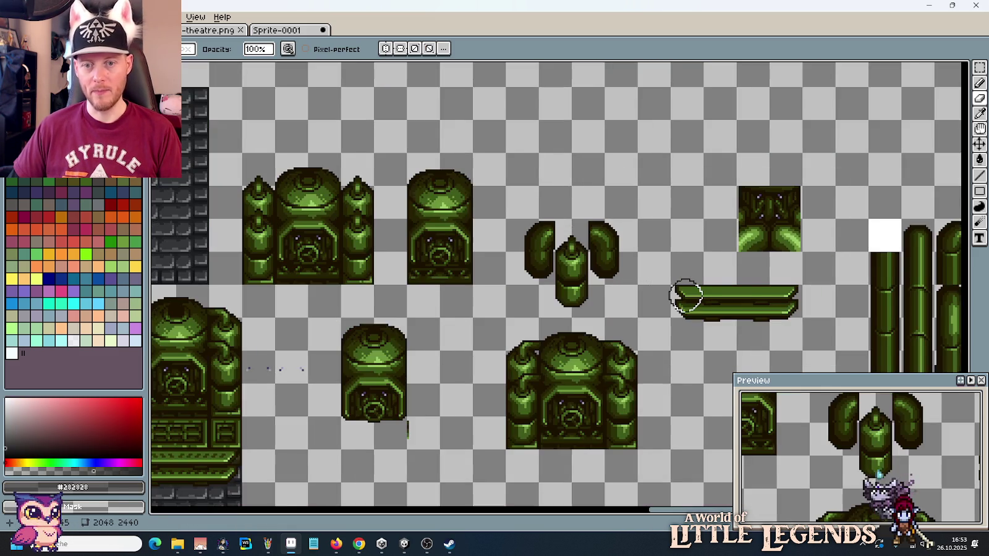
{"action": "scroll", "coordinate": [685, 287], "scroll_direction": "up", "scroll_amount": 1}
Step: Copy the platform's right and left 16x32 ends to empty space, then delete the long platform
{"action": "key", "text": "m"}
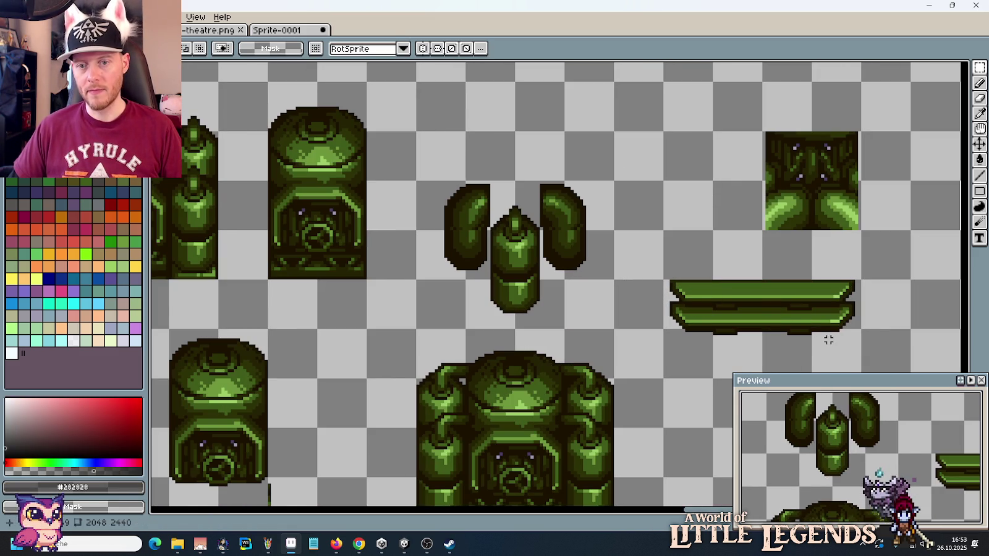
{"action": "left_click_drag", "start_coordinate": [828, 338], "coordinate": [843, 309]}
{"action": "scroll", "coordinate": [822, 272], "scroll_direction": "down", "scroll_amount": 1}
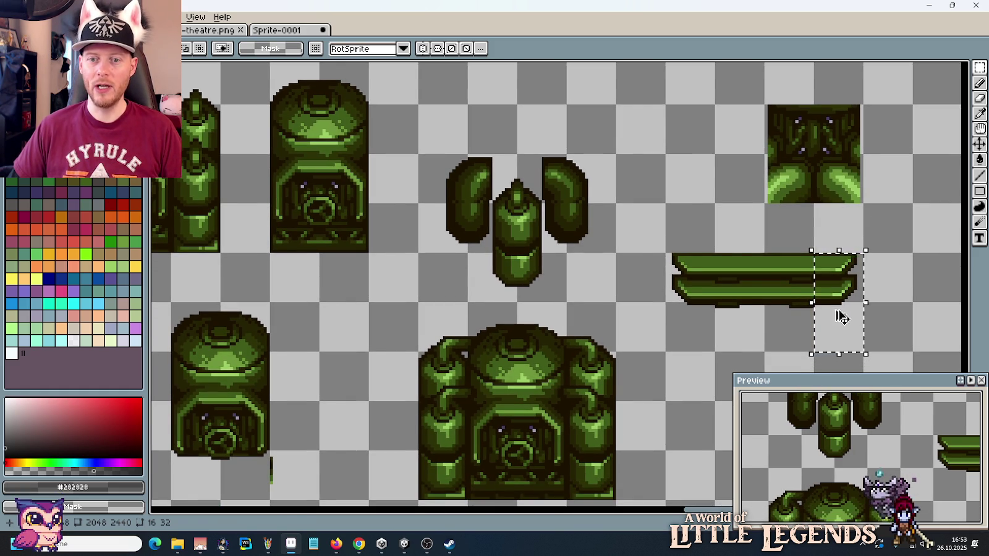
{"action": "left_click_drag", "start_coordinate": [860, 314], "coordinate": [662, 215]}
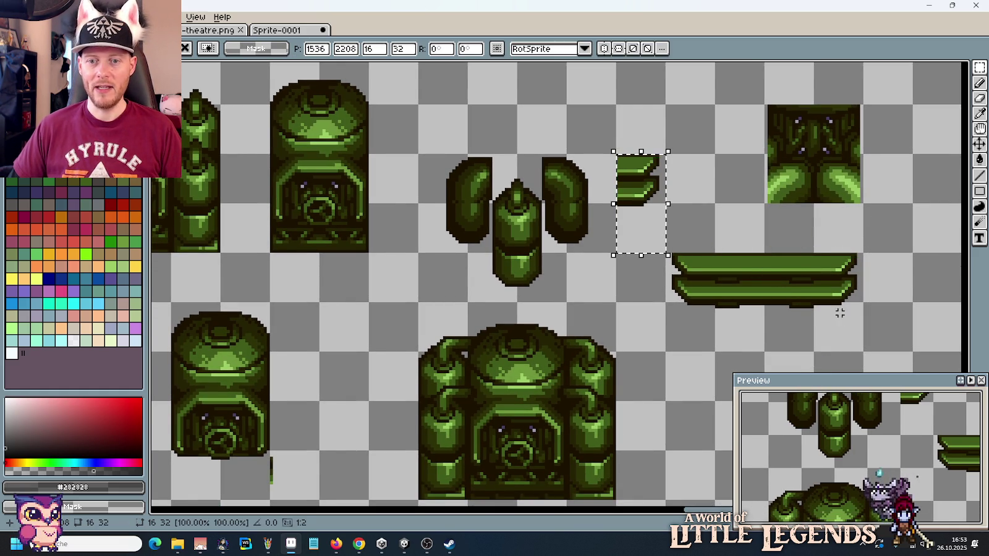
{"action": "left_click_drag", "start_coordinate": [664, 252], "coordinate": [717, 353]}
{"action": "left_click_drag", "start_coordinate": [697, 309], "coordinate": [698, 220]}
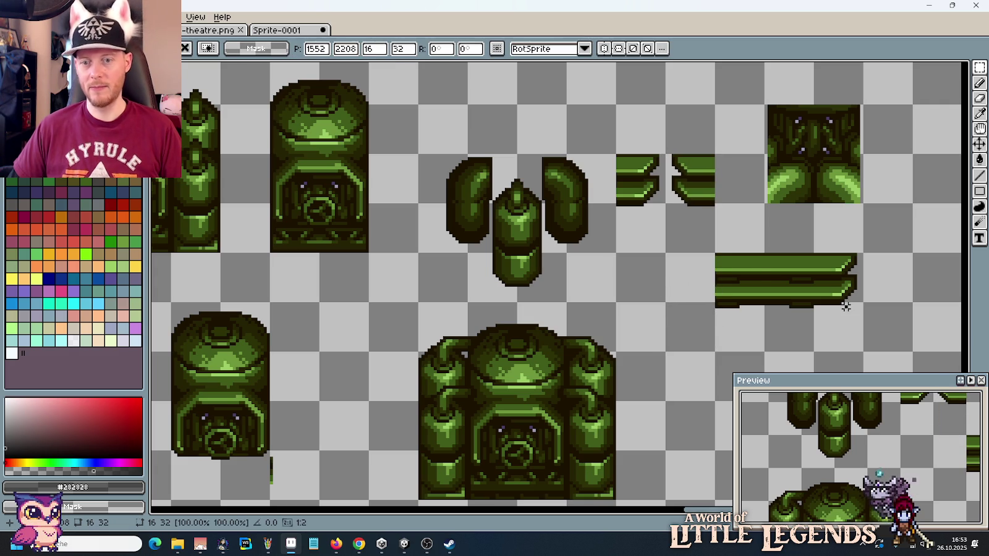
{"action": "left_click_drag", "start_coordinate": [861, 349], "coordinate": [717, 254]}
{"action": "key", "text": "Delete"}
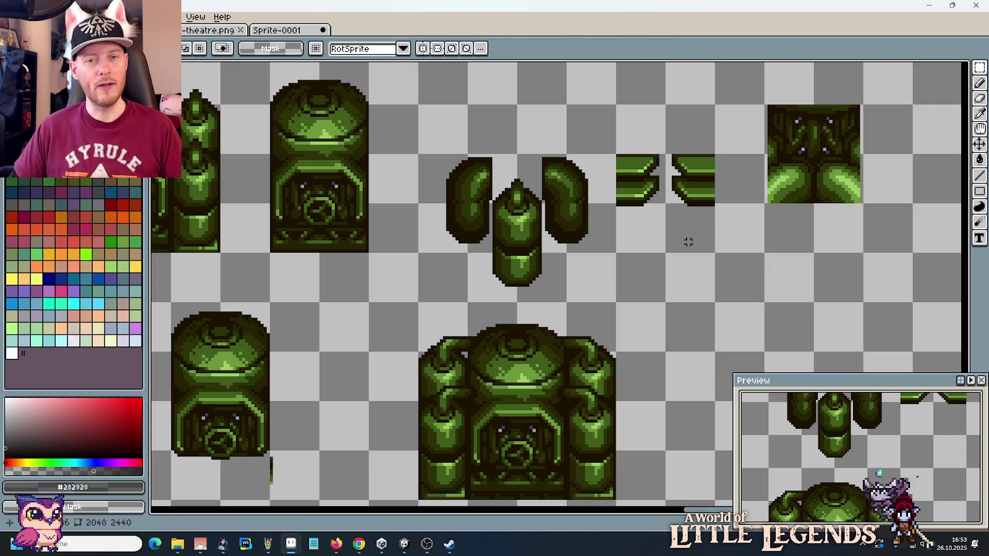
Step: Move the two platform end pieces together side by side right of the turret
{"action": "left_click_drag", "start_coordinate": [665, 208], "coordinate": [616, 152]}
{"action": "left_click_drag", "start_coordinate": [657, 185], "coordinate": [804, 332]}
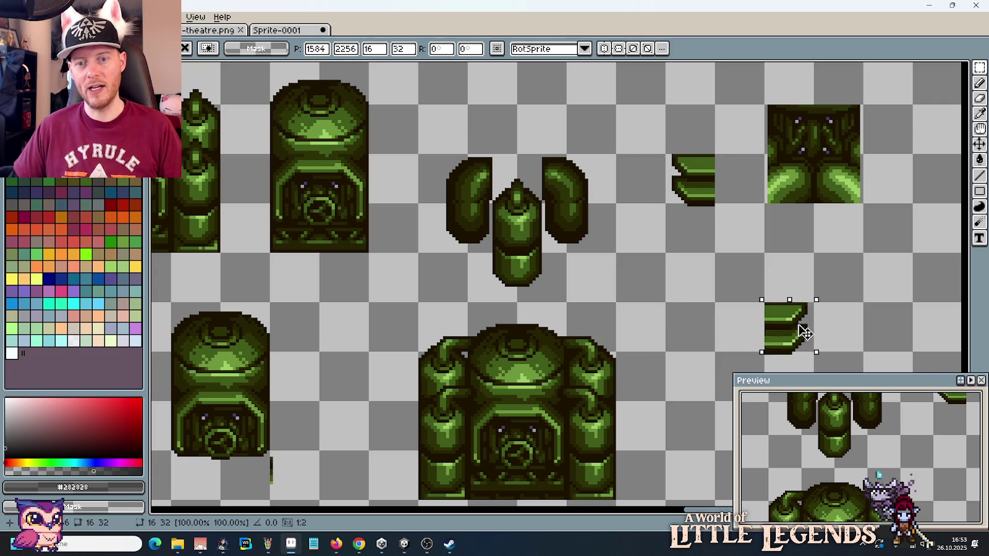
{"action": "mouse_move", "coordinate": [716, 255]}
{"action": "left_mouse_down"}
{"action": "mouse_move", "coordinate": [662, 150]}
{"action": "mouse_move", "coordinate": [649, 287]}
{"action": "left_mouse_up"}
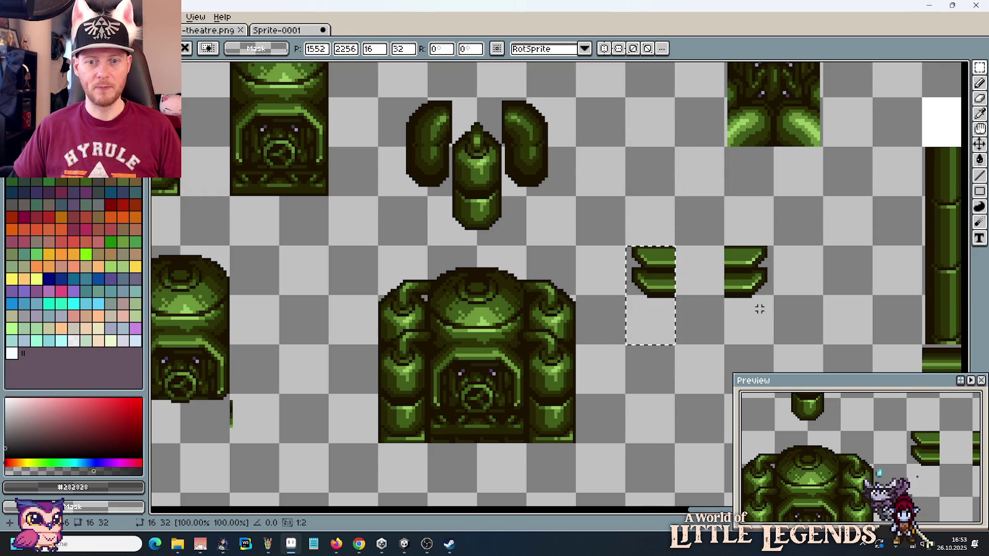
{"action": "scroll", "coordinate": [719, 289], "scroll_direction": "up", "scroll_amount": 1}
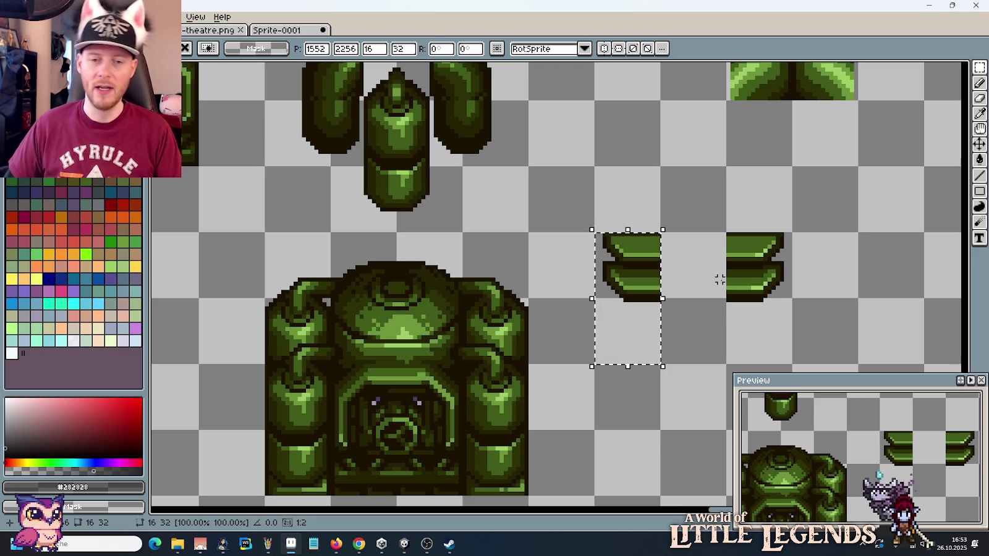
{"action": "left_click", "coordinate": [711, 271]}
{"action": "scroll", "coordinate": [704, 284], "scroll_direction": "down", "scroll_amount": 1}
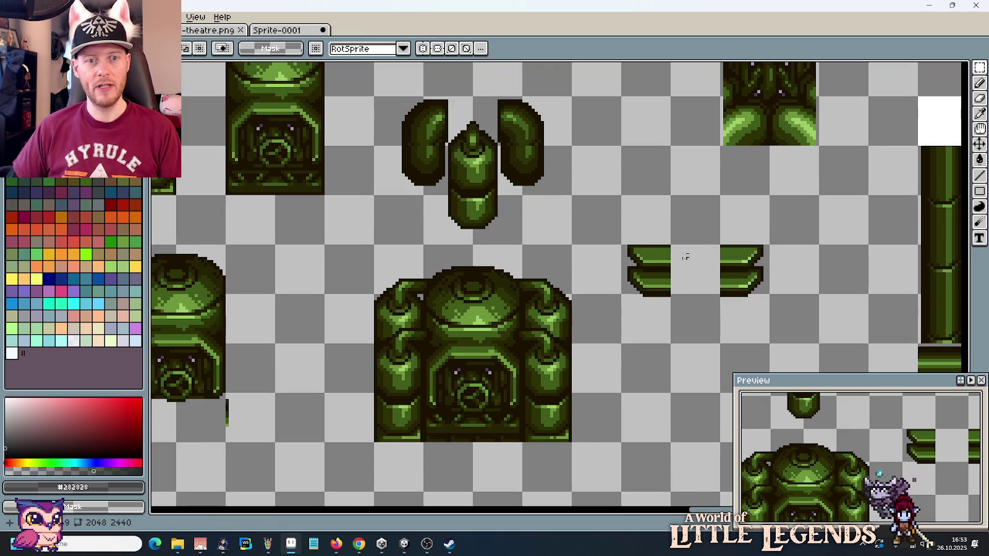
{"action": "left_click_drag", "start_coordinate": [677, 248], "coordinate": [670, 278]}
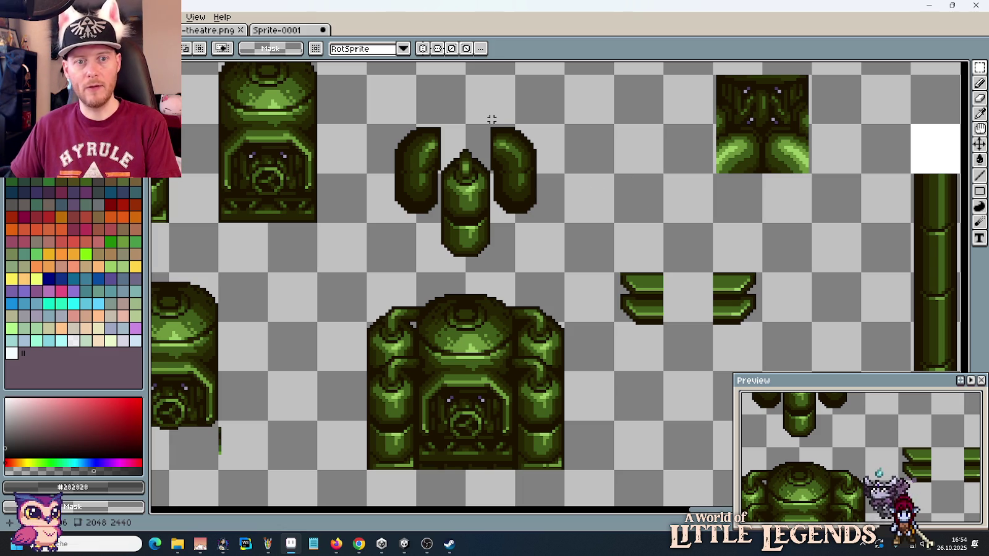
Step: Erase the top portions of the right and left turret wings, leaving short stubs
{"action": "left_click_drag", "start_coordinate": [489, 175], "coordinate": [565, 111]}
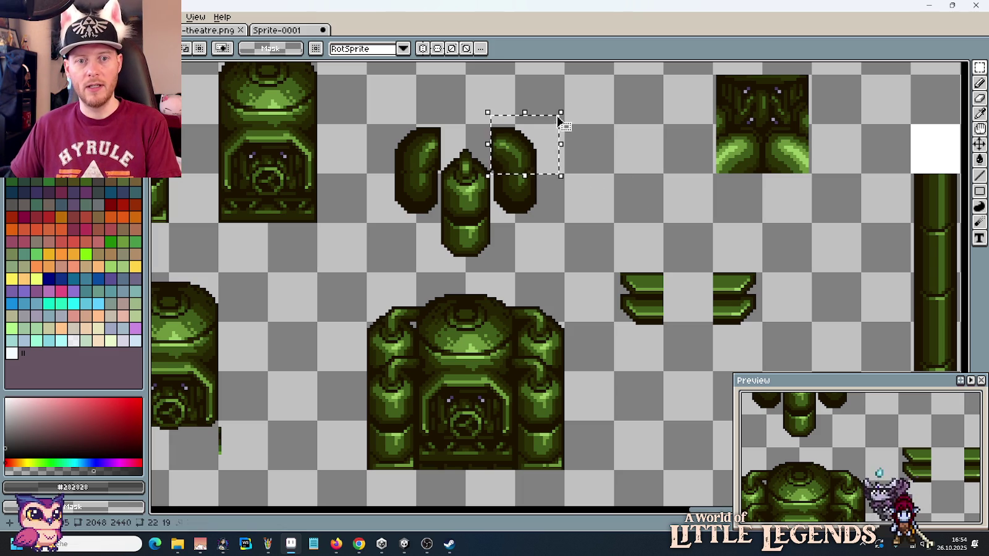
{"action": "key", "text": "Delete"}
{"action": "left_click_drag", "start_coordinate": [439, 172], "coordinate": [375, 107]}
{"action": "key", "text": "Delete"}
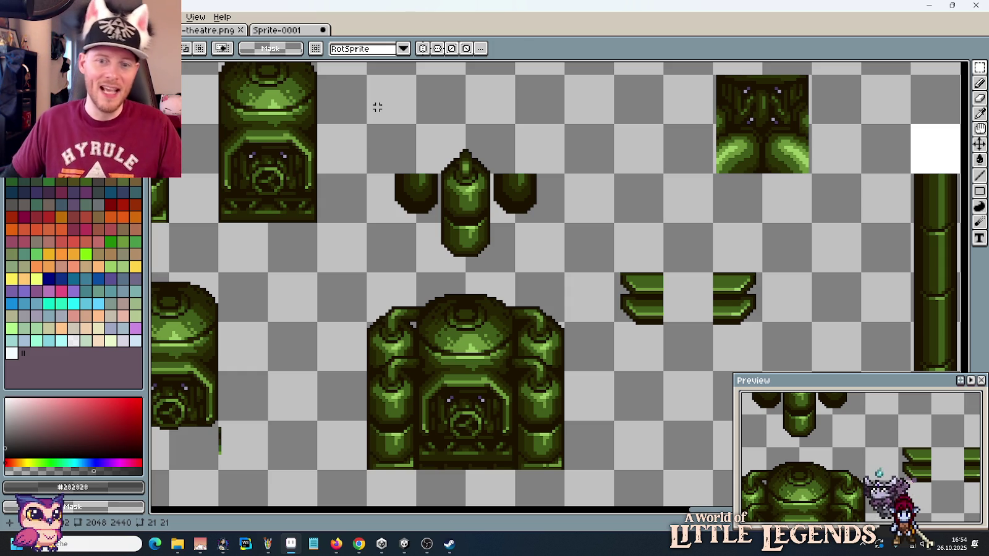
Step: Select both ledge end pieces and stack a copy directly below them
{"action": "scroll", "coordinate": [762, 272], "scroll_direction": "up", "scroll_amount": 1}
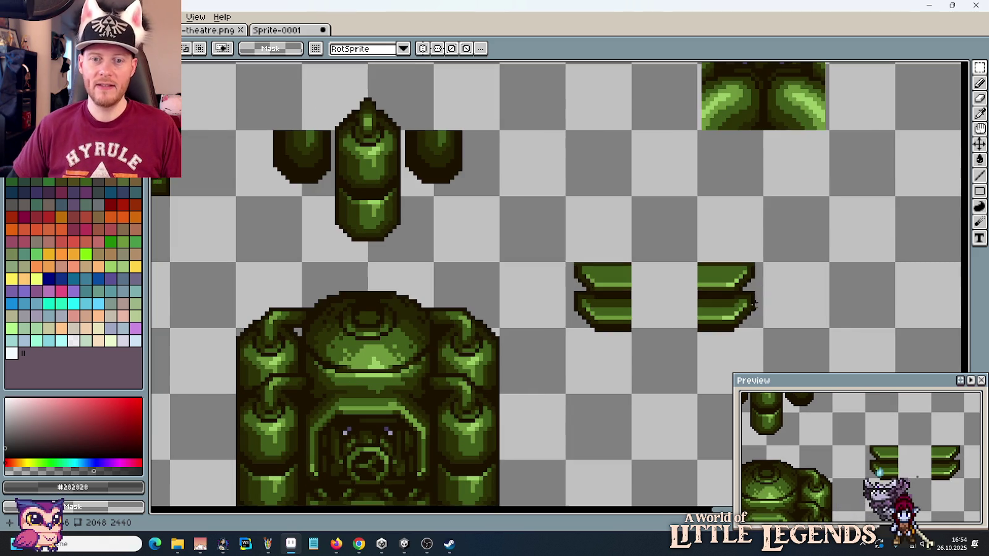
{"action": "scroll", "coordinate": [761, 269], "scroll_direction": "down", "scroll_amount": 1}
{"action": "scroll", "coordinate": [761, 269], "scroll_direction": "down", "scroll_amount": 1}
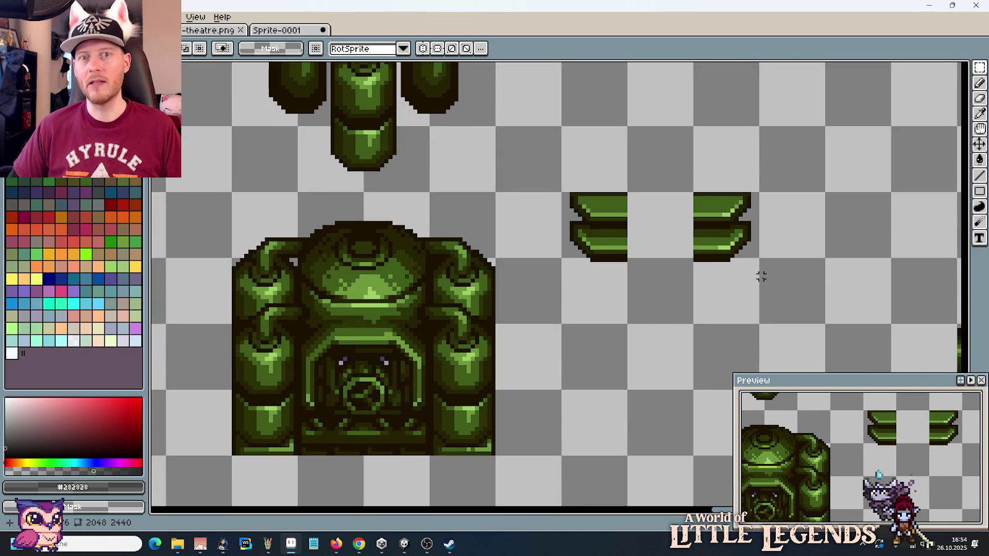
{"action": "left_click_drag", "start_coordinate": [774, 281], "coordinate": [555, 218]}
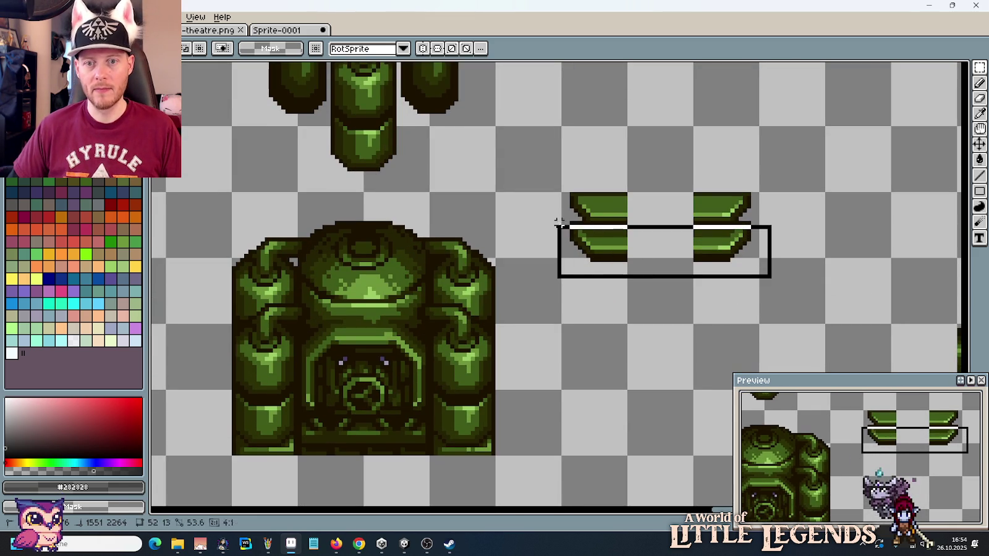
{"action": "scroll", "coordinate": [636, 250], "scroll_direction": "up", "scroll_amount": 1}
{"action": "scroll", "coordinate": [627, 241], "scroll_direction": "up", "scroll_amount": 1}
{"action": "left_click", "coordinate": [617, 240]}
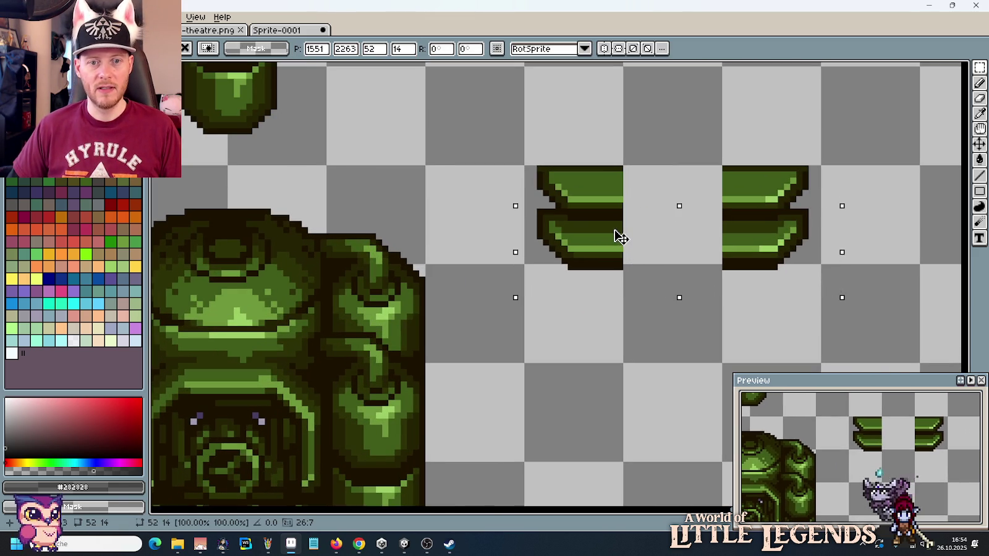
{"action": "mouse_move", "coordinate": [618, 243]}
{"action": "left_mouse_down"}
{"action": "mouse_move", "coordinate": [615, 309]}
{"action": "mouse_move", "coordinate": [615, 284]}
{"action": "left_mouse_up"}
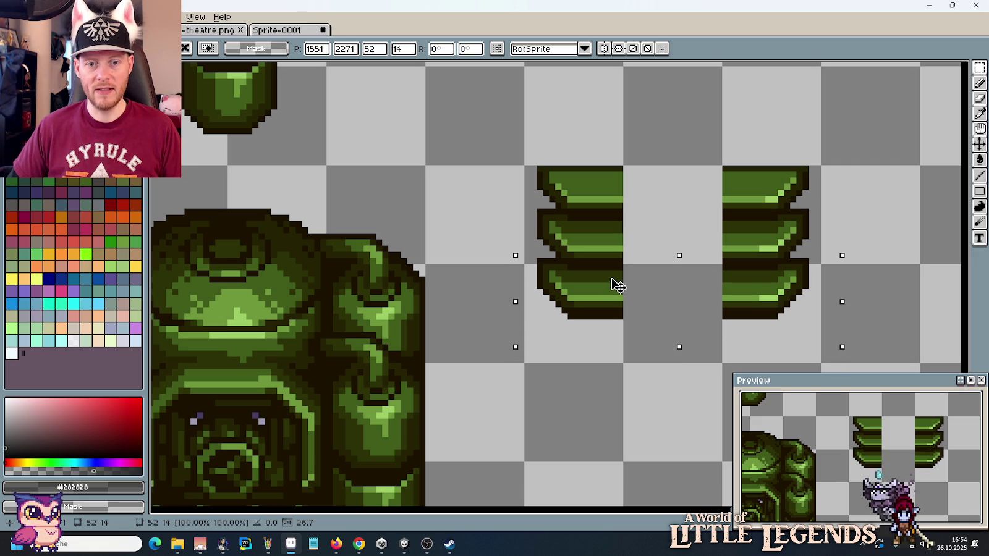
{"action": "left_click", "coordinate": [564, 238]}
Step: Copy the ledges down another layer to make stacks of four ledges
{"action": "scroll", "coordinate": [563, 237], "scroll_direction": "down", "scroll_amount": 1}
{"action": "scroll", "coordinate": [564, 238], "scroll_direction": "down", "scroll_amount": 1}
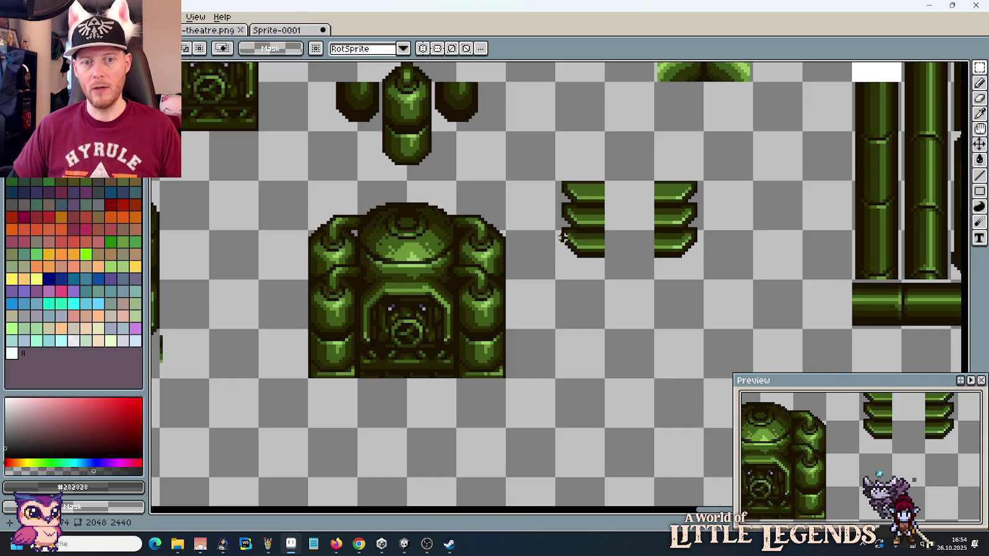
{"action": "mouse_move", "coordinate": [552, 224]}
{"action": "left_mouse_down"}
{"action": "mouse_move", "coordinate": [717, 273]}
{"action": "mouse_move", "coordinate": [688, 298]}
{"action": "mouse_move", "coordinate": [693, 289]}
{"action": "left_mouse_up"}
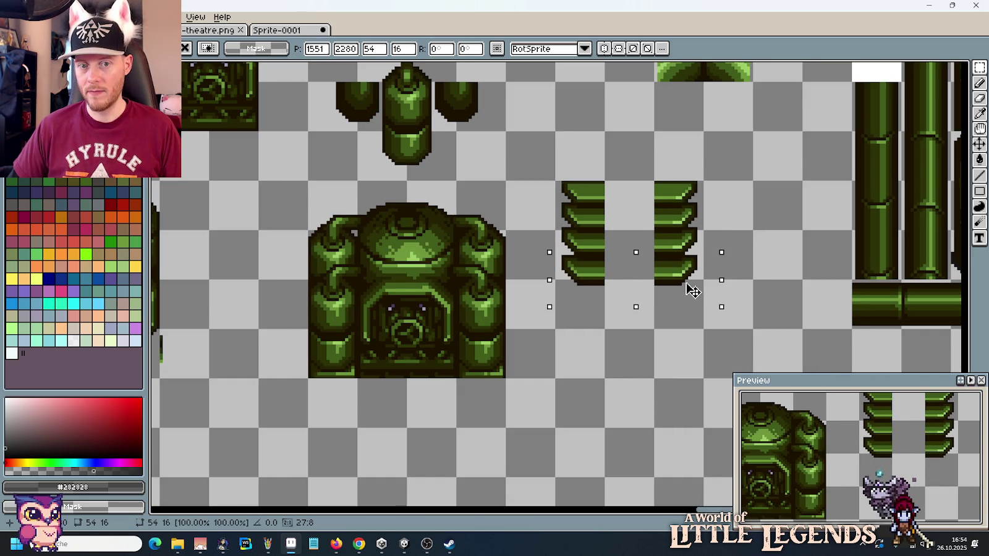
{"action": "left_click", "coordinate": [754, 275]}
Step: Try moving both ledge stacks beside the turret, then undo and deselect
{"action": "scroll", "coordinate": [630, 223], "scroll_direction": "down", "scroll_amount": 1}
{"action": "left_click_drag", "start_coordinate": [597, 164], "coordinate": [638, 239]}
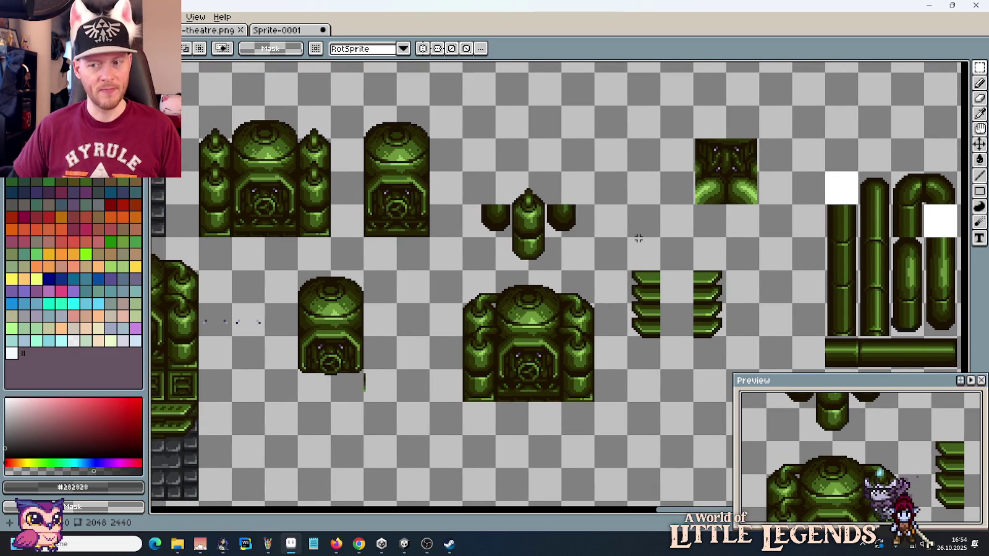
{"action": "left_click", "coordinate": [640, 277]}
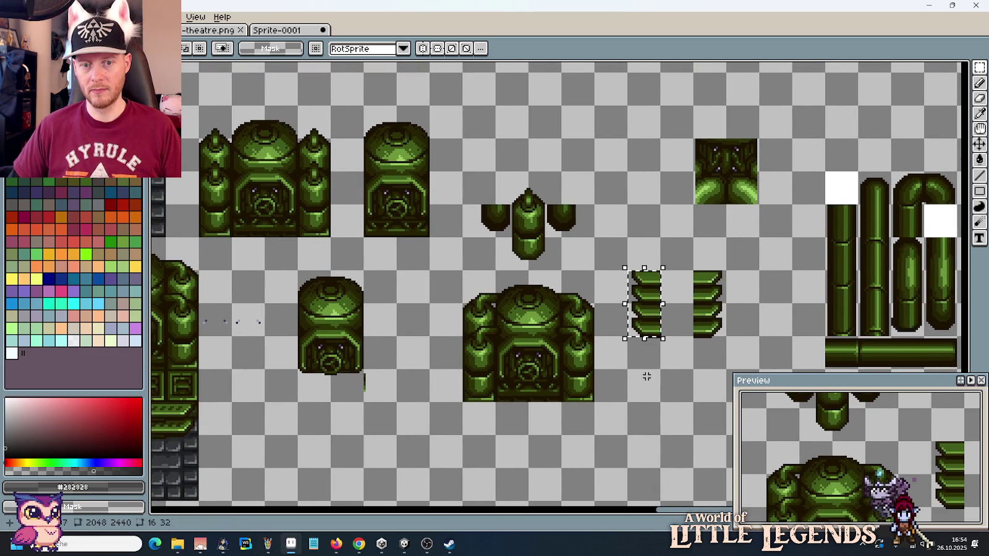
{"action": "left_click_drag", "start_coordinate": [629, 370], "coordinate": [759, 270]}
{"action": "mouse_move", "coordinate": [729, 331]}
{"action": "left_mouse_down"}
{"action": "mouse_move", "coordinate": [637, 256]}
{"action": "mouse_move", "coordinate": [584, 247]}
{"action": "mouse_move", "coordinate": [584, 207]}
{"action": "left_mouse_up"}
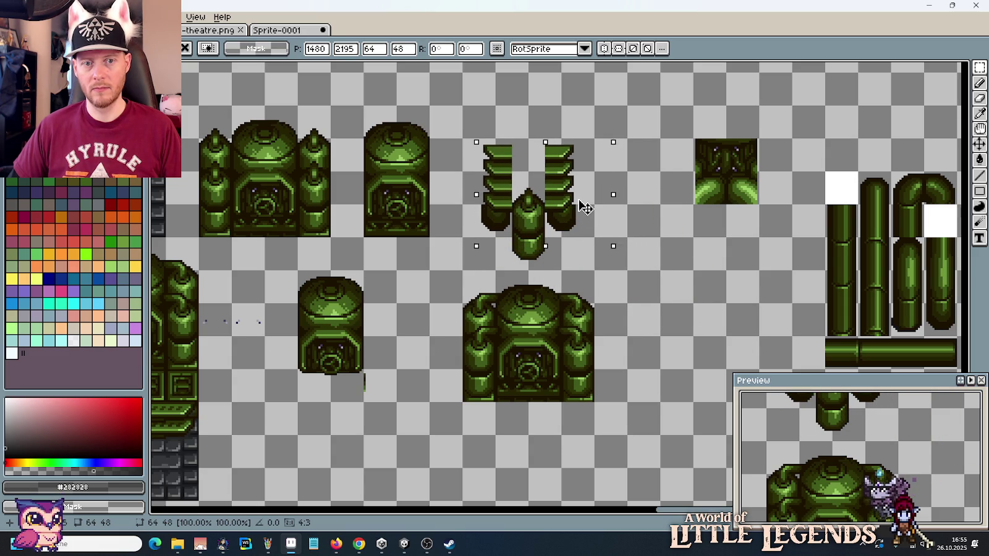
{"action": "key", "text": "Down"}
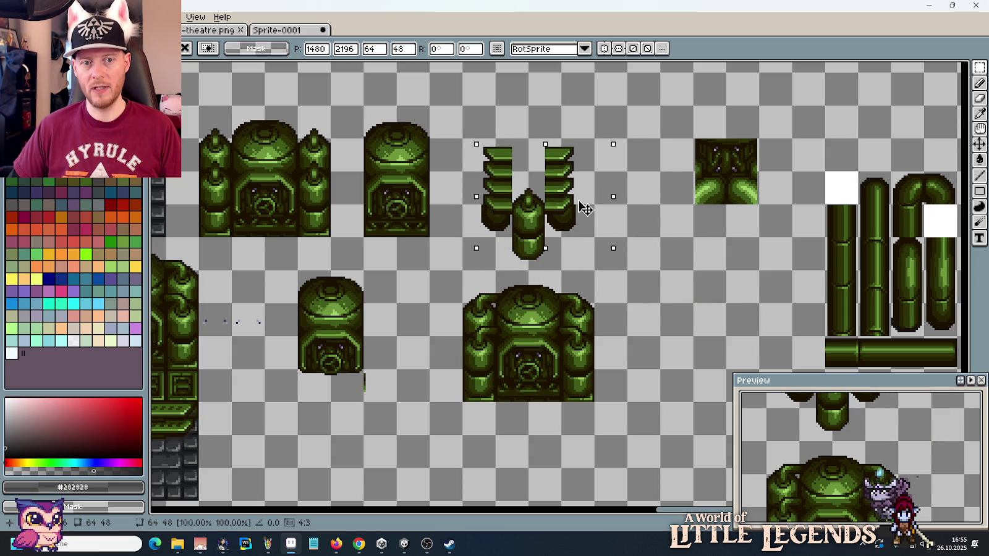
{"action": "mouse_move", "coordinate": [585, 207]}
{"action": "left_mouse_down"}
{"action": "mouse_move", "coordinate": [585, 182]}
{"action": "mouse_move", "coordinate": [581, 225]}
{"action": "mouse_move", "coordinate": [727, 319]}
{"action": "left_mouse_up"}
{"action": "key", "text": "Return"}
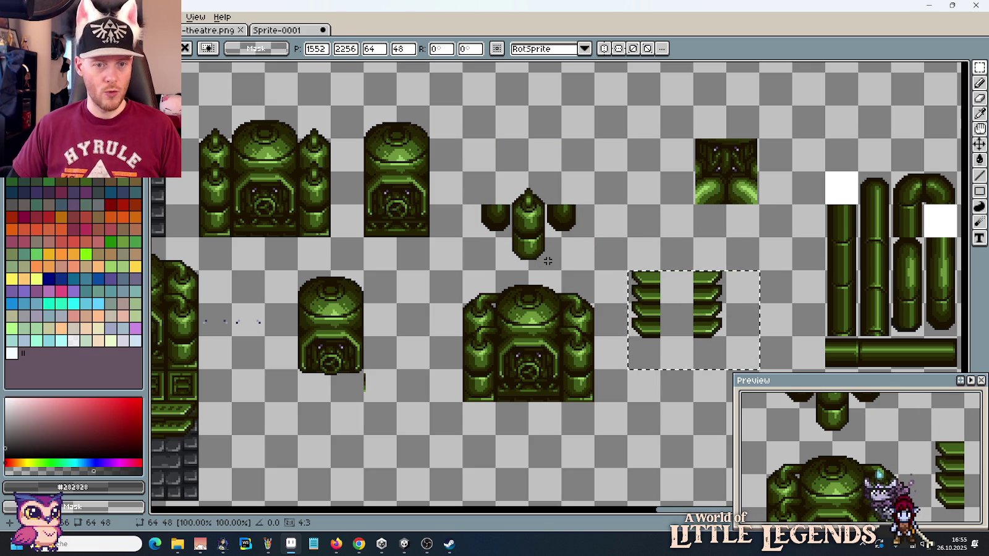
{"action": "key", "text": "ctrl+d"}
Step: Move the square green tile lower-left and shift the pipe sprites right and down
{"action": "left_click_drag", "start_coordinate": [596, 272], "coordinate": [428, 170]}
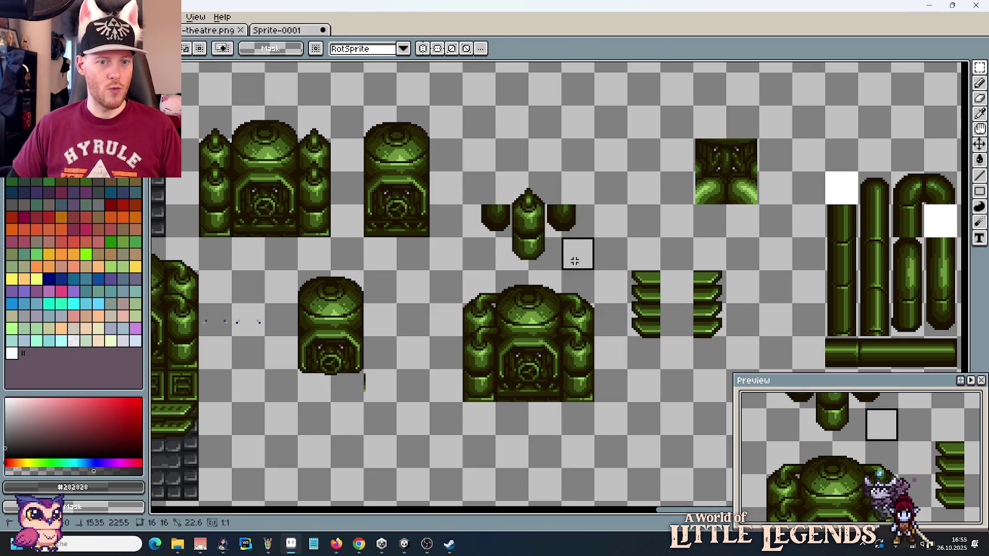
{"action": "left_click_drag", "start_coordinate": [626, 279], "coordinate": [423, 236]}
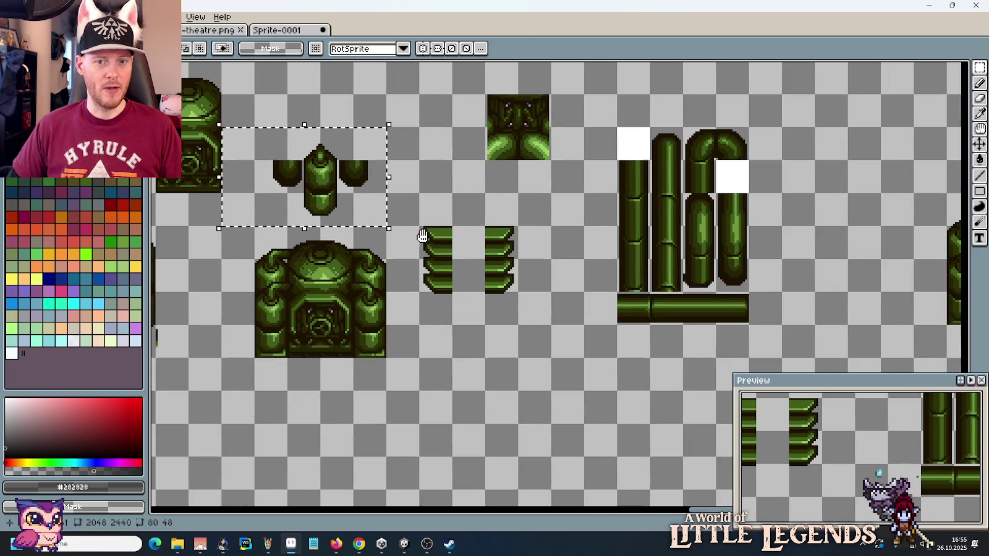
{"action": "mouse_move", "coordinate": [731, 281]}
{"action": "left_mouse_down"}
{"action": "mouse_move", "coordinate": [420, 247]}
{"action": "mouse_move", "coordinate": [755, 258]}
{"action": "mouse_move", "coordinate": [649, 281]}
{"action": "left_mouse_up"}
{"action": "left_click_drag", "start_coordinate": [473, 157], "coordinate": [416, 97]}
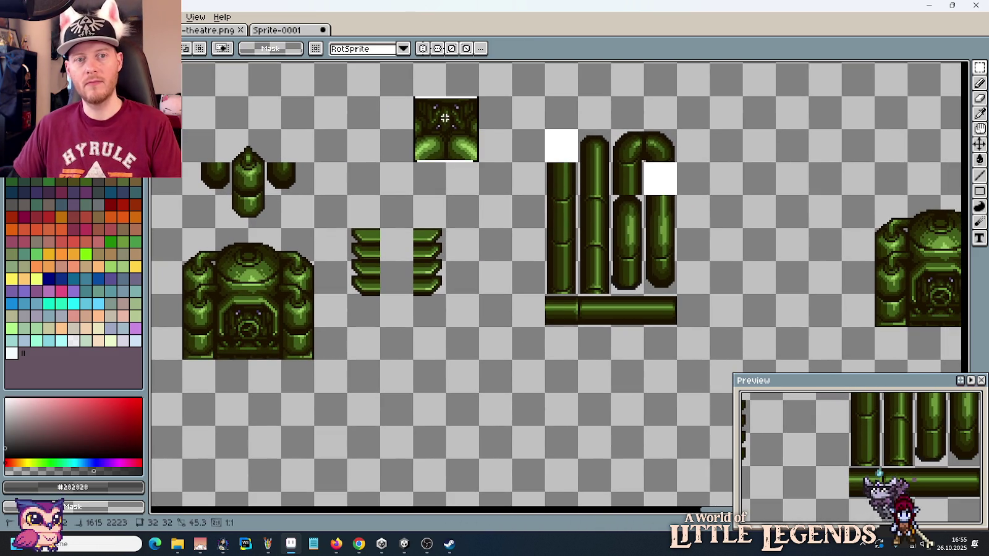
{"action": "left_click_drag", "start_coordinate": [442, 137], "coordinate": [374, 170]}
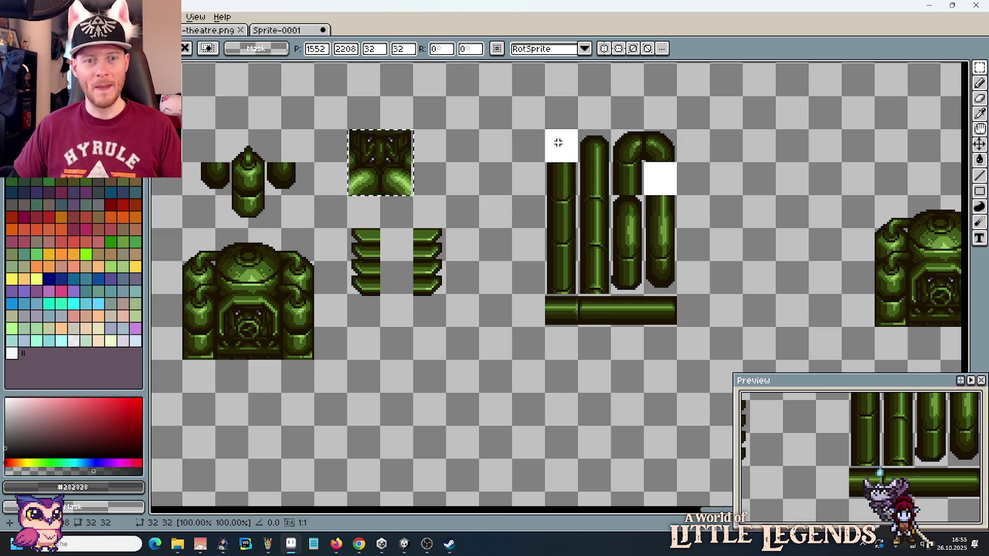
{"action": "left_click_drag", "start_coordinate": [545, 128], "coordinate": [682, 365]}
{"action": "mouse_move", "coordinate": [641, 304]}
{"action": "left_mouse_down"}
{"action": "mouse_move", "coordinate": [792, 312]}
{"action": "mouse_move", "coordinate": [934, 184]}
{"action": "left_mouse_up"}
Step: Move the right-hand boiler toward the canvas centre, save the sheet, and return to Unity
{"action": "scroll", "coordinate": [866, 309], "scroll_direction": "right", "scroll_amount": 3}
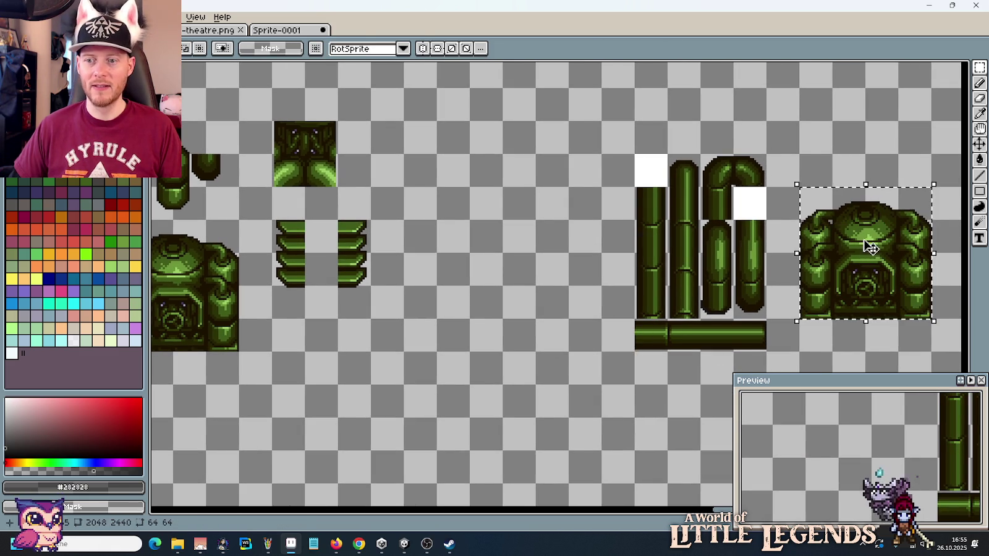
{"action": "left_click_drag", "start_coordinate": [871, 247], "coordinate": [524, 261]}
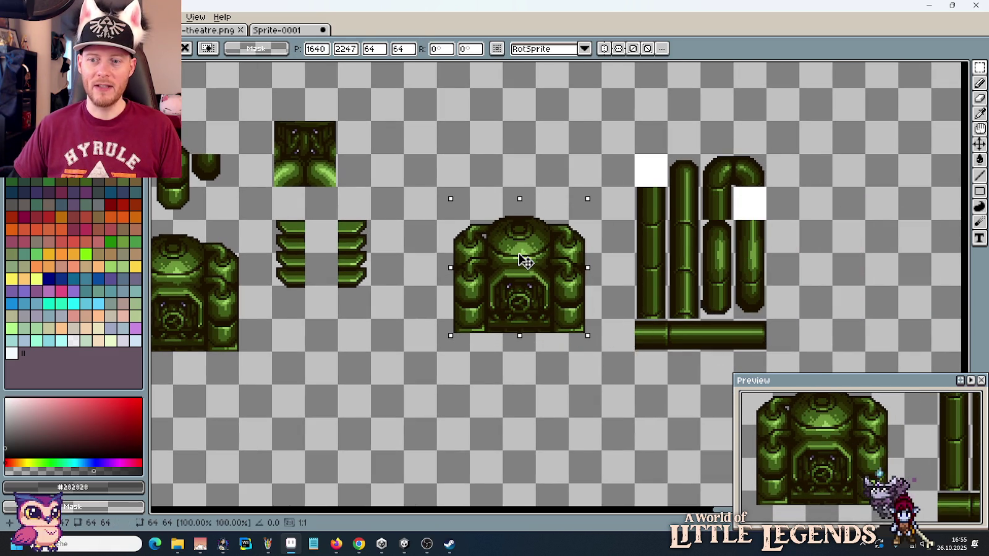
{"action": "mouse_move", "coordinate": [525, 260]}
{"action": "left_mouse_down"}
{"action": "mouse_move", "coordinate": [402, 263]}
{"action": "mouse_move", "coordinate": [594, 275]}
{"action": "left_mouse_up"}
{"action": "scroll", "coordinate": [432, 278], "scroll_direction": "left", "scroll_amount": 5}
{"action": "left_click", "coordinate": [720, 290]}
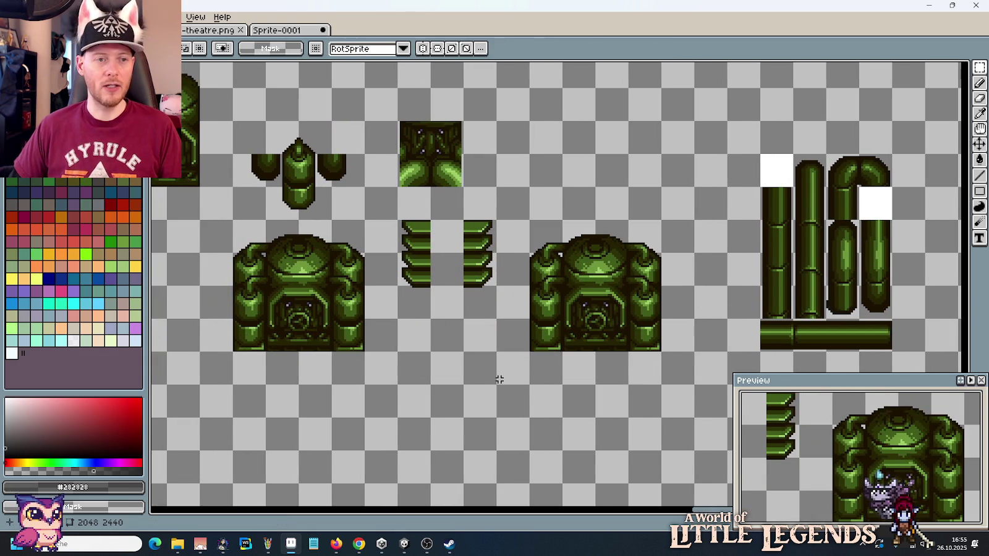
{"action": "key", "text": "ctrl+s"}
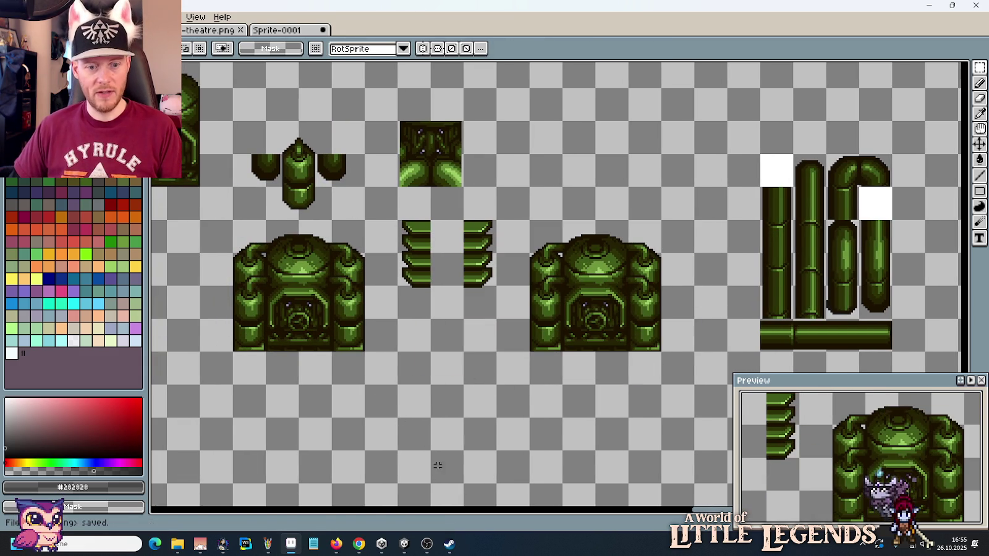
{"action": "left_click", "coordinate": [402, 549]}
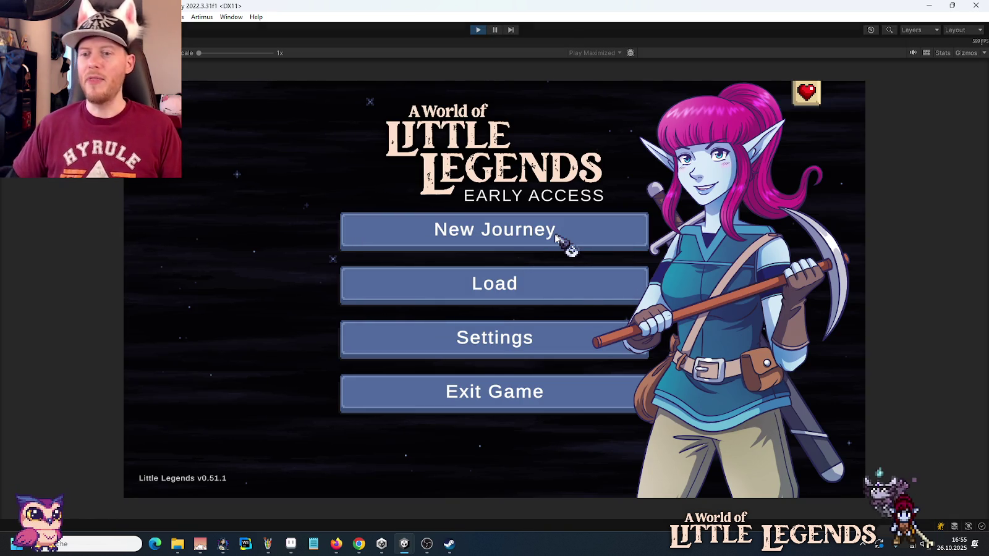
Step: Load the first saved journey from the game's main menu and continue into the dungeon
{"action": "left_click", "coordinate": [570, 290]}
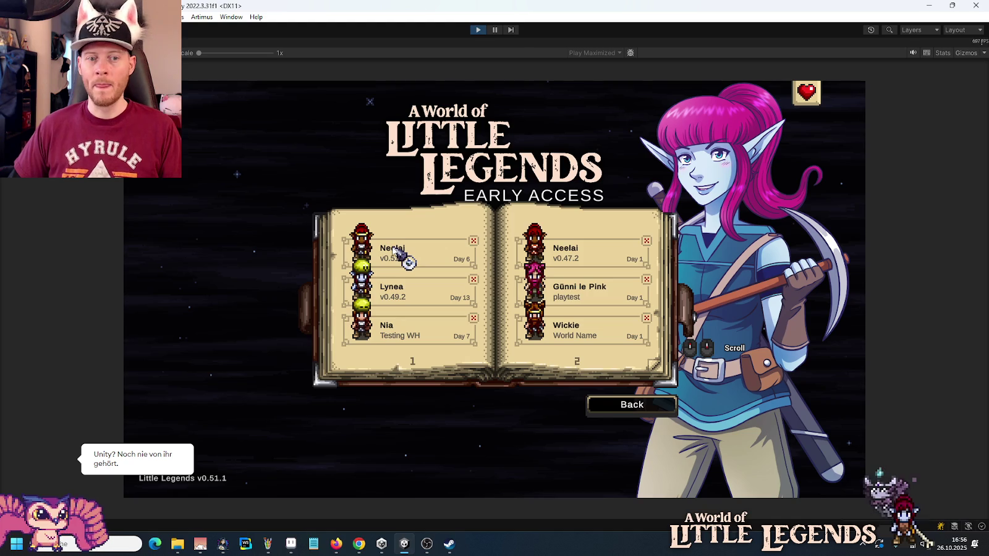
{"action": "left_click", "coordinate": [388, 242]}
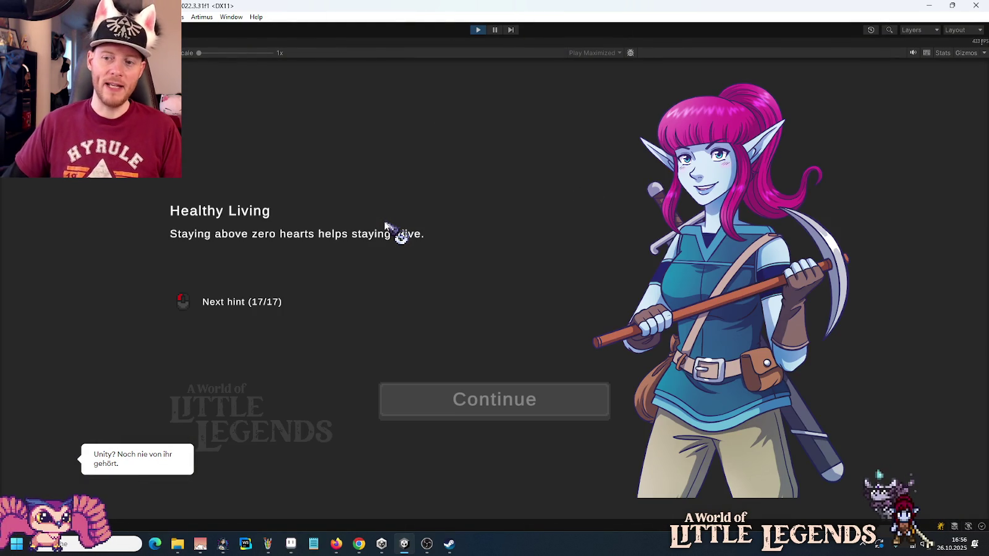
{"action": "left_click", "coordinate": [551, 403]}
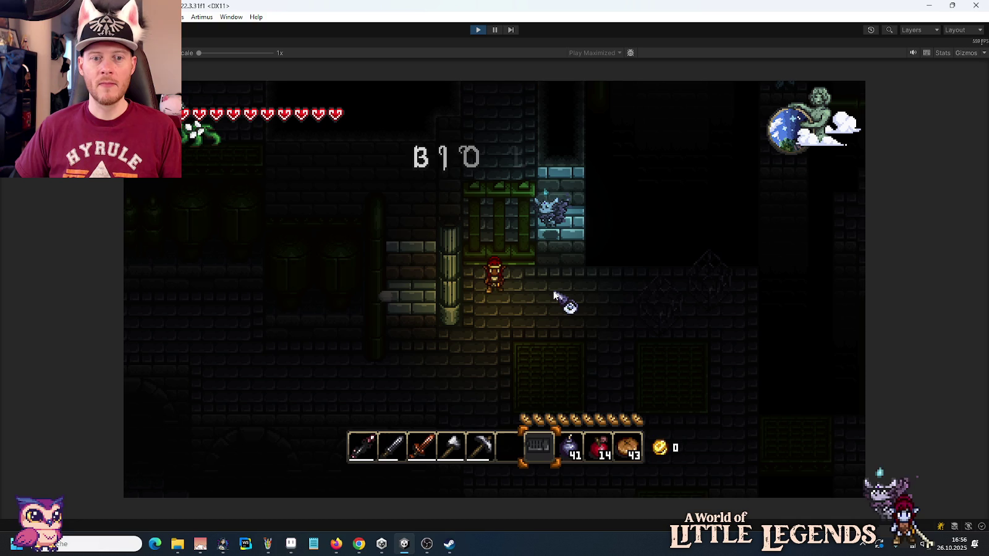
Step: Walk up into the barred cage and check the inventory
{"action": "key", "text": "w"}
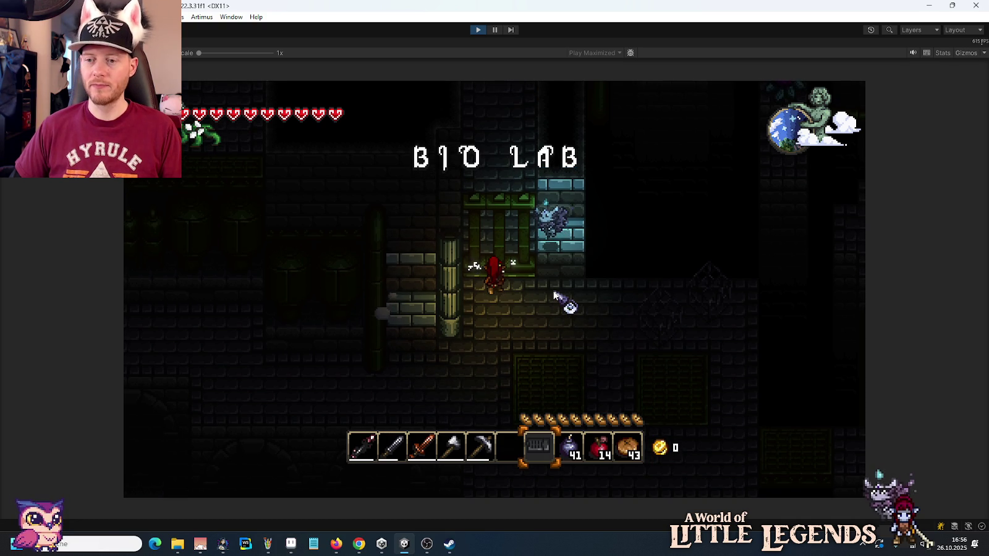
{"action": "key", "text": "s"}
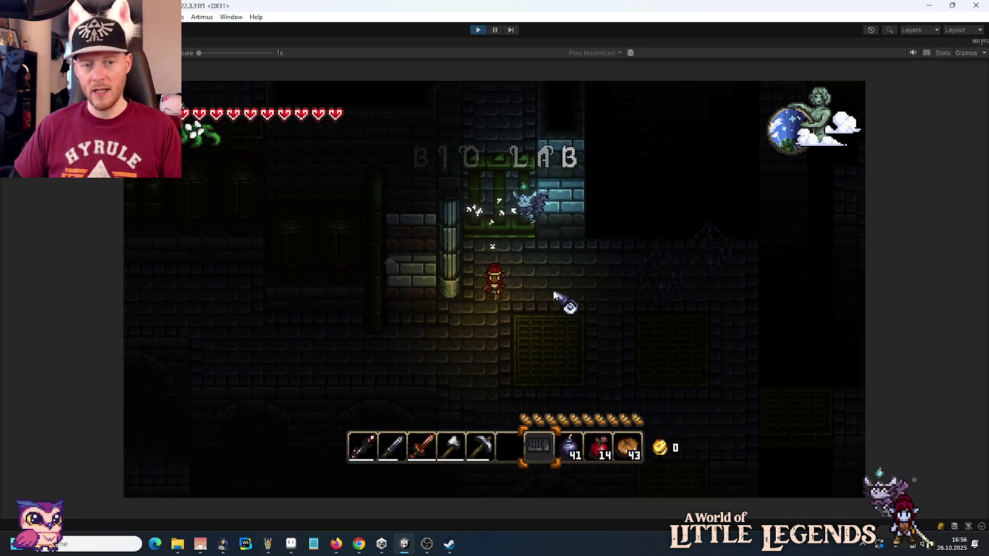
{"action": "key", "text": "w"}
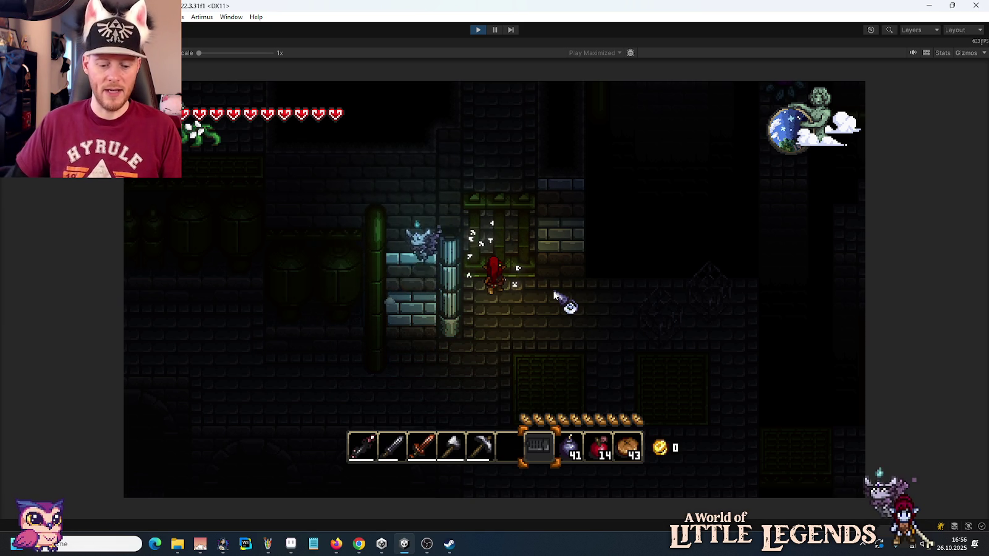
{"action": "key", "text": "e"}
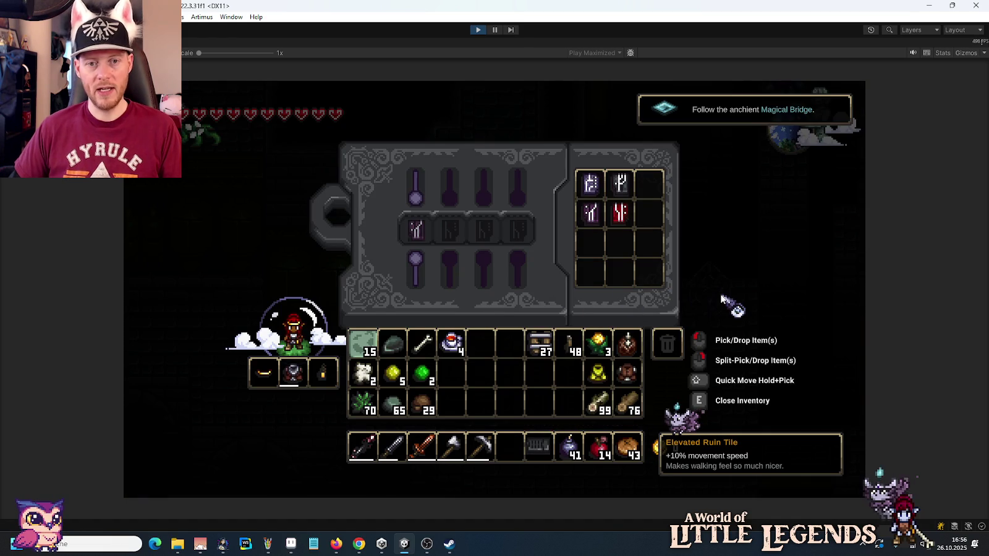
{"action": "key", "text": "e"}
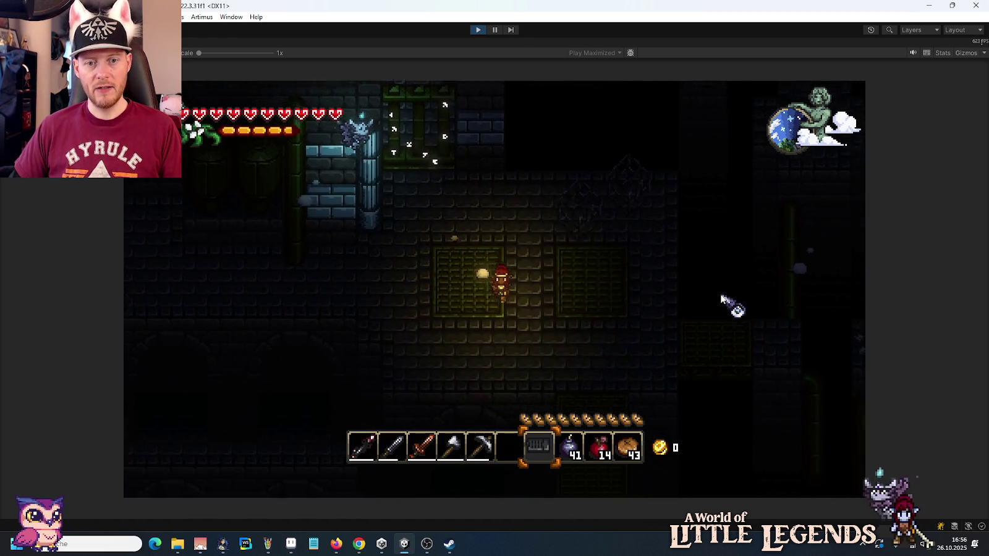
Step: Walk left through the dungeon and review the inventory again
{"action": "key", "text": "s"}
{"action": "key", "text": "d"}
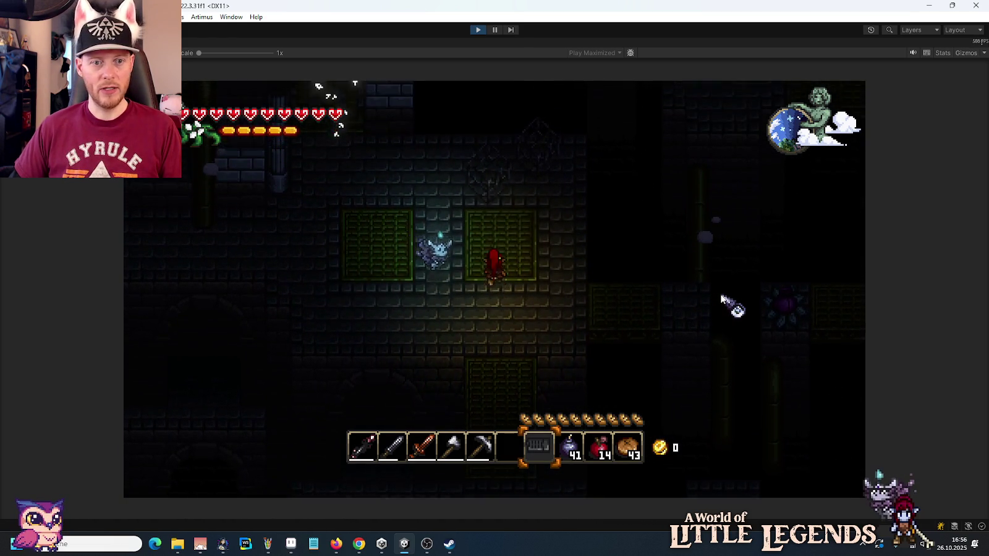
{"action": "key", "text": "w"}
{"action": "key", "text": "a"}
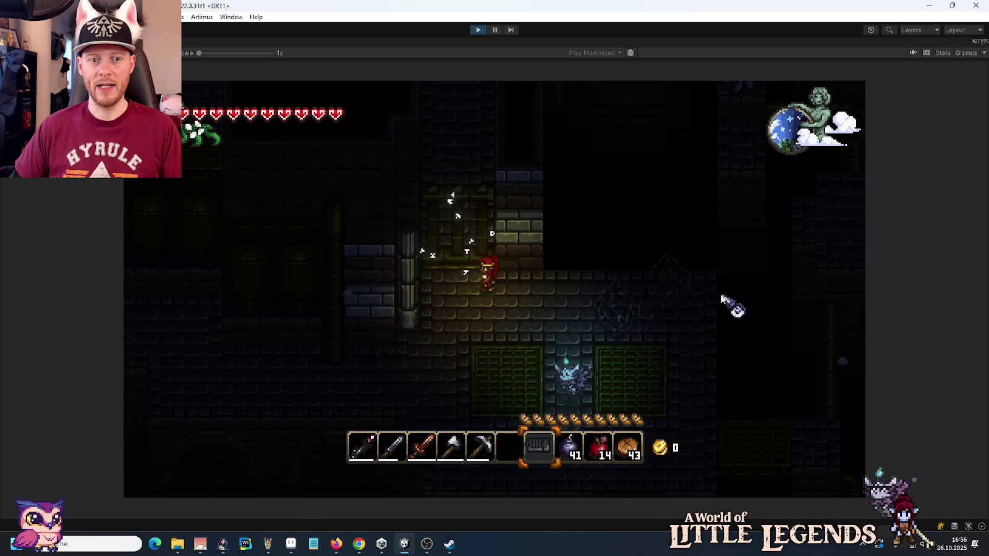
{"action": "key", "text": "a"}
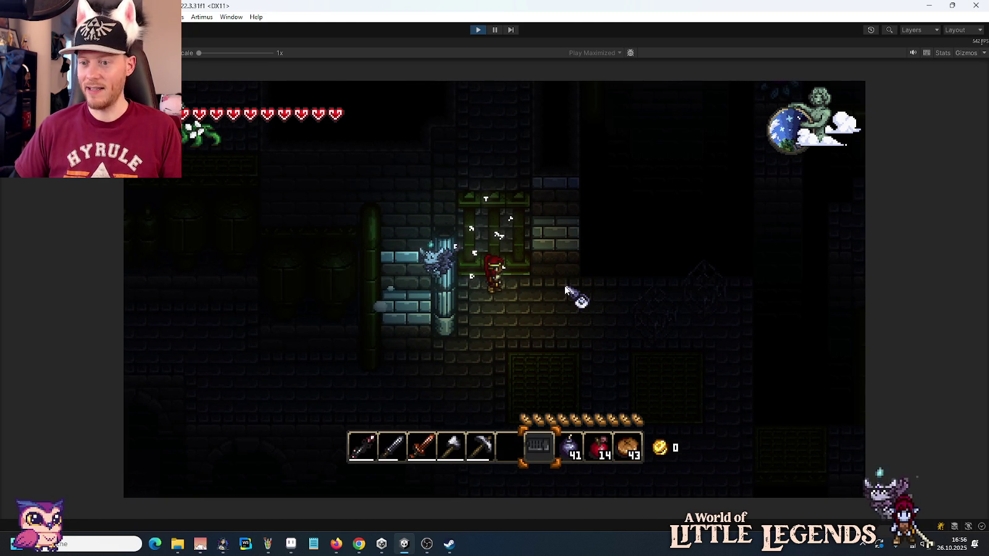
{"action": "key", "text": "e"}
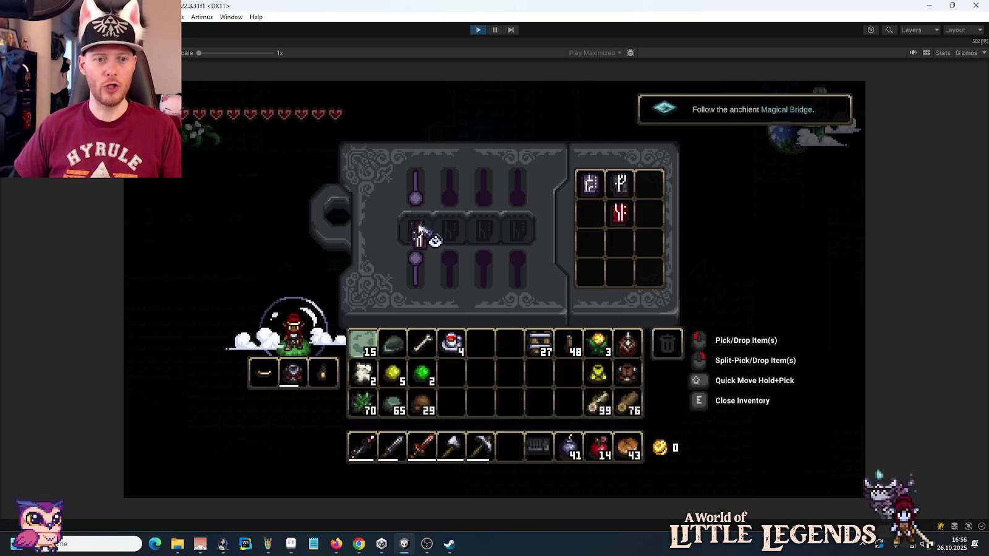
{"action": "key", "text": "e"}
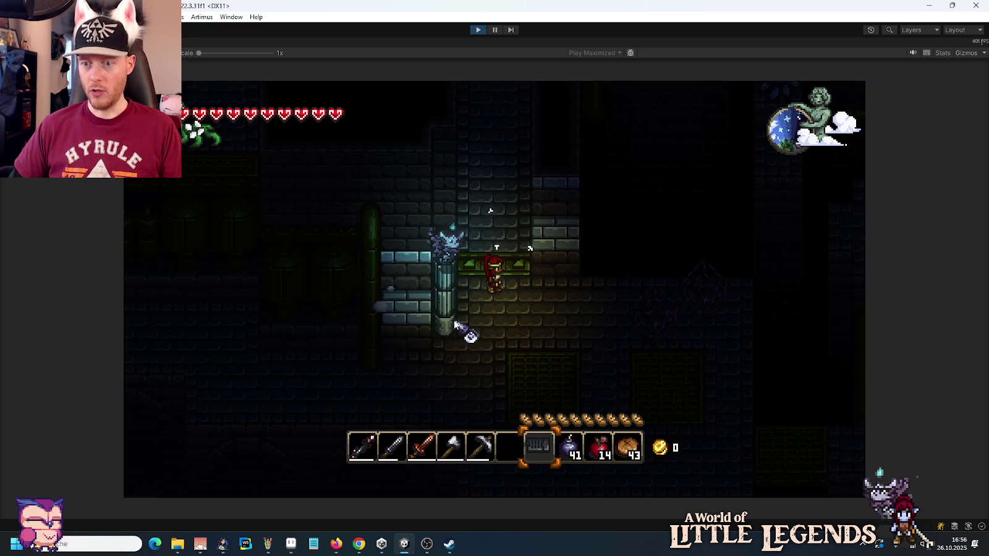
Step: Fly up the shaft into the blue-brick room, then drop back through the green platforms
{"action": "key", "text": "space"}
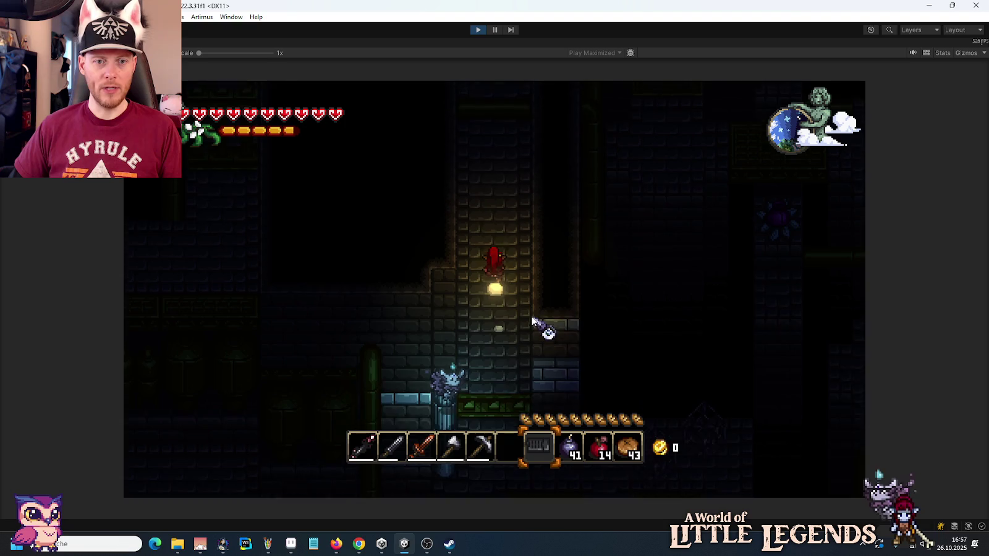
{"action": "key", "text": "space"}
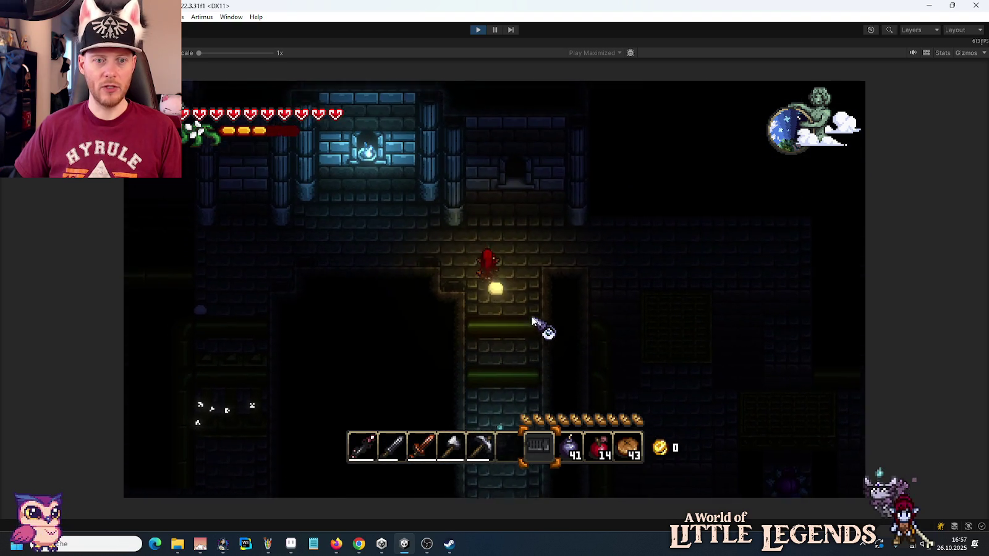
{"action": "key", "text": "a"}
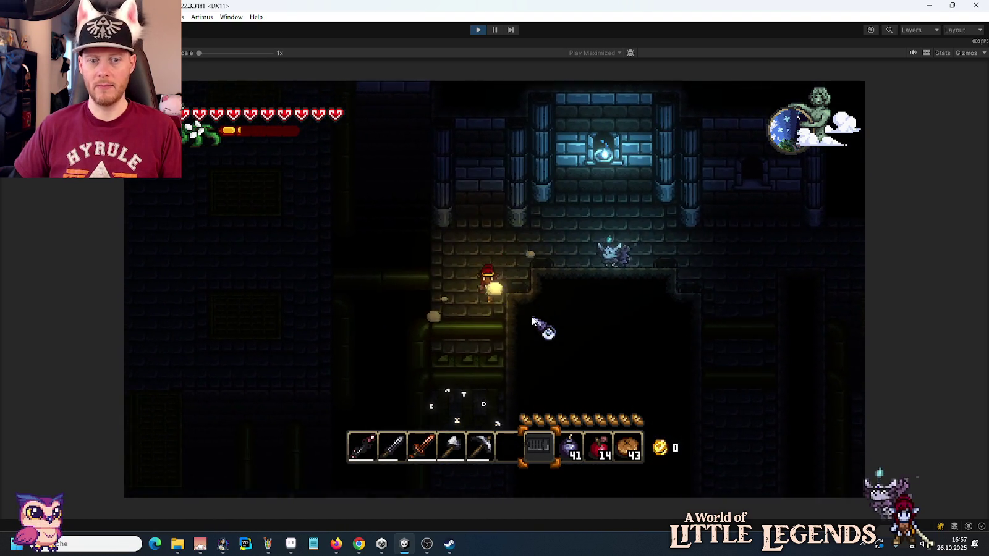
{"action": "key", "text": "s"}
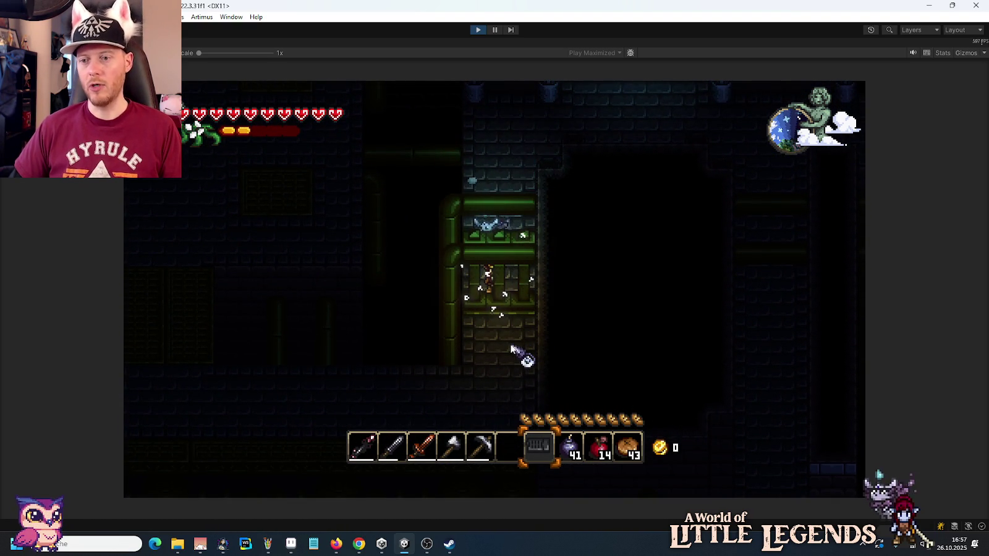
{"action": "key", "text": "e"}
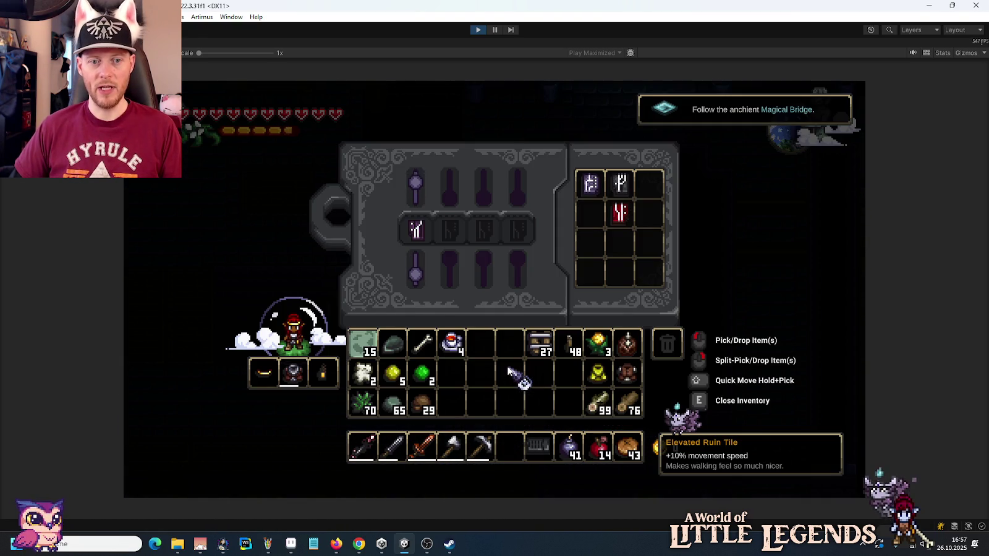
{"action": "key", "text": "e"}
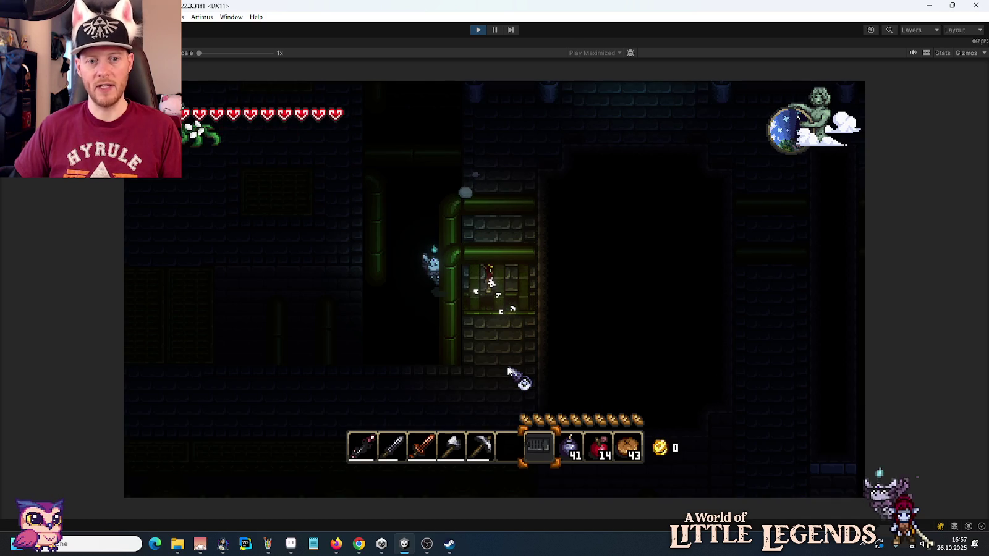
{"action": "key", "text": "s"}
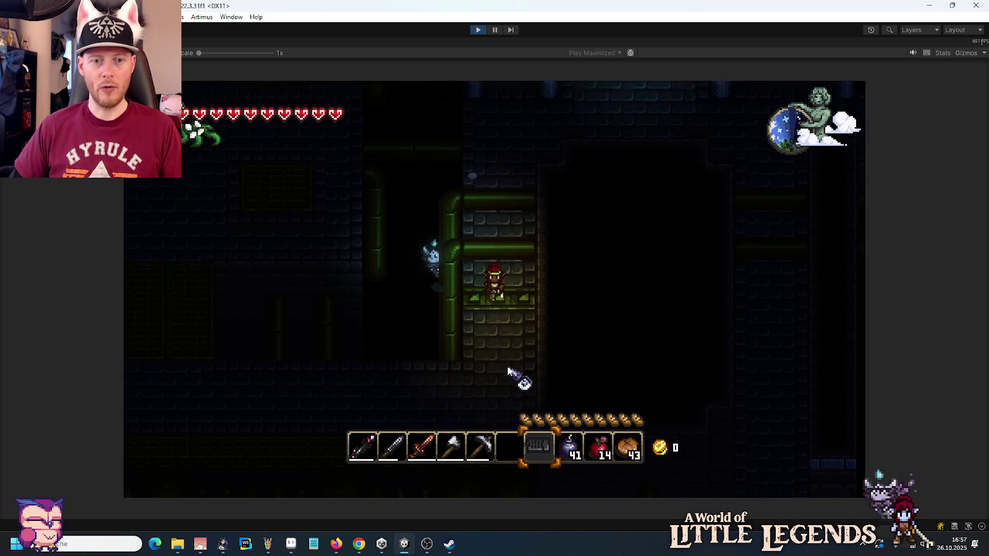
Step: Walk left to the door, climb the shaft, and check the crafting panel
{"action": "key", "text": "a"}
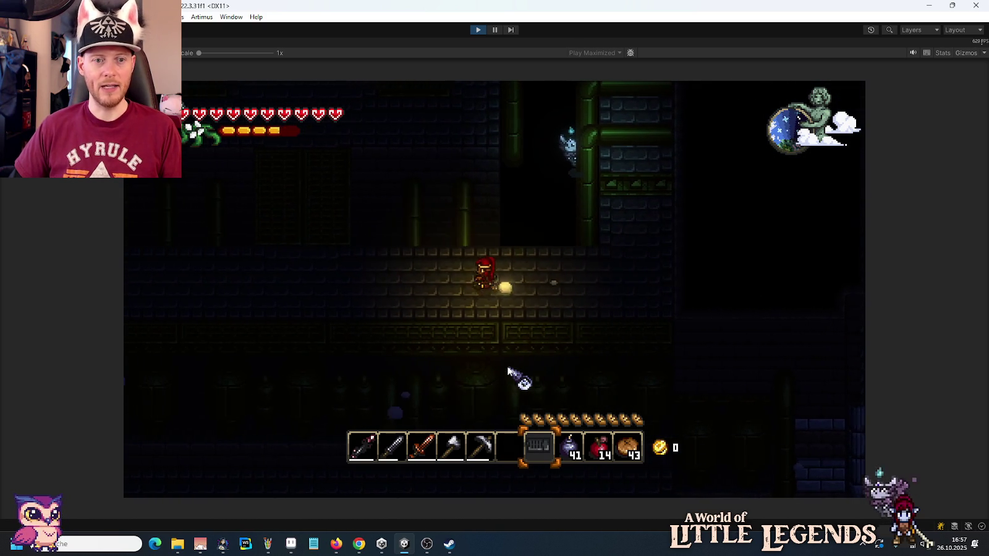
{"action": "key", "text": "w"}
{"action": "key", "text": "w"}
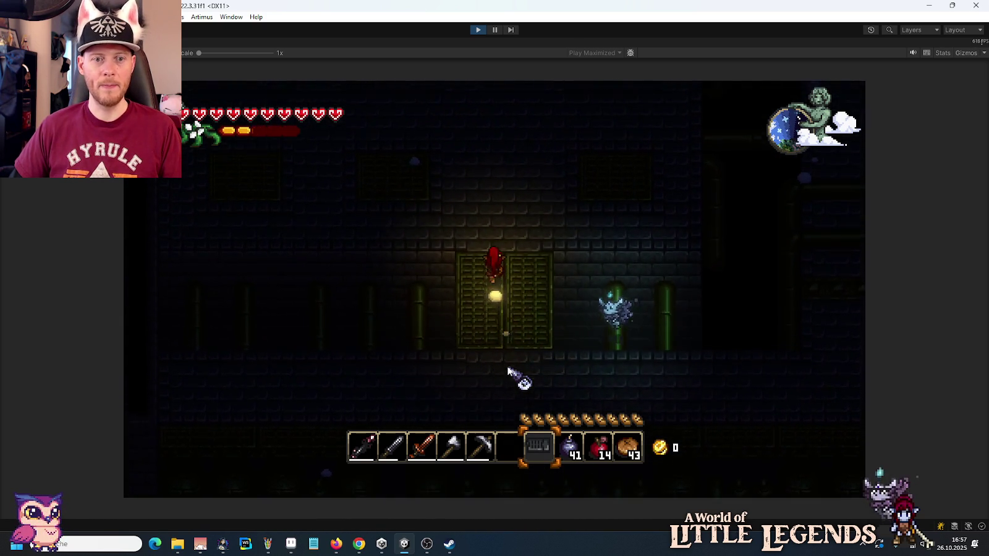
{"action": "key", "text": "w"}
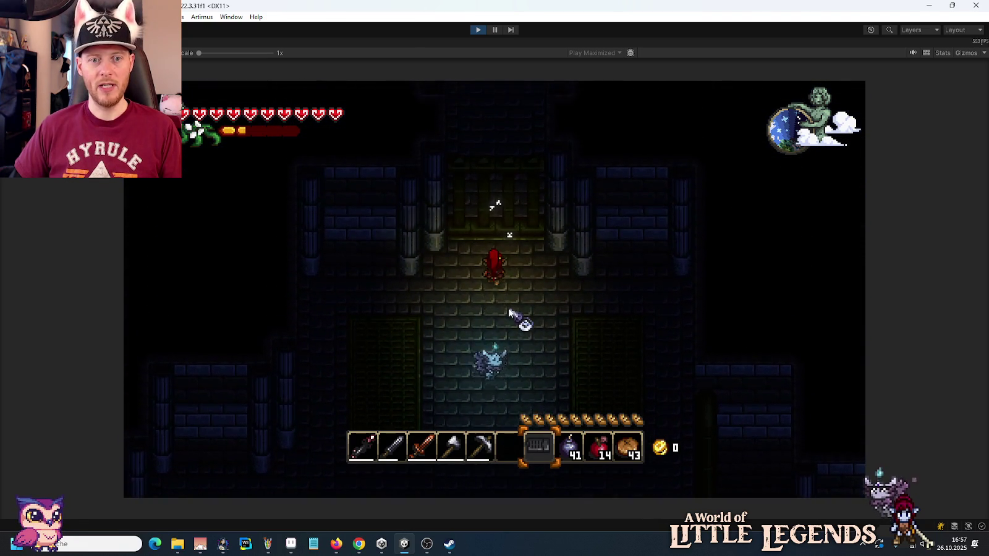
{"action": "key", "text": "w"}
{"action": "key", "text": "e"}
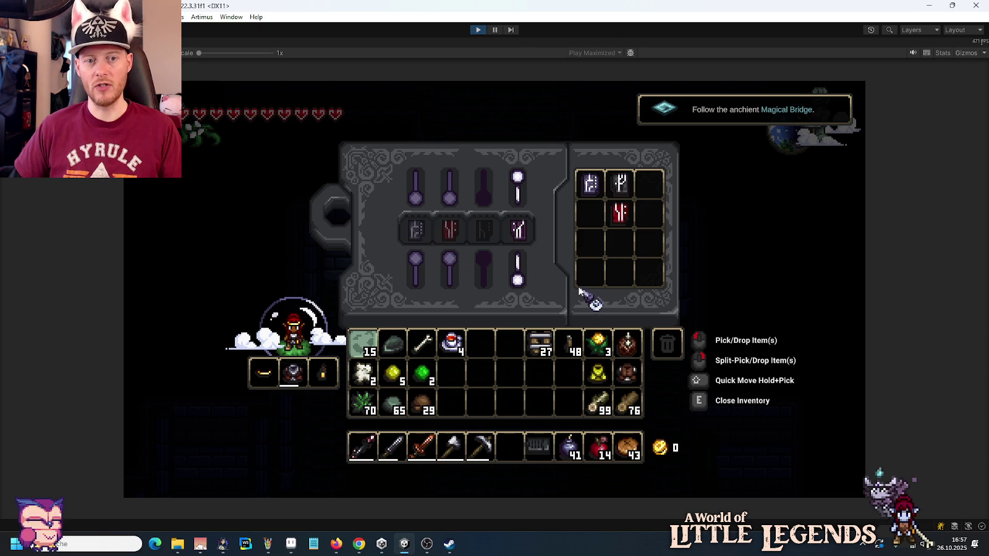
{"action": "key", "text": "e"}
Step: Walk down-left and open the Etheric Keystone rune puzzle from the inventory
{"action": "key", "text": "s"}
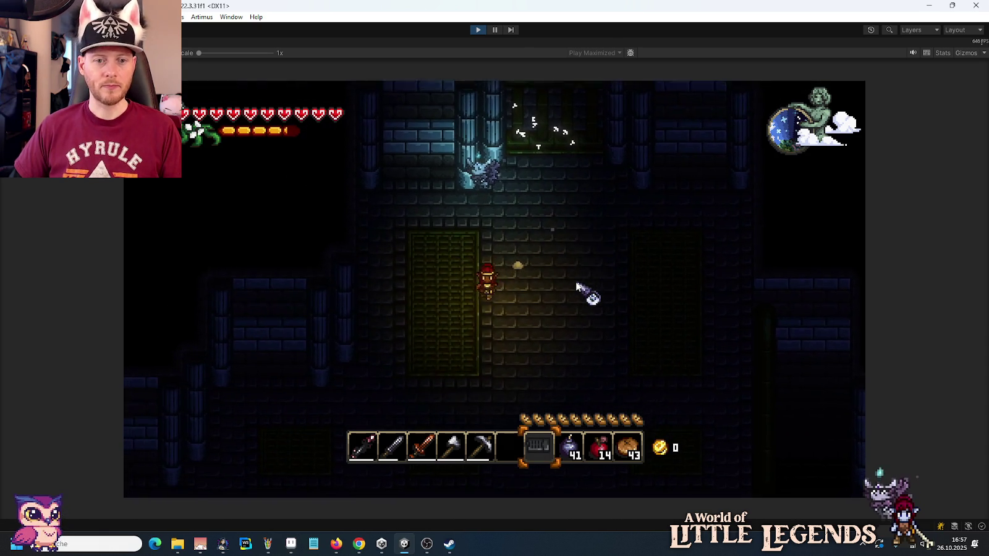
{"action": "key", "text": "a"}
{"action": "key", "text": "e"}
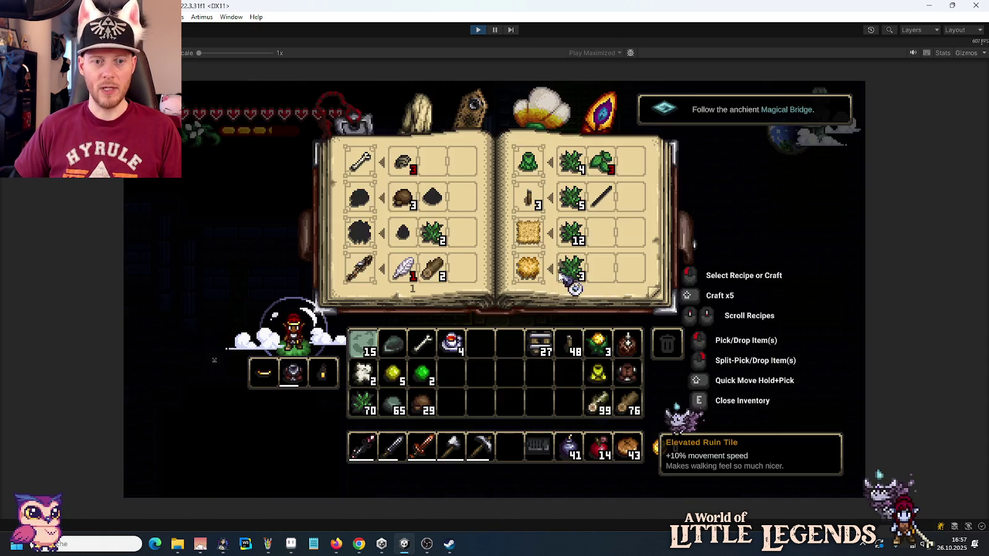
{"action": "key", "text": "e"}
{"action": "right_click", "coordinate": [531, 240]}
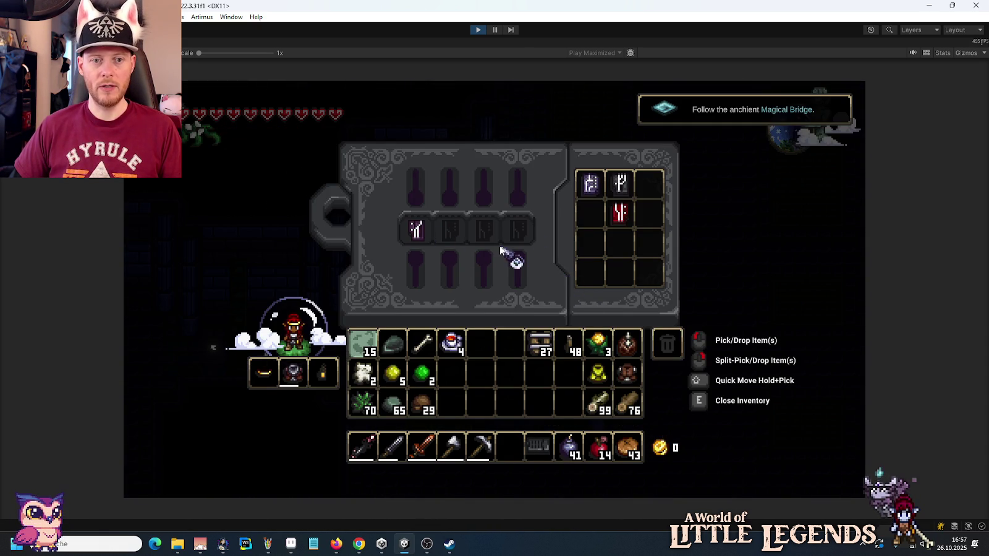
{"action": "key", "text": "e"}
Step: Walk left, inspect the keystone puzzle again, then head right and drop down the shaft
{"action": "key", "text": "a"}
{"action": "key", "text": "s"}
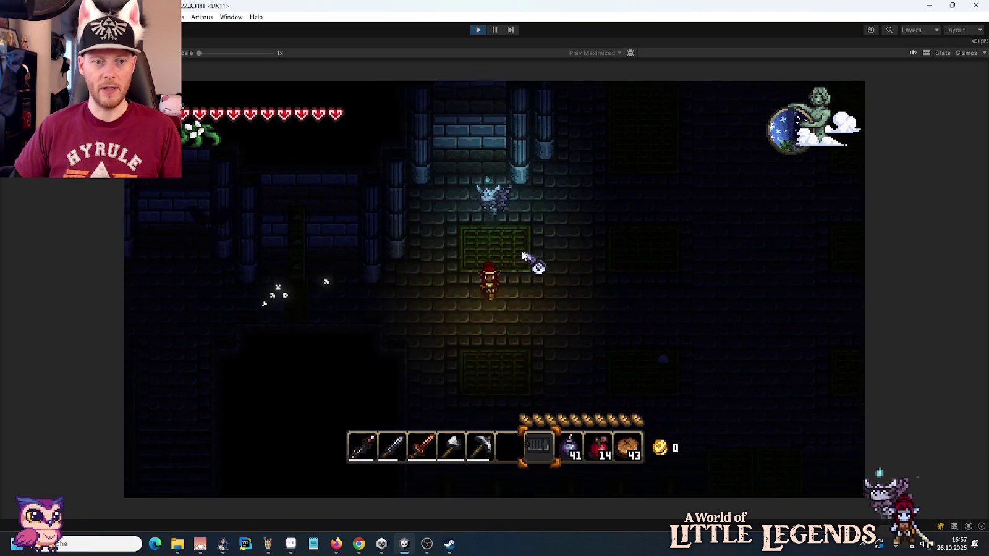
{"action": "key", "text": "a"}
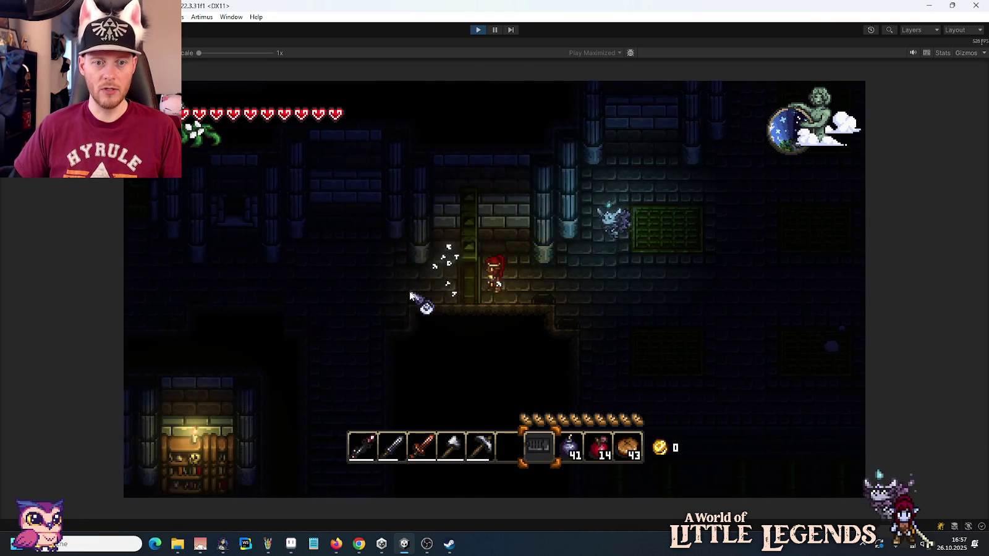
{"action": "key", "text": "e"}
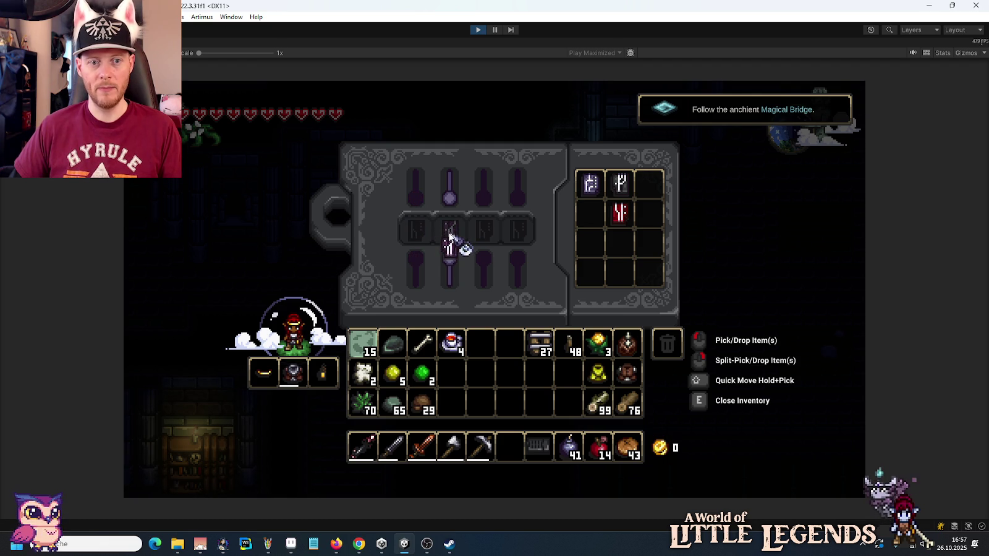
{"action": "key", "text": "e"}
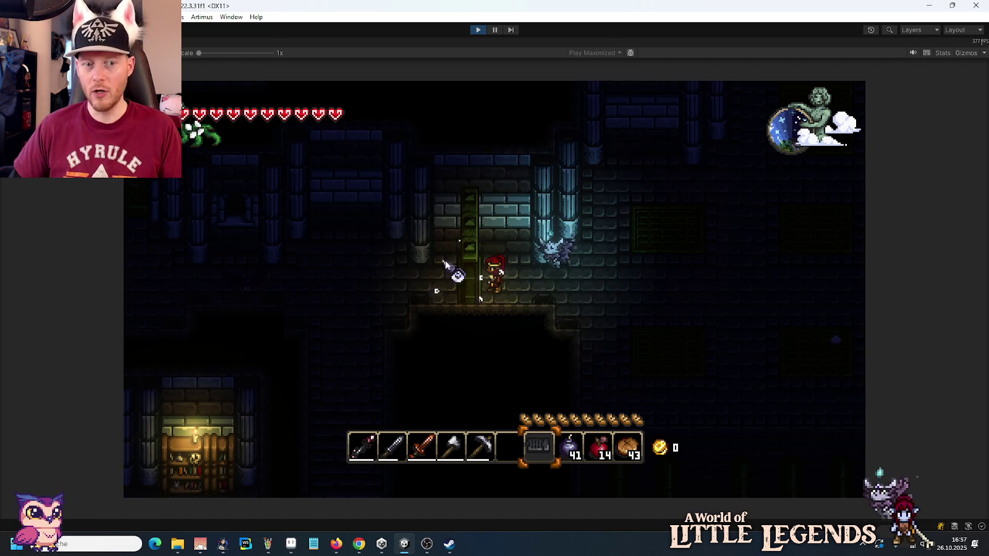
{"action": "key", "text": "d"}
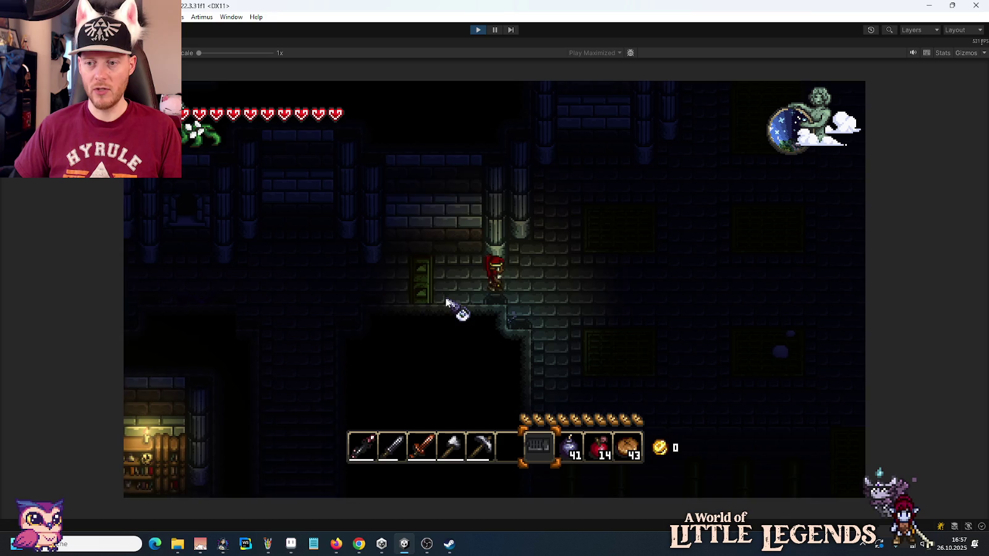
{"action": "key", "text": "d"}
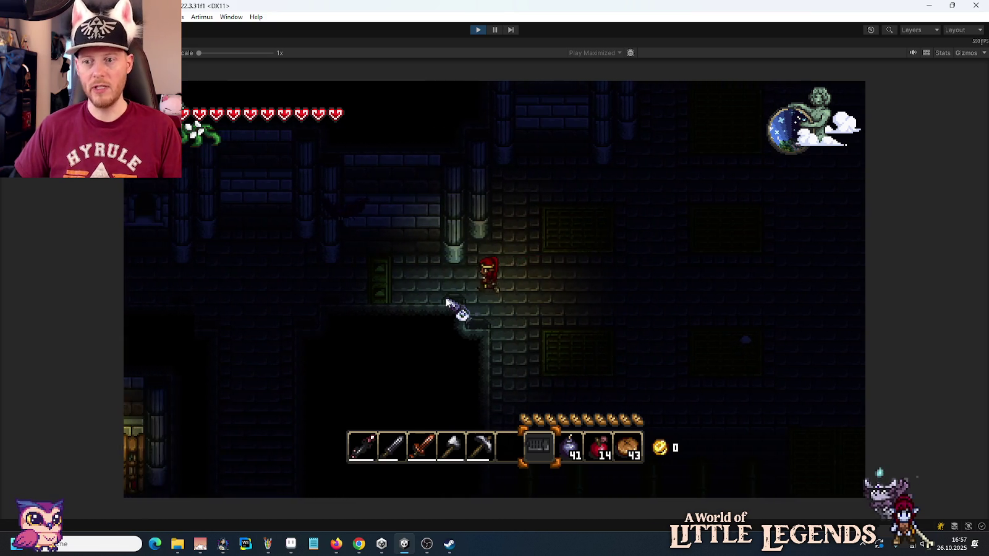
{"action": "key", "text": "a"}
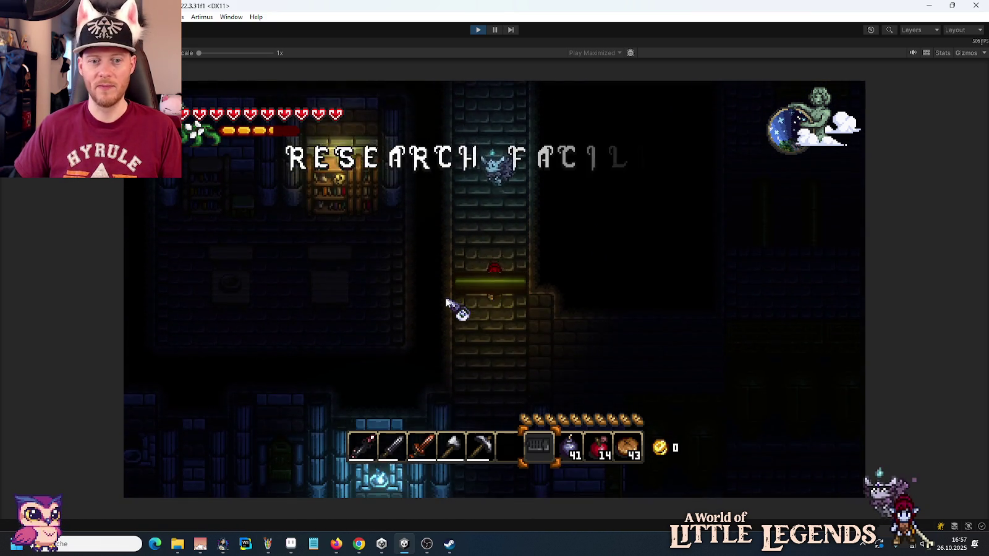
Step: Jump up in the new room, attack the bat, and check the rune panels
{"action": "scroll", "coordinate": [490, 324], "scroll_direction": "up", "scroll_amount": 1}
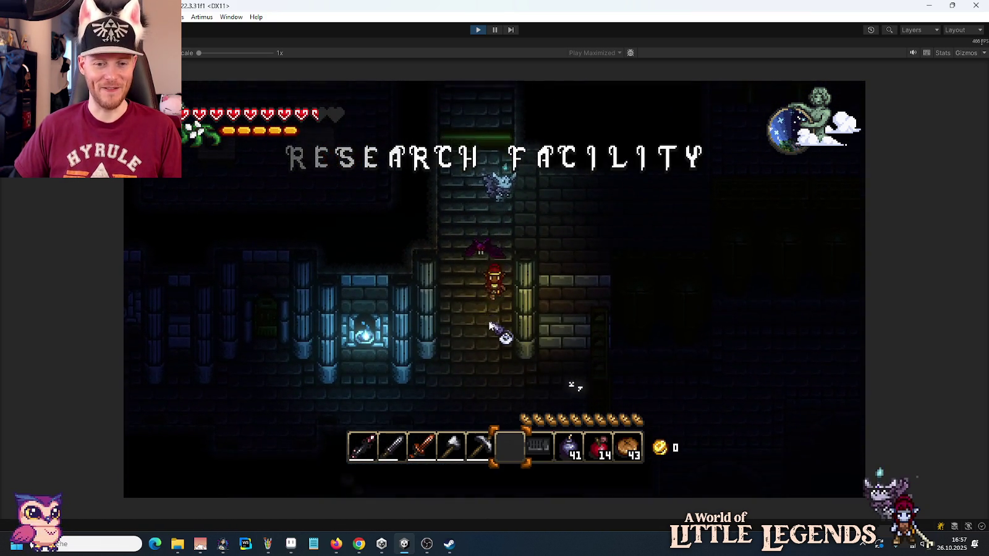
{"action": "scroll", "coordinate": [489, 324], "scroll_direction": "up", "scroll_amount": 3}
{"action": "scroll", "coordinate": [540, 318], "scroll_direction": "up", "scroll_amount": 1}
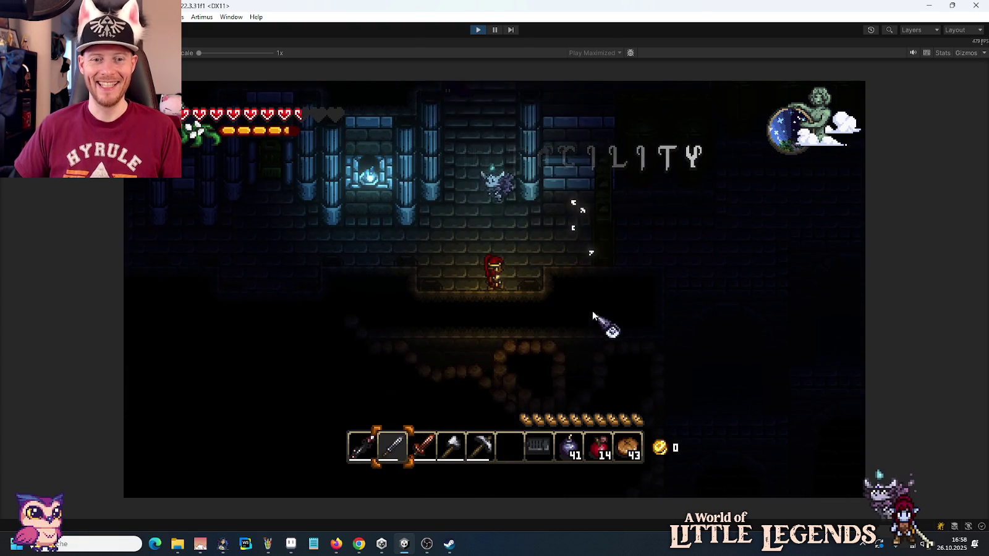
{"action": "key", "text": "space"}
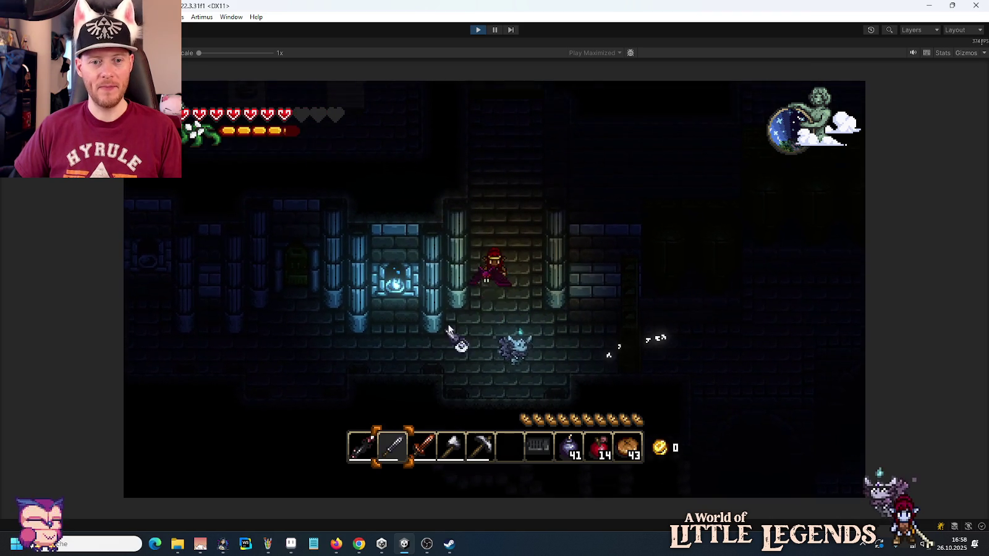
{"action": "left_click", "coordinate": [459, 348]}
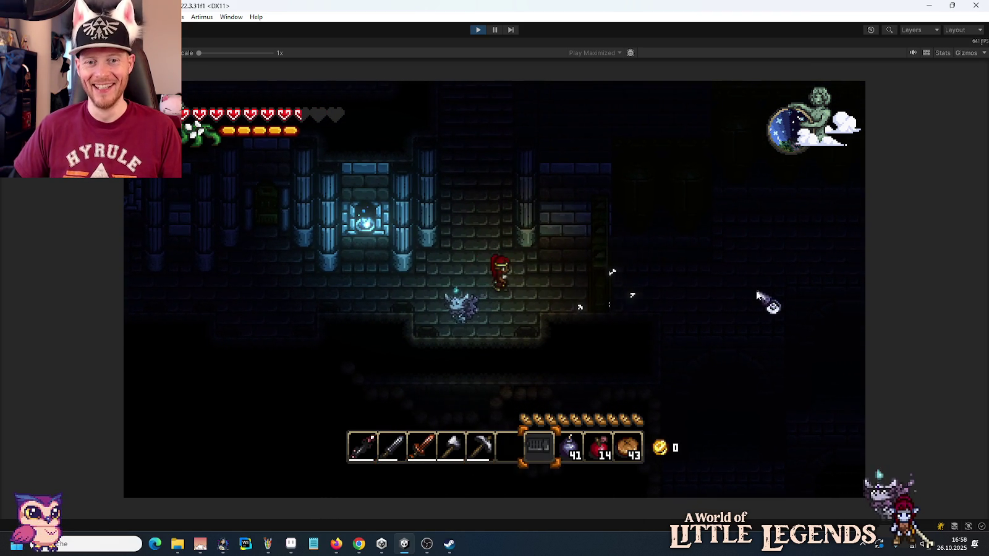
{"action": "key", "text": "e"}
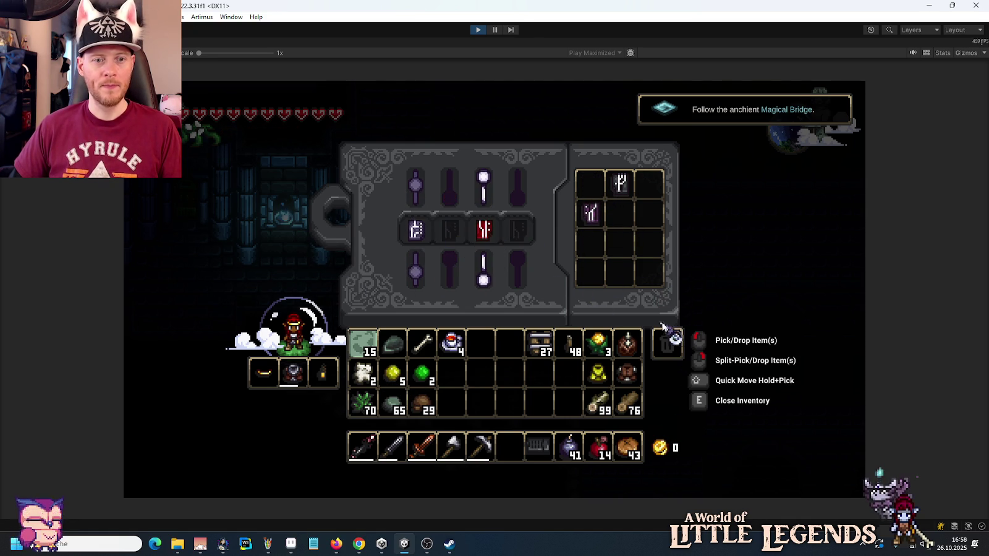
{"action": "key", "text": "e"}
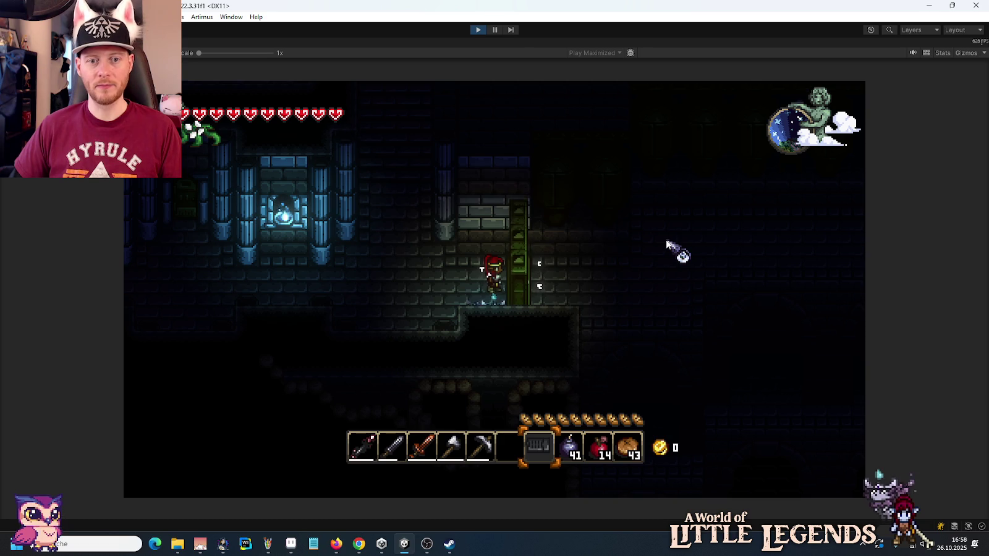
Step: Climb the shafts into the Research Facility and walk up and right through the rooms
{"action": "key", "text": "a"}
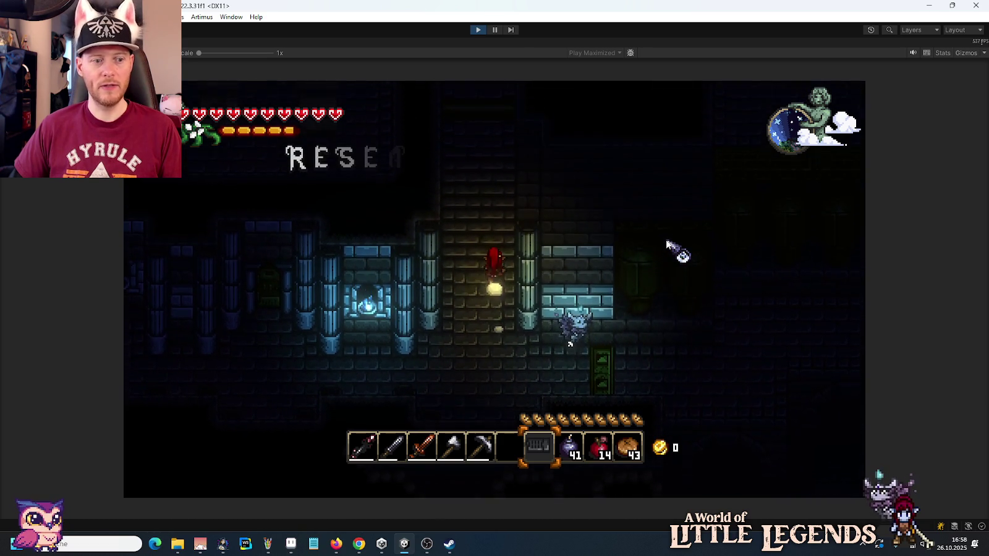
{"action": "key", "text": "w"}
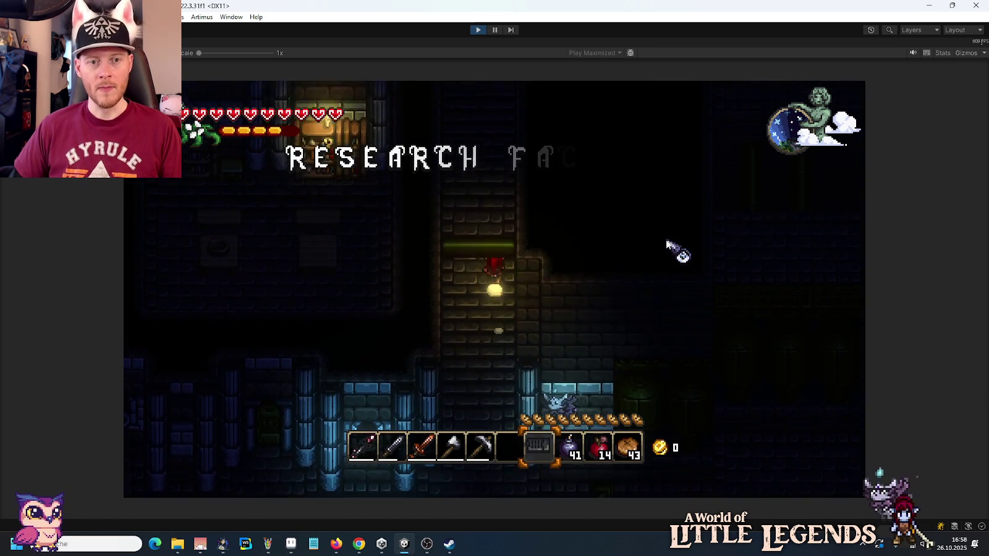
{"action": "key", "text": "w"}
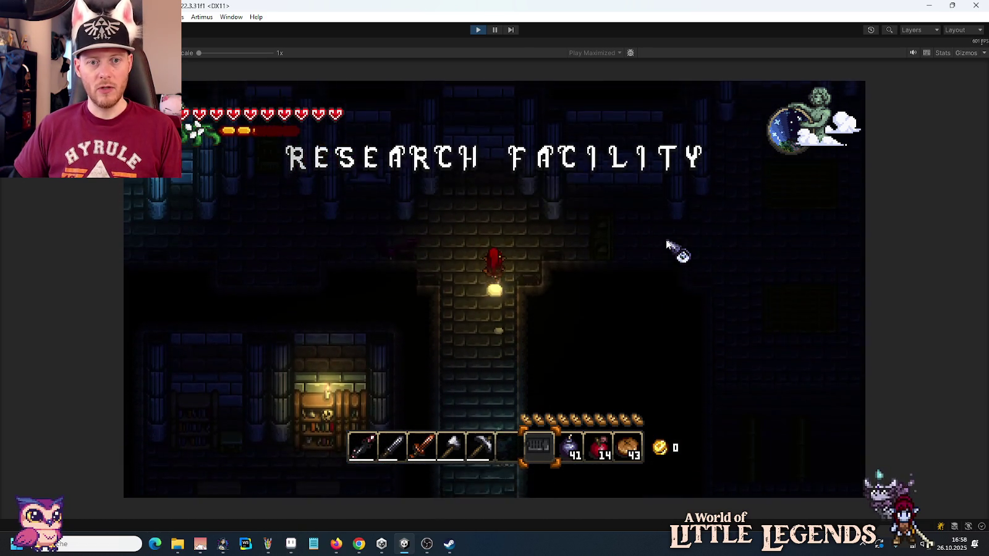
{"action": "key", "text": "w"}
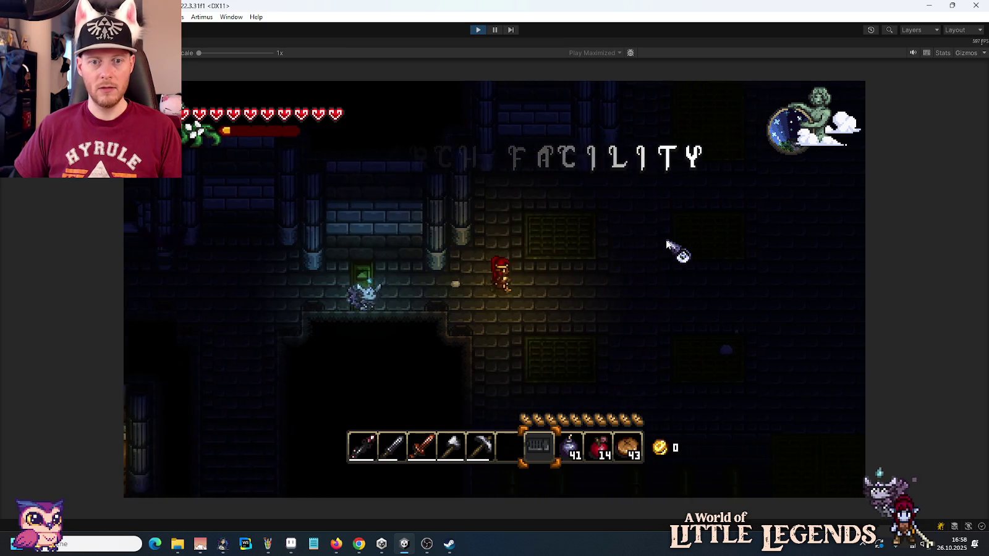
{"action": "key", "text": "w"}
{"action": "key", "text": "d"}
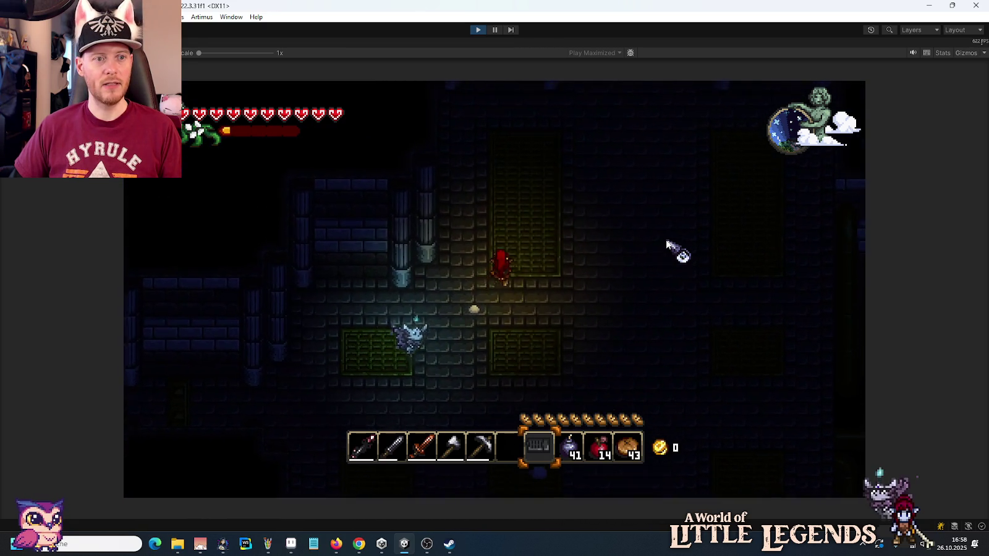
{"action": "key", "text": "d"}
{"action": "key", "text": "w"}
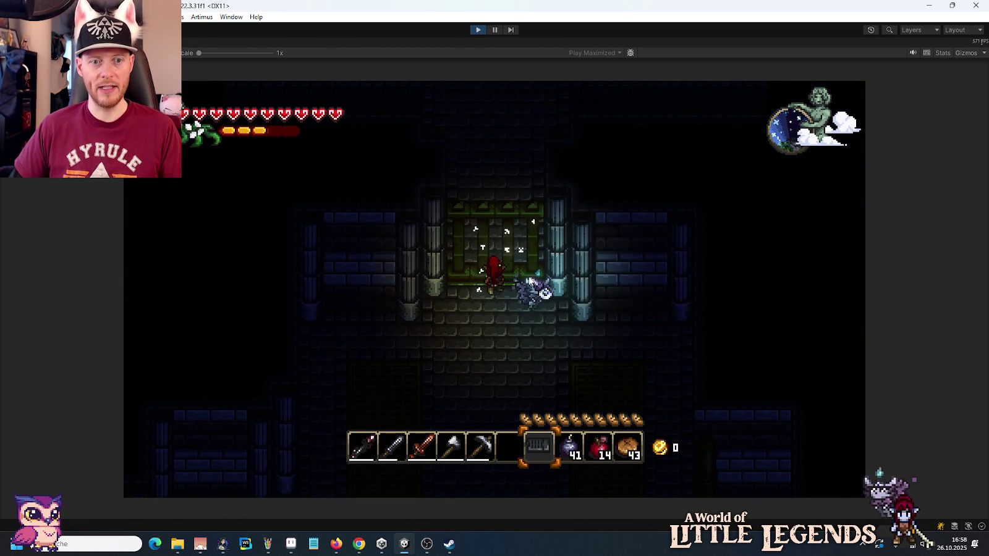
Step: Check the rune crafting panel, then walk up the corridor into the boss room
{"action": "key", "text": "e"}
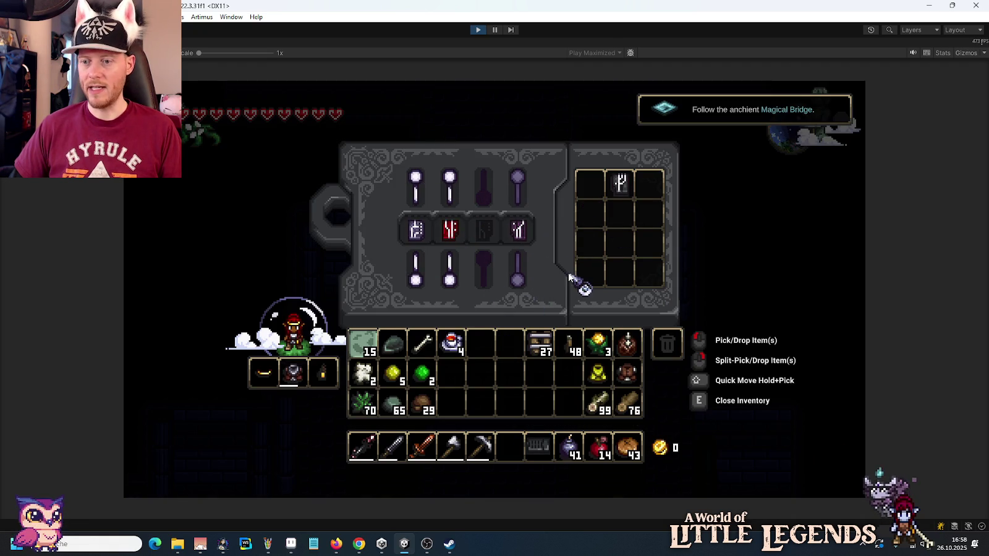
{"action": "key", "text": "e"}
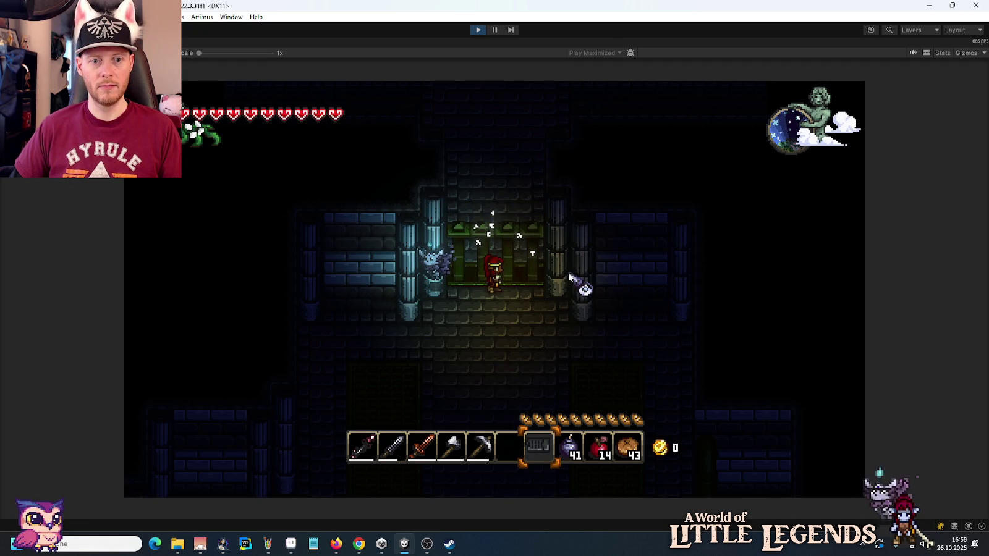
{"action": "key", "text": "w"}
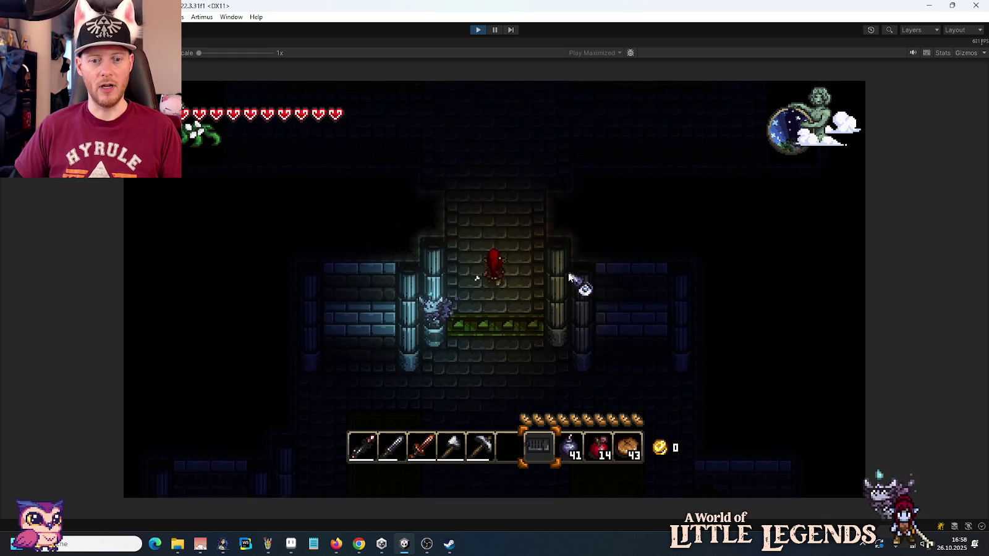
{"action": "scroll", "coordinate": [569, 277], "scroll_direction": "down", "scroll_amount": 2}
{"action": "scroll", "coordinate": [569, 277], "scroll_direction": "down", "scroll_amount": 2}
{"action": "key", "text": "w"}
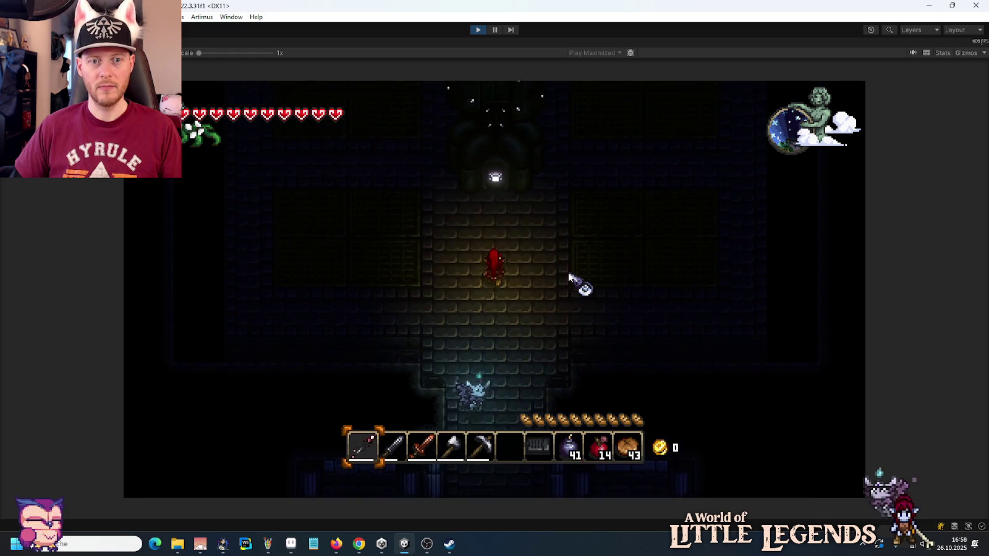
Step: Dodge around GLX-9 Galvox the Faulted in the boss room and land a first spear strike
{"action": "key", "text": "a"}
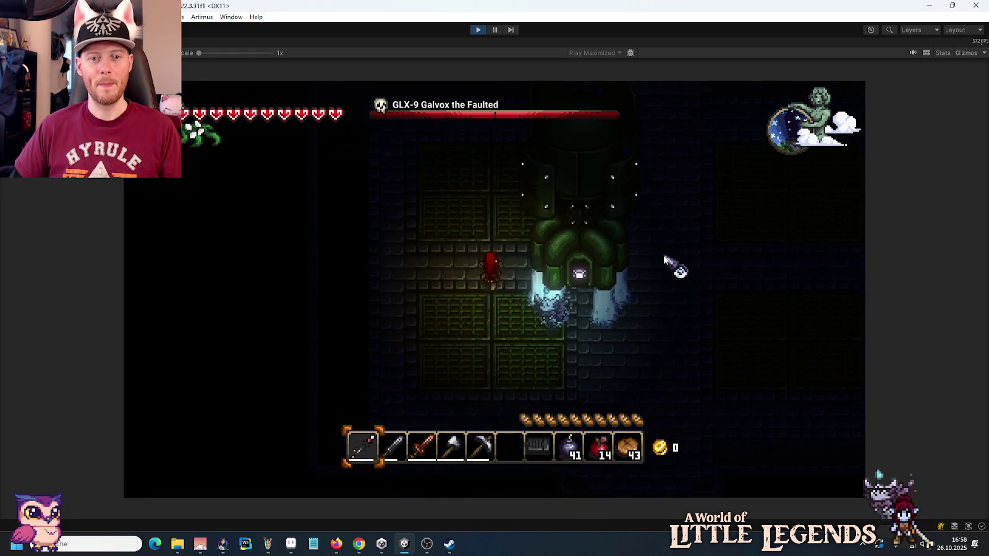
{"action": "key", "text": "space"}
{"action": "key", "text": "space"}
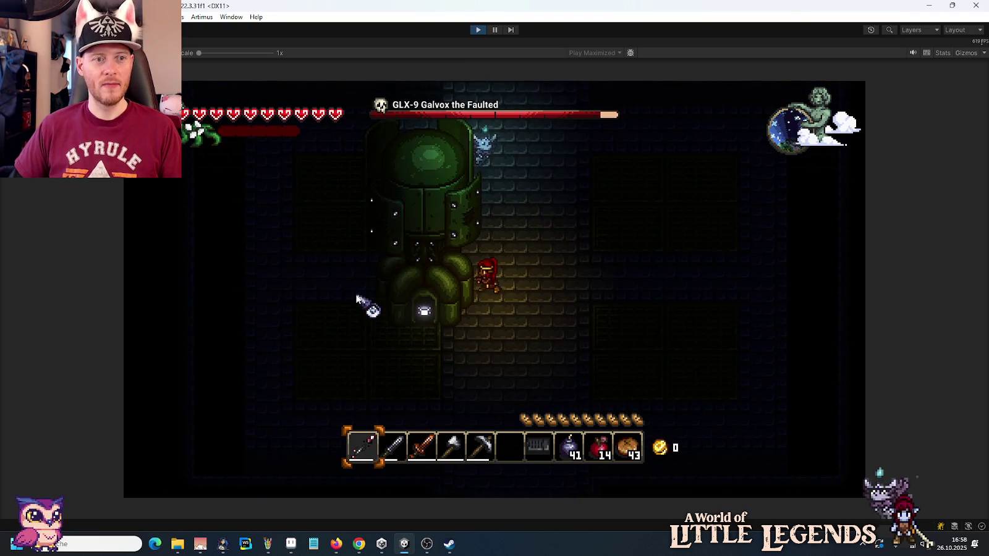
{"action": "key", "text": "w"}
{"action": "key", "text": "a"}
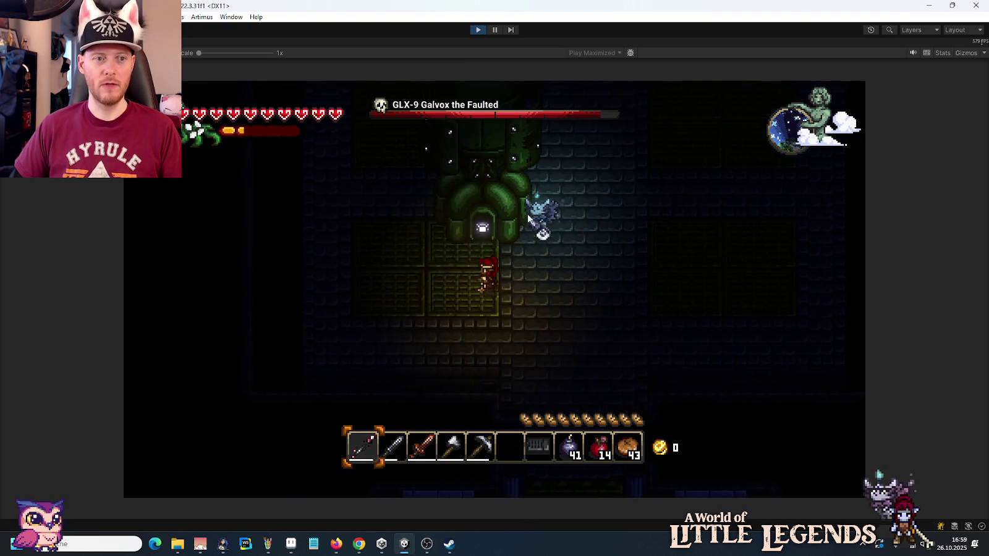
{"action": "key", "text": "d"}
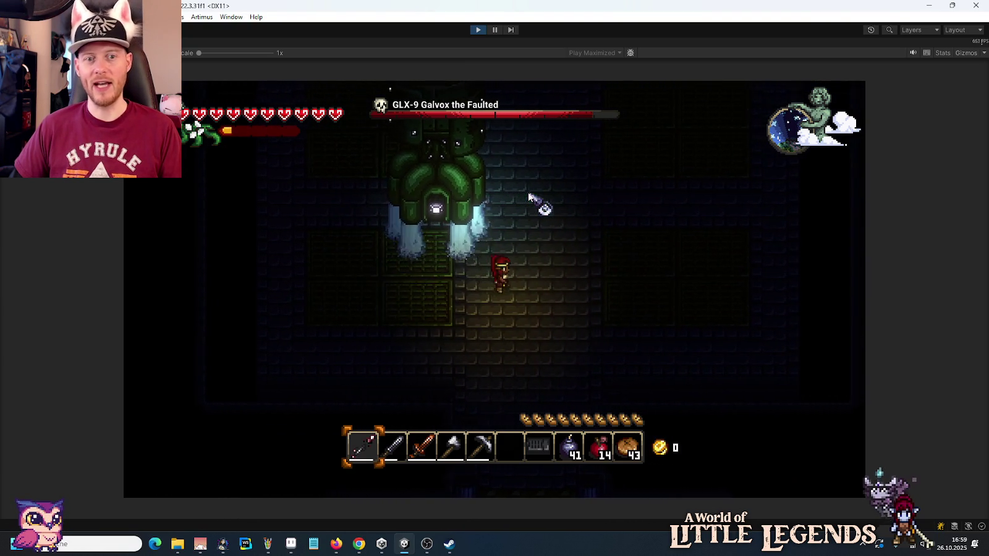
{"action": "key", "text": "w"}
{"action": "key", "text": "d"}
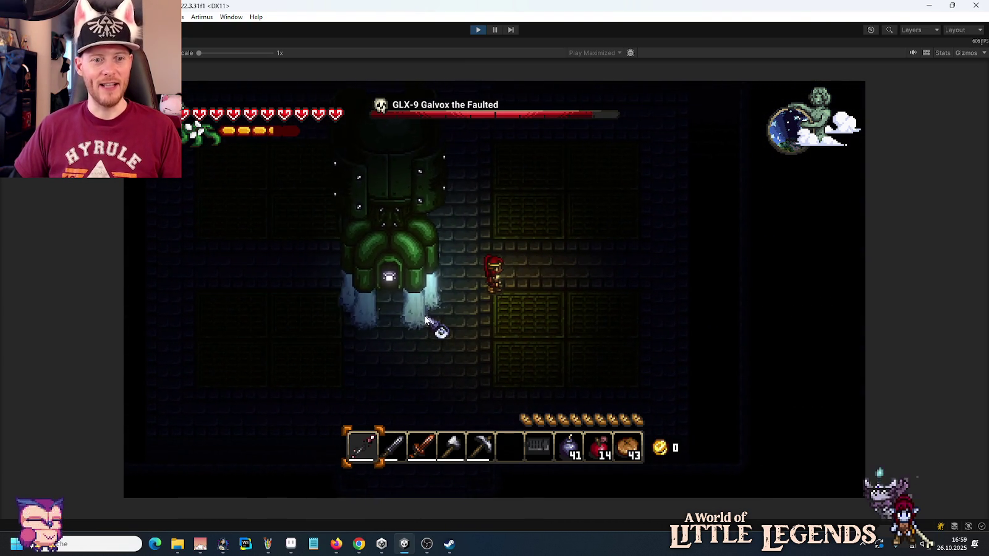
{"action": "key", "text": "d"}
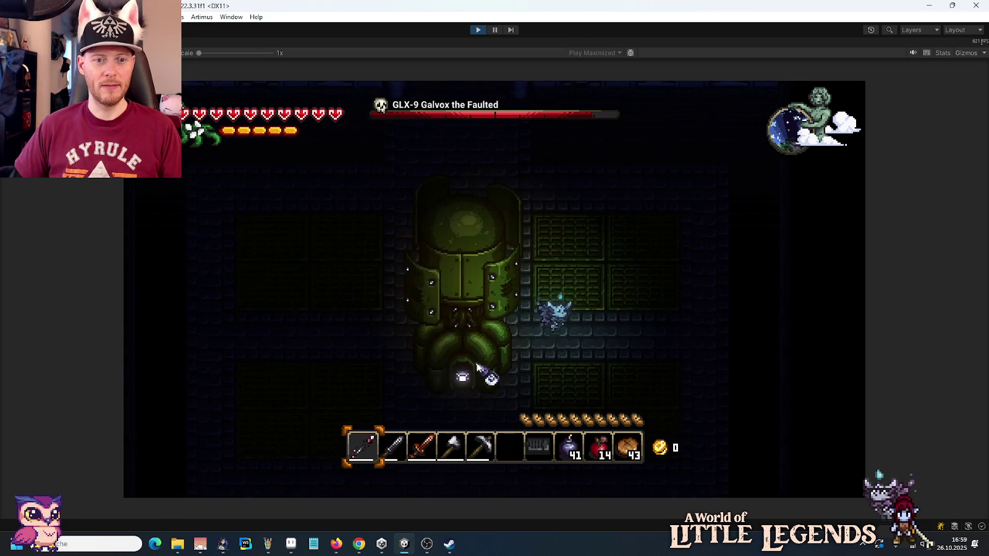
{"action": "key", "text": "a"}
{"action": "left_click", "coordinate": [496, 378]}
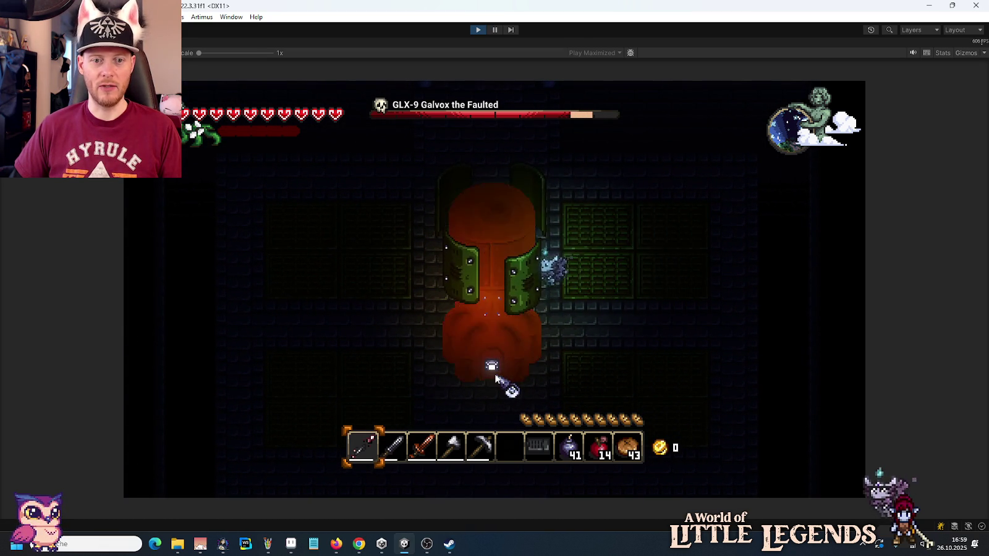
Step: Circle past the boss and land two more spear thrusts on it
{"action": "key", "text": "a"}
{"action": "key", "text": "s"}
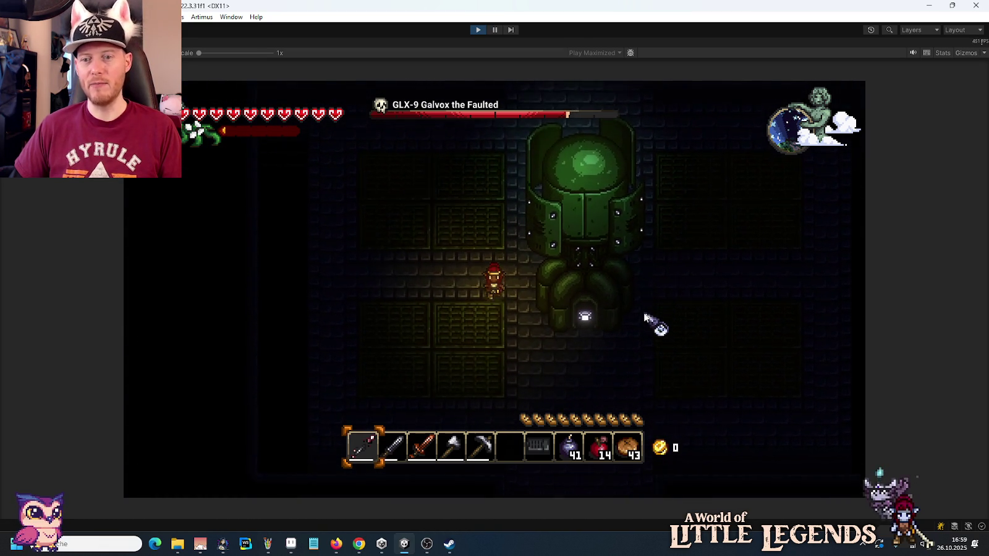
{"action": "left_click", "coordinate": [668, 307]}
{"action": "key", "text": "a"}
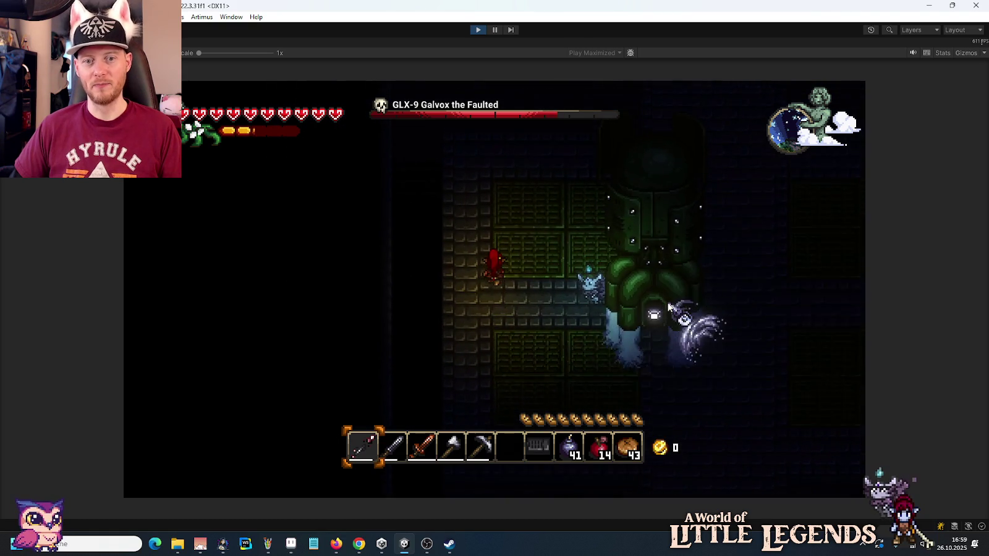
{"action": "key", "text": "d"}
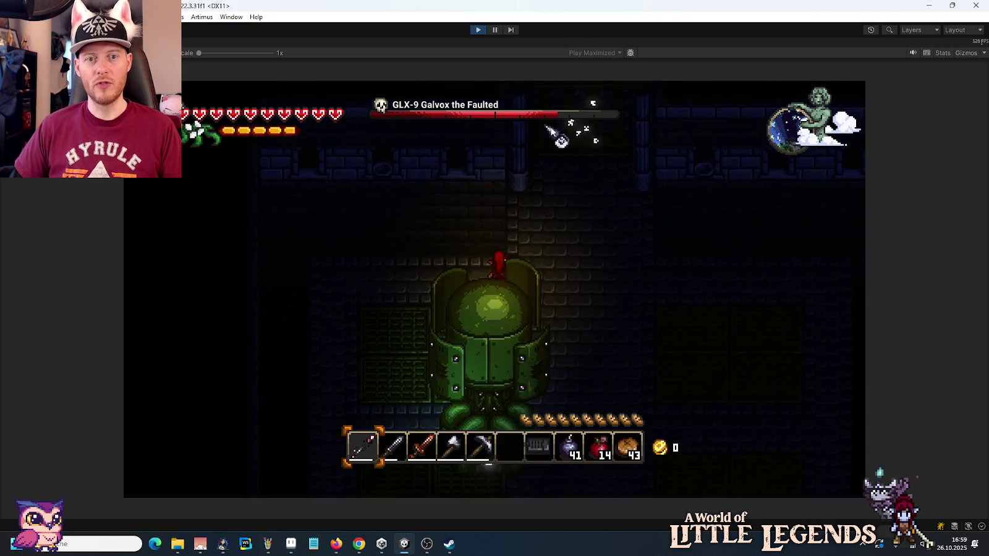
{"action": "key", "text": "s"}
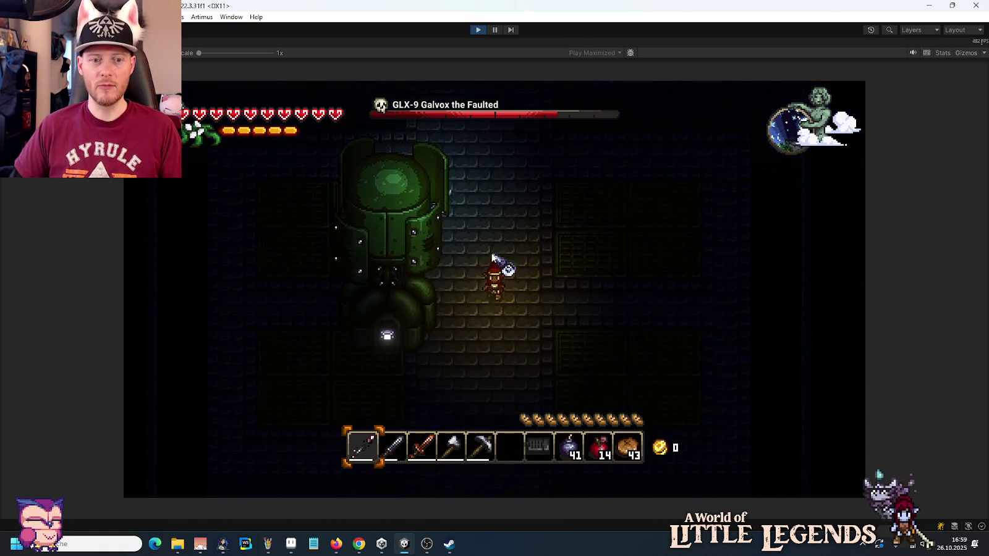
{"action": "left_click", "coordinate": [334, 272]}
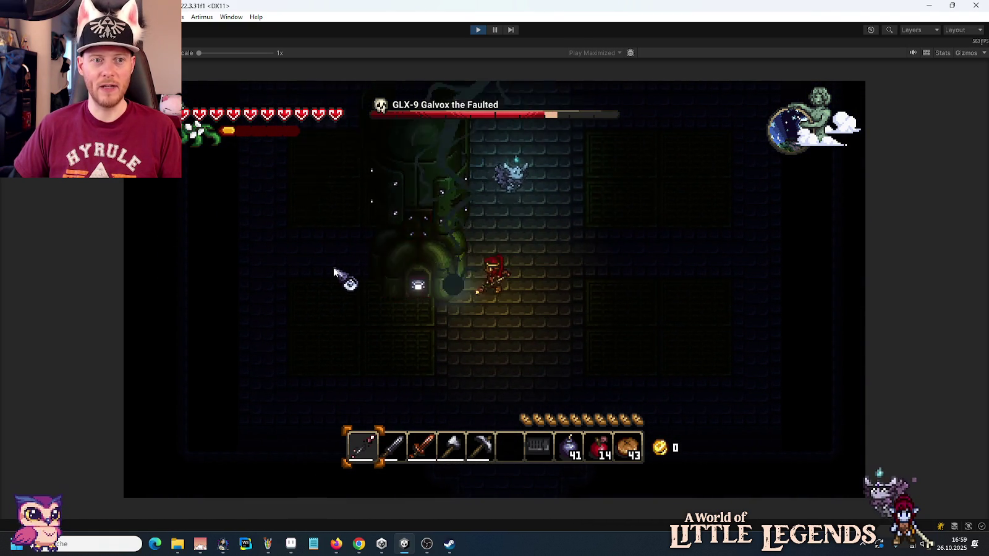
Step: Dodge the lightning beam across the room, then hit the boss at close range
{"action": "key", "text": "d"}
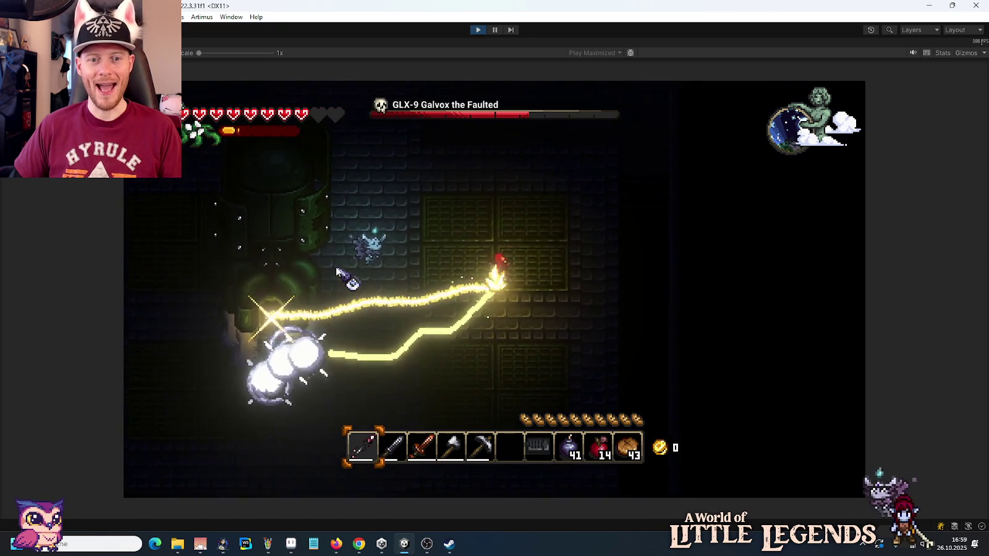
{"action": "key", "text": "d"}
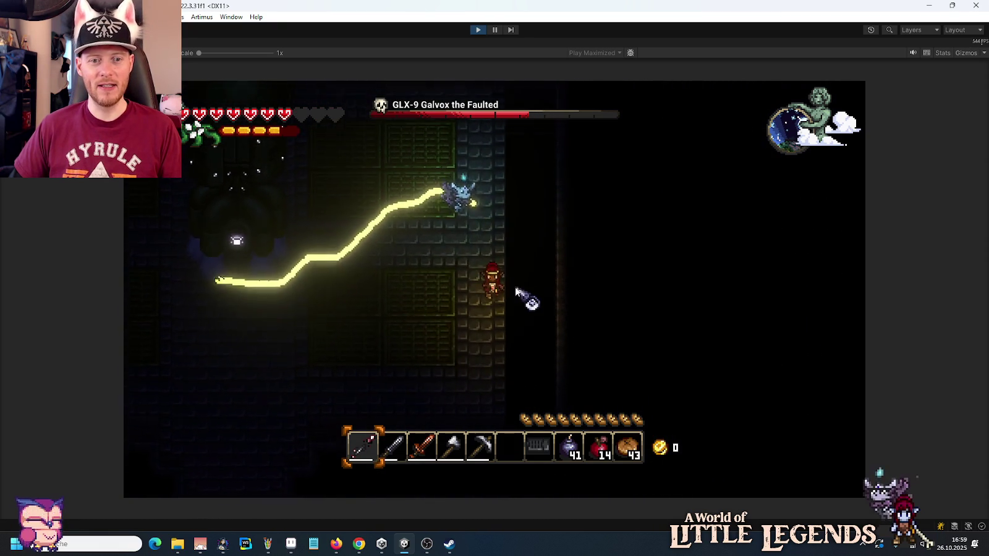
{"action": "key", "text": "a"}
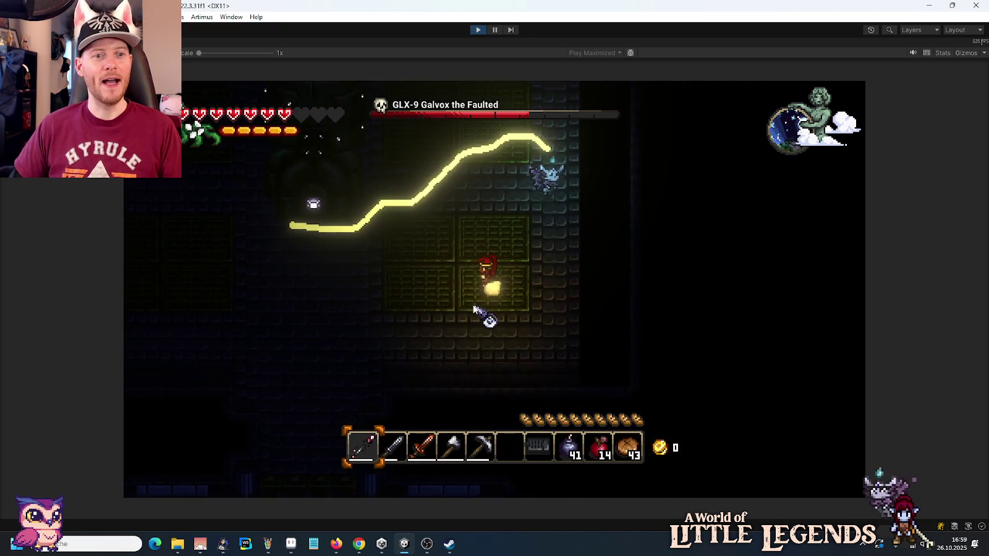
{"action": "key", "text": "a"}
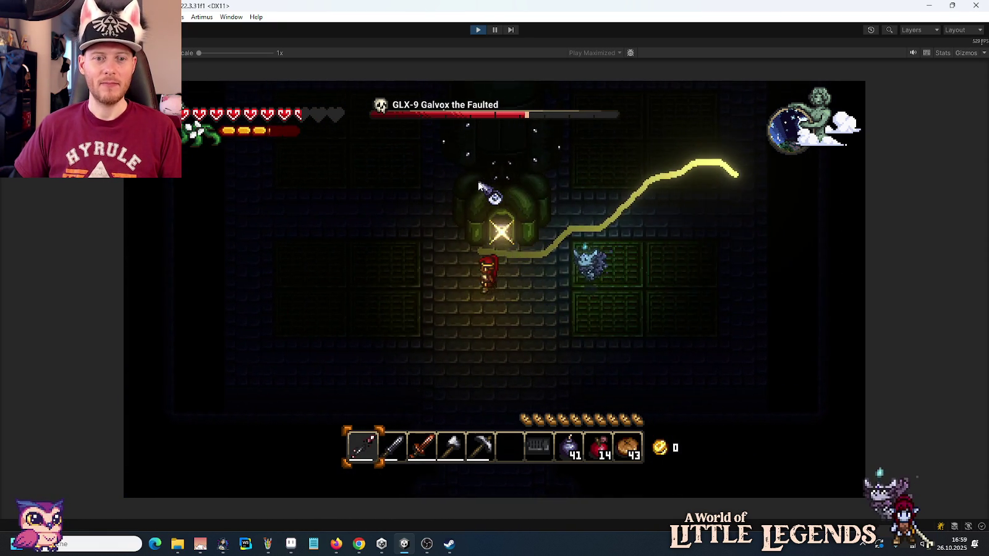
{"action": "key", "text": "s"}
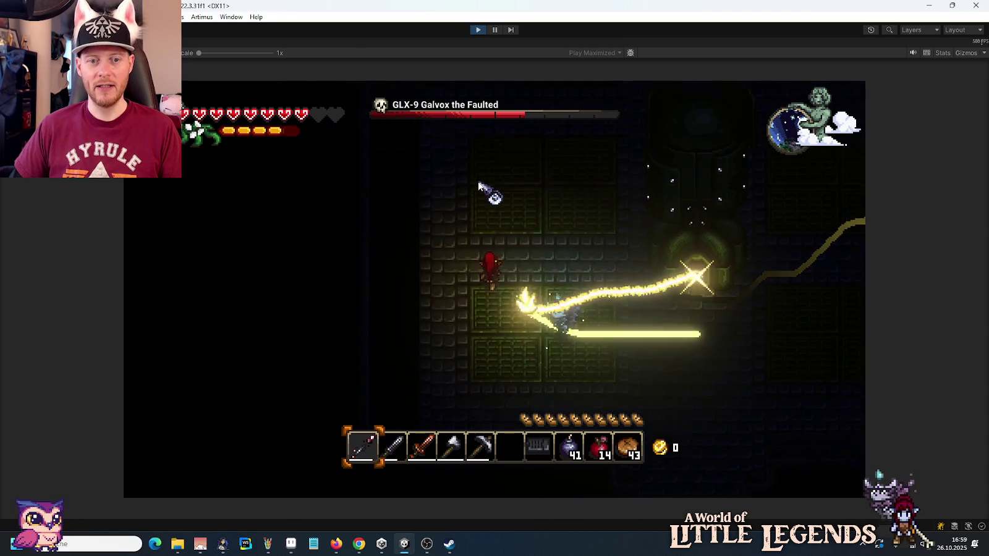
{"action": "key", "text": "a"}
{"action": "key", "text": "s"}
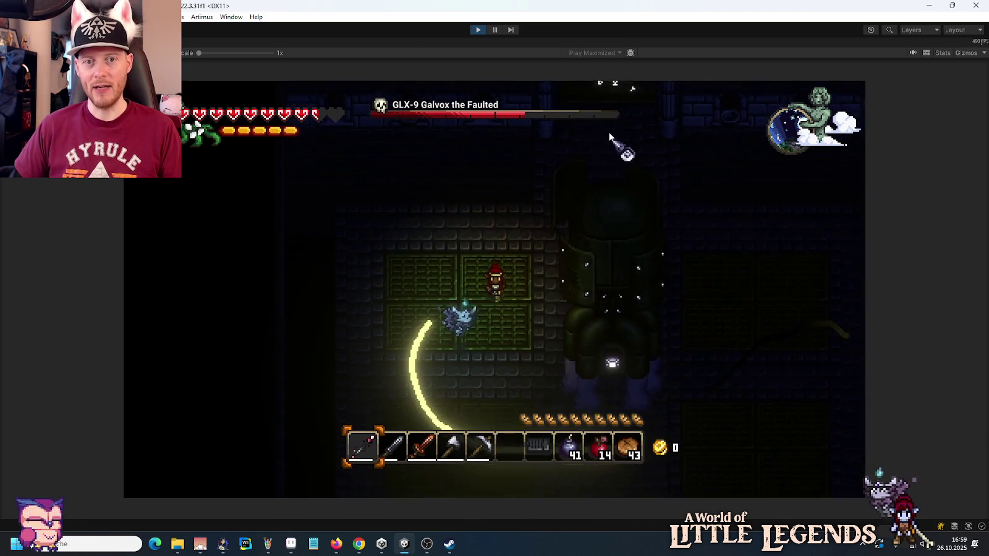
{"action": "key", "text": "d"}
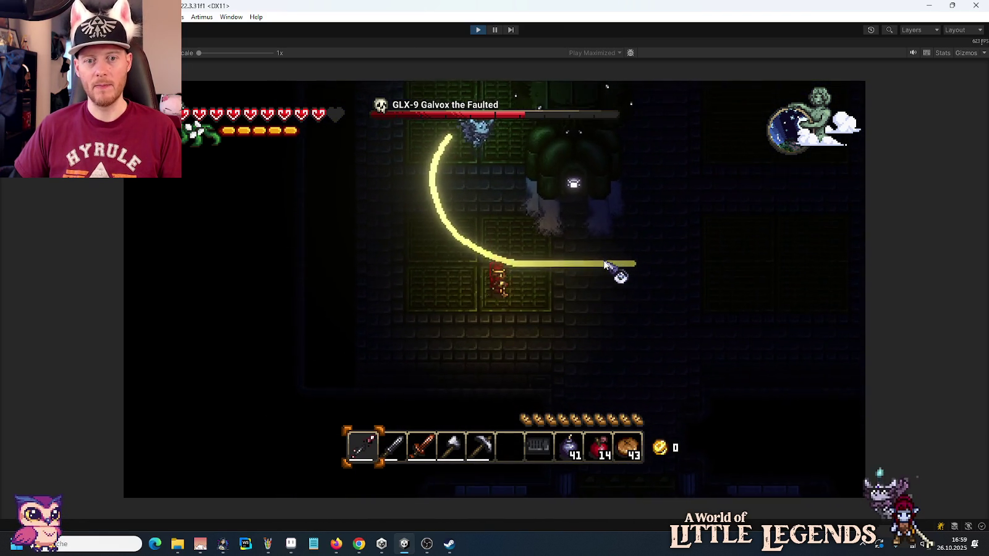
{"action": "key", "text": "w"}
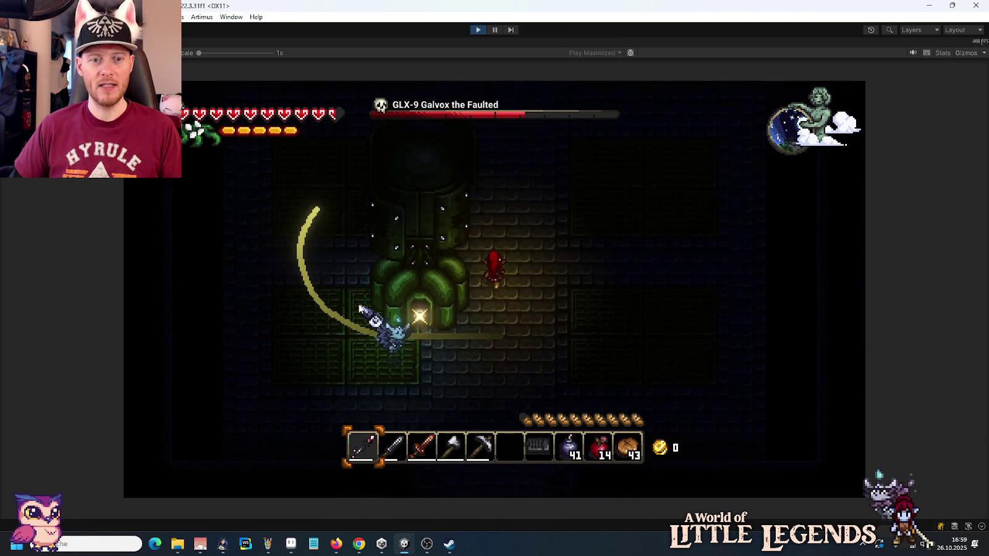
{"action": "key", "text": "a"}
{"action": "key", "text": "s"}
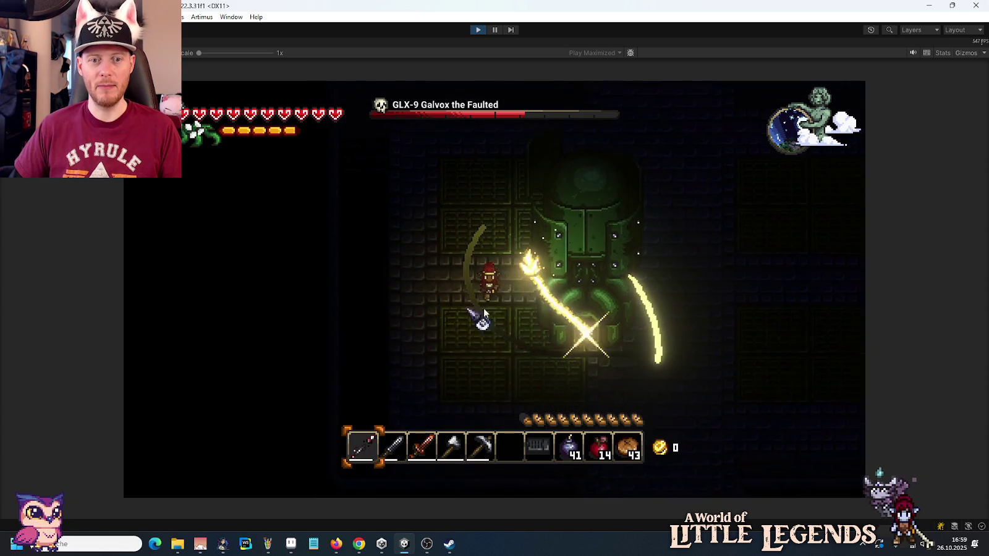
{"action": "key", "text": "d"}
{"action": "key", "text": "d"}
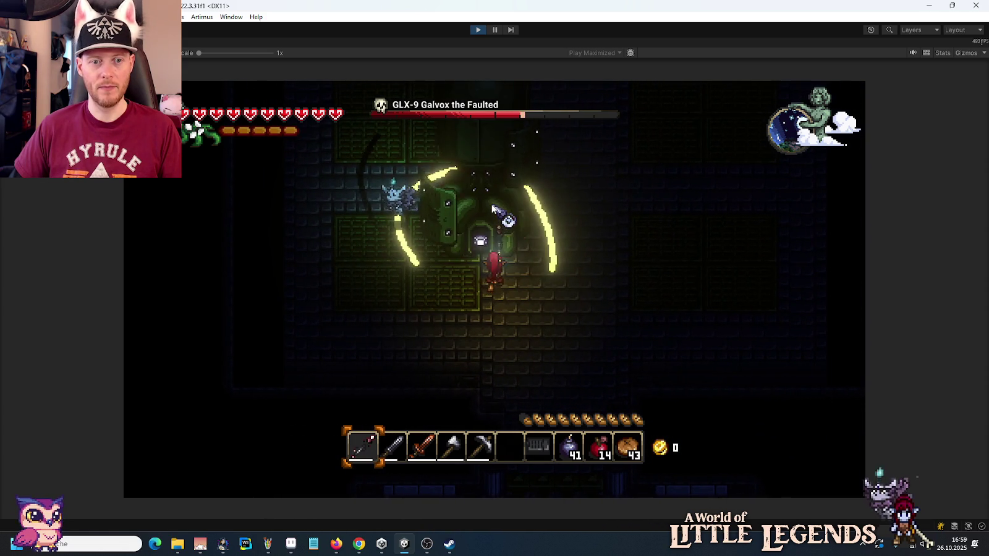
{"action": "left_click", "coordinate": [494, 209]}
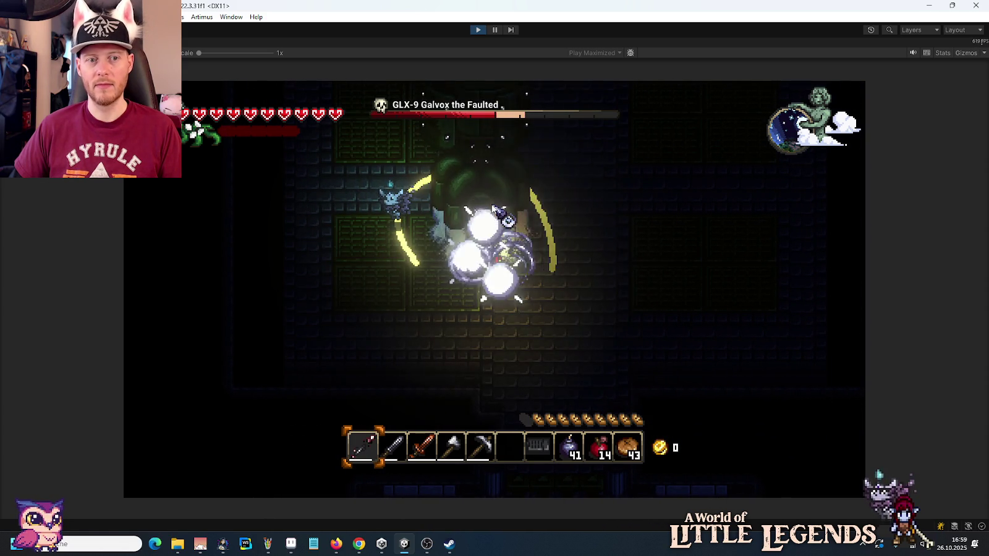
Step: Attack the boss once more, retreat south to the pillared gate, and scroll the hotbar
{"action": "key", "text": "s"}
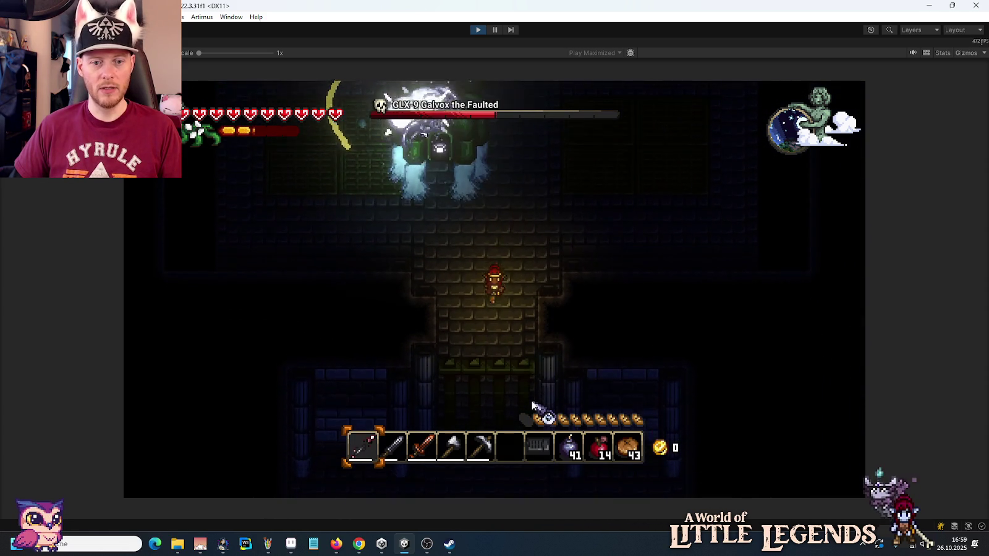
{"action": "key", "text": "w"}
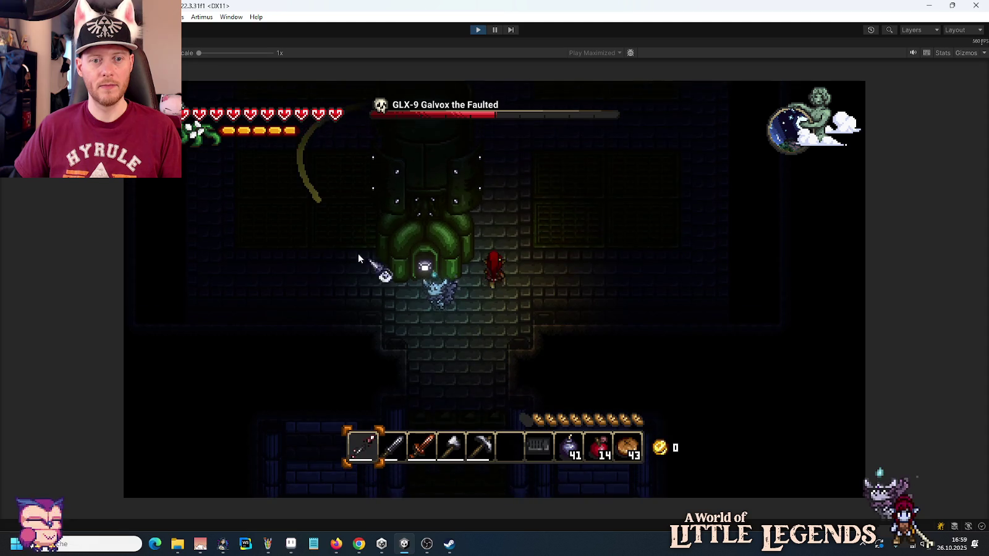
{"action": "left_click", "coordinate": [349, 250]}
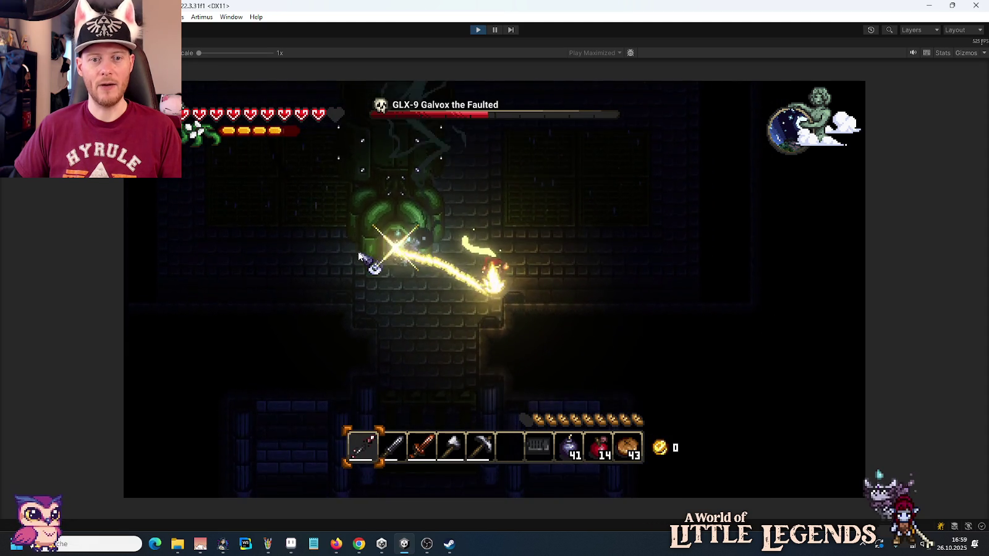
{"action": "key", "text": "d"}
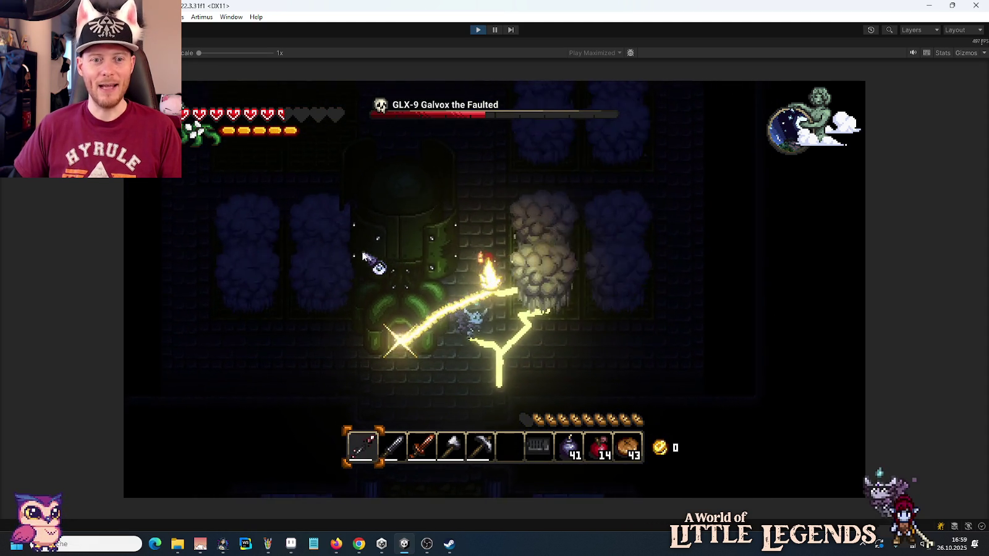
{"action": "key", "text": "s"}
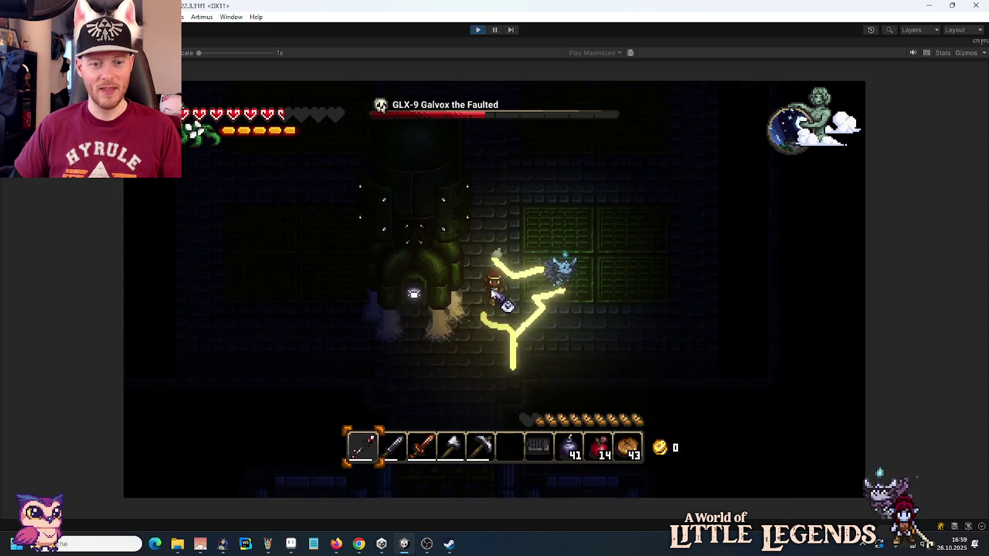
{"action": "key", "text": "s"}
{"action": "scroll", "coordinate": [497, 294], "scroll_direction": "down", "scroll_amount": 3}
{"action": "key", "text": "s"}
{"action": "scroll", "coordinate": [496, 294], "scroll_direction": "down", "scroll_amount": 3}
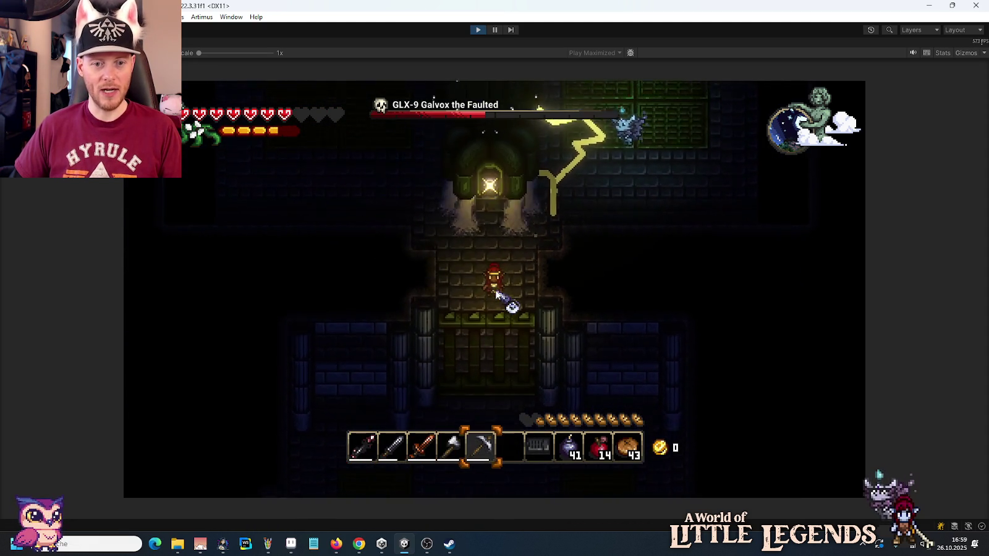
Step: Check the inventory, walk back up into the arena, and switch to the sword
{"action": "key", "text": "e"}
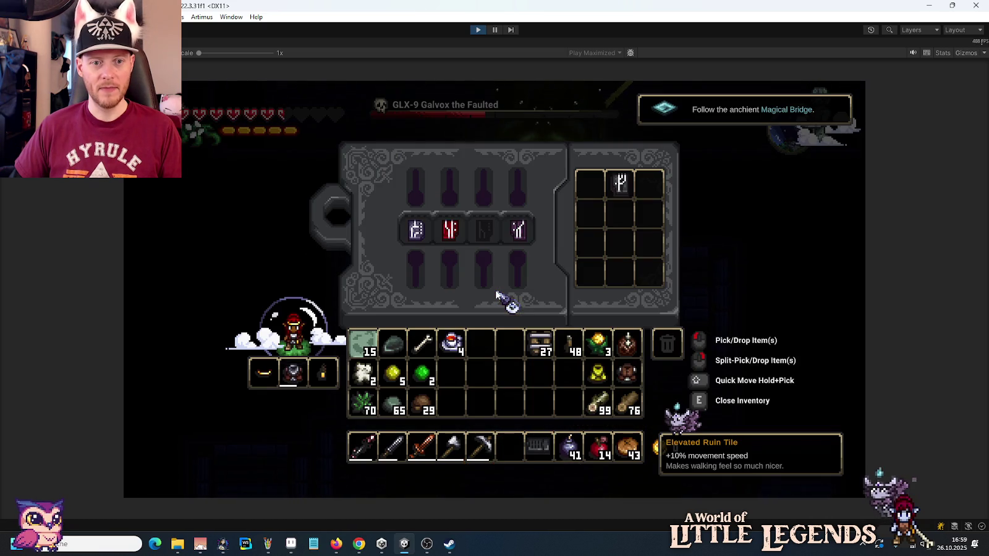
{"action": "key", "text": "e"}
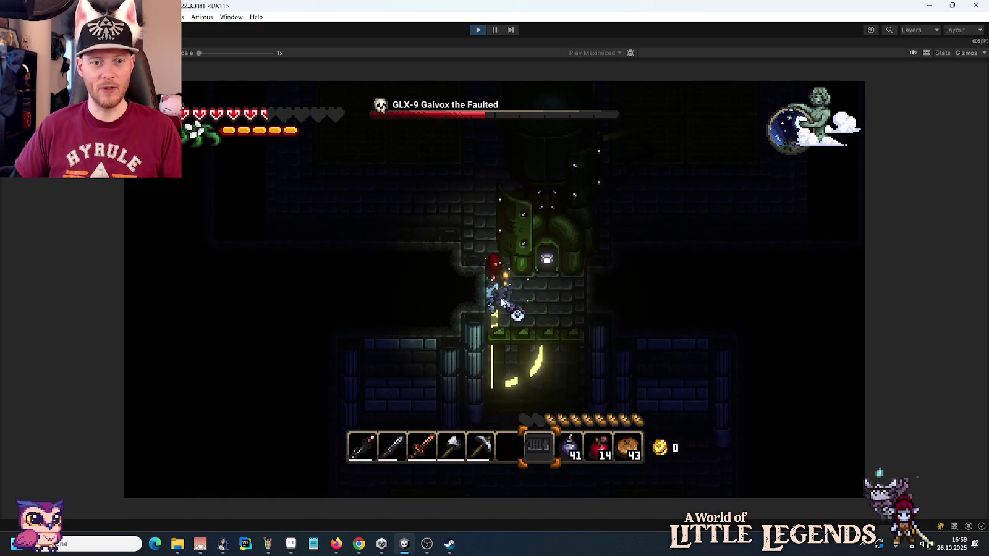
{"action": "key", "text": "w"}
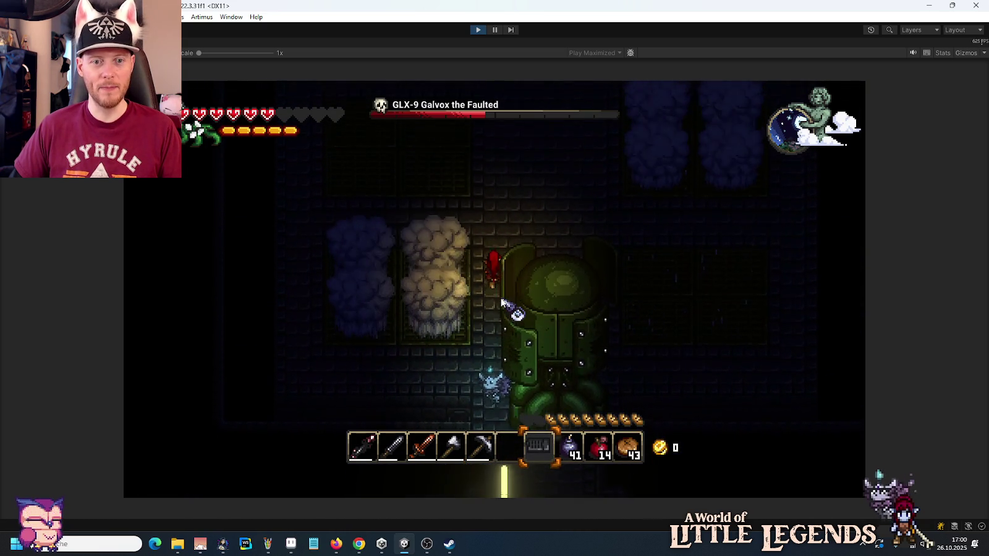
{"action": "key", "text": "w"}
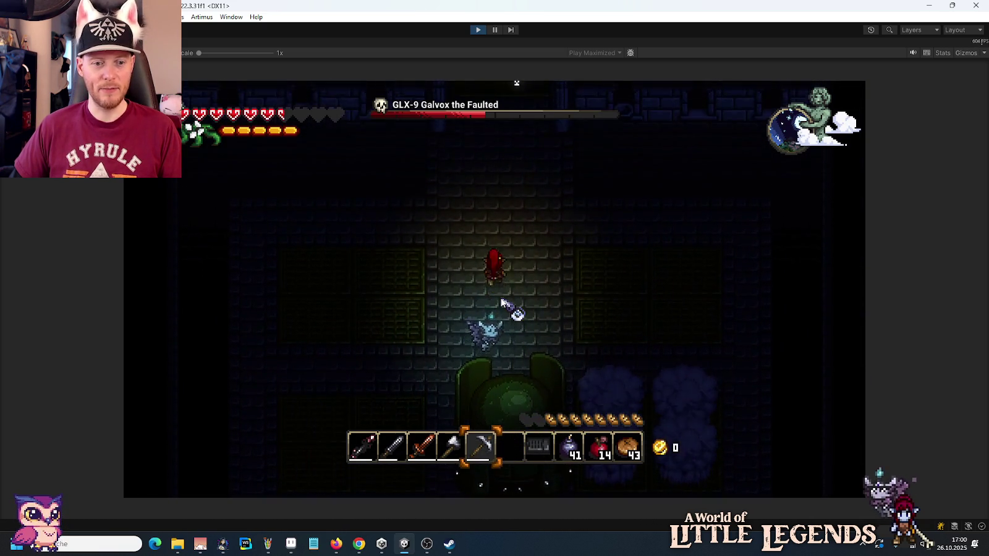
{"action": "key", "text": "2"}
{"action": "key", "text": "w"}
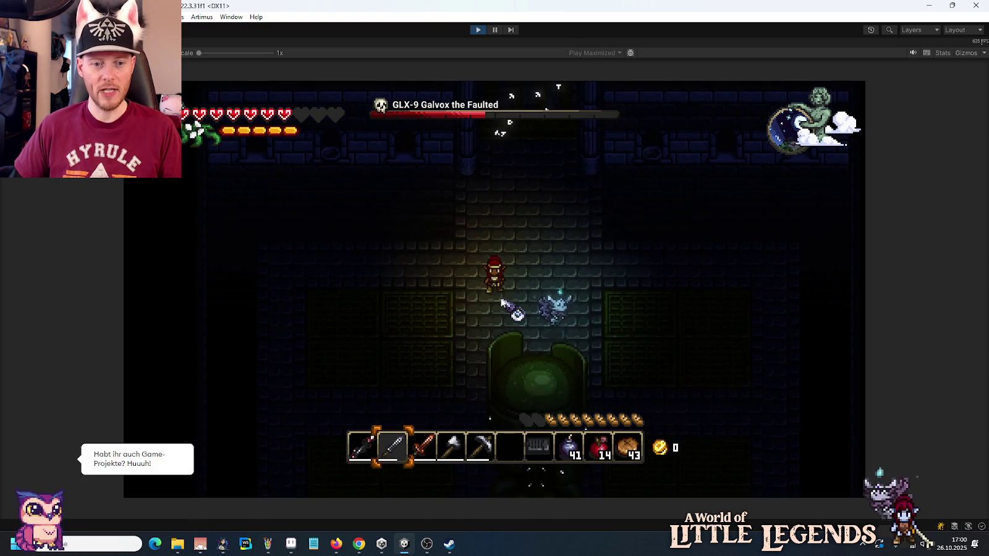
Step: Approach the boss from below, then step left away from its lightning
{"action": "key", "text": "s"}
{"action": "key", "text": "a"}
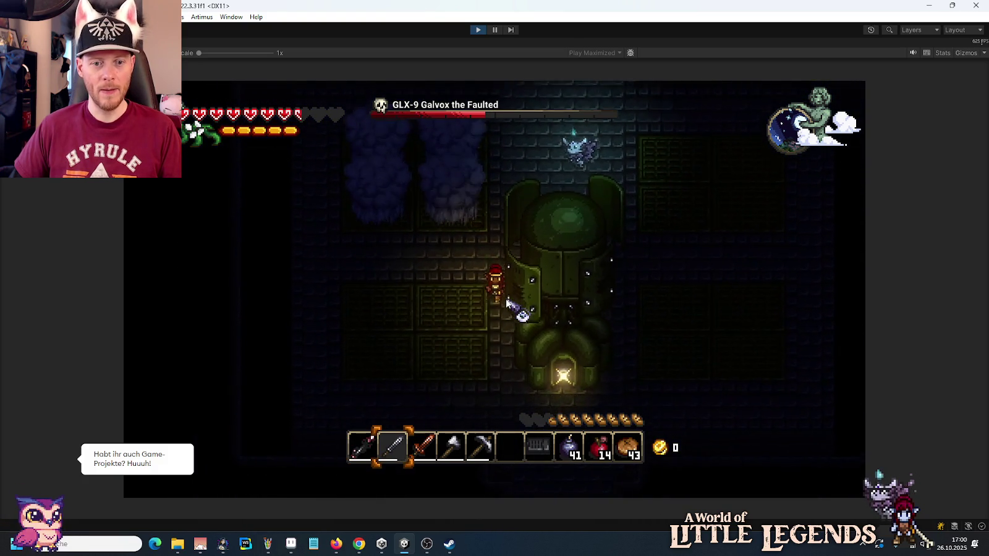
{"action": "key", "text": "s"}
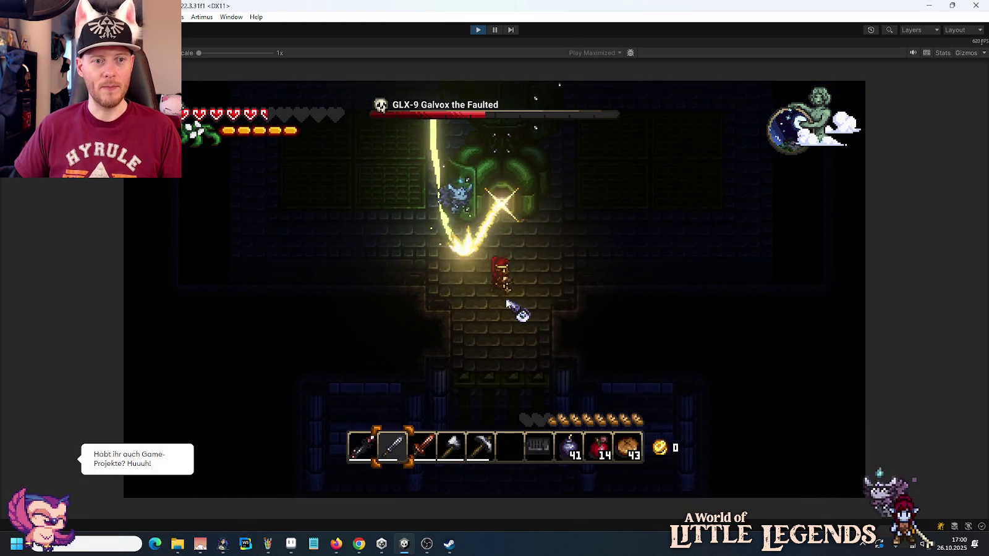
{"action": "key", "text": "w"}
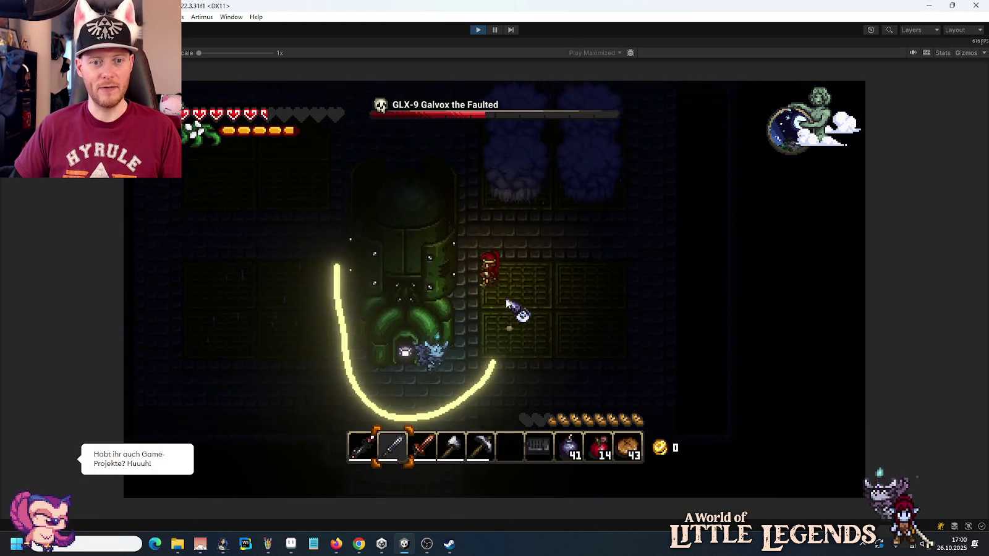
{"action": "key", "text": "s"}
{"action": "key", "text": "a"}
{"action": "key", "text": "s"}
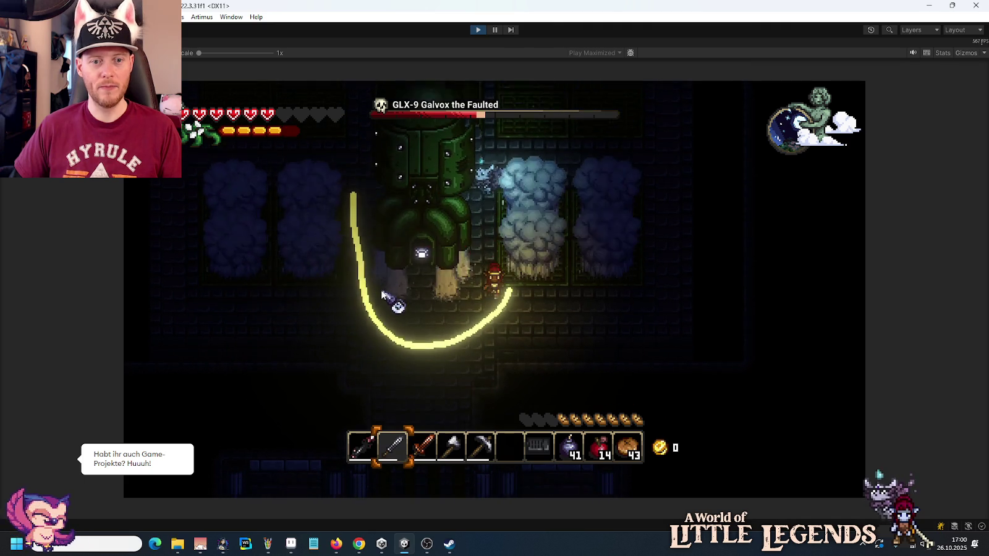
{"action": "key", "text": "a"}
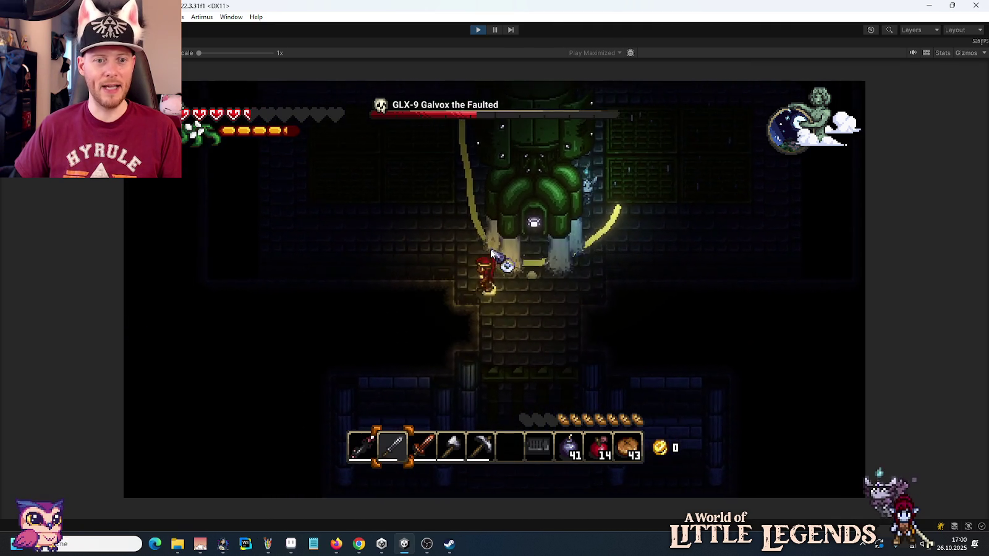
{"action": "key", "text": "a"}
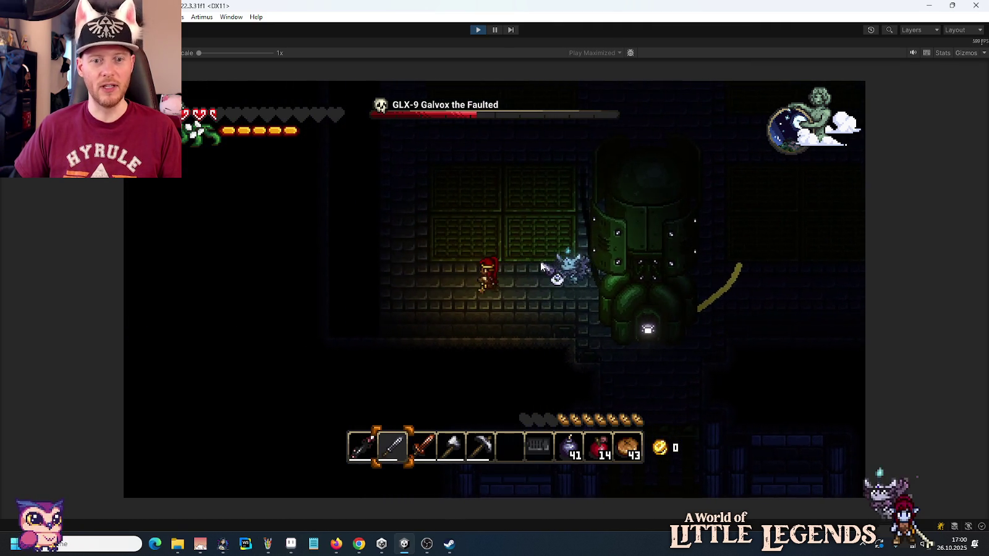
{"action": "key", "text": "w"}
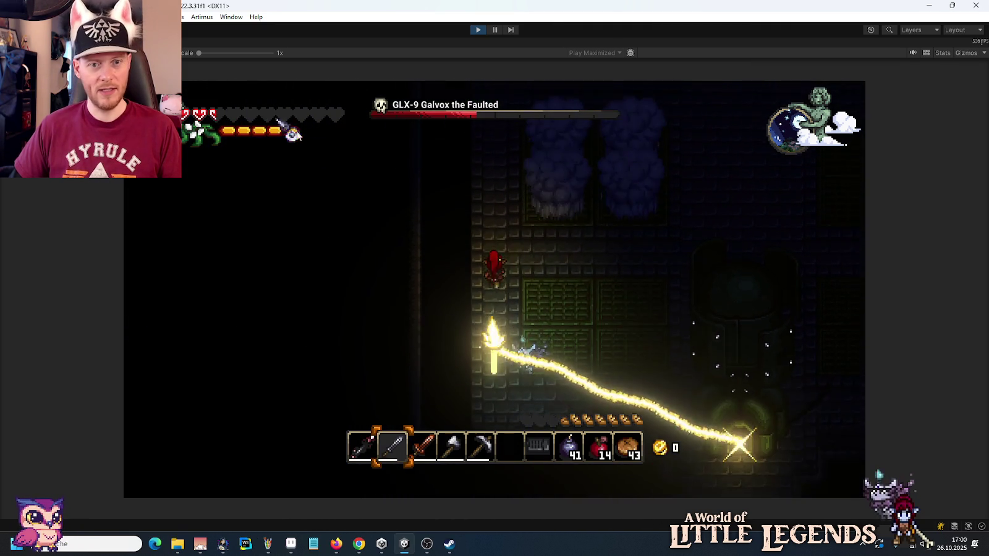
Step: Weave up, down and right around the room, dodging the lightning bolt
{"action": "key", "text": "w"}
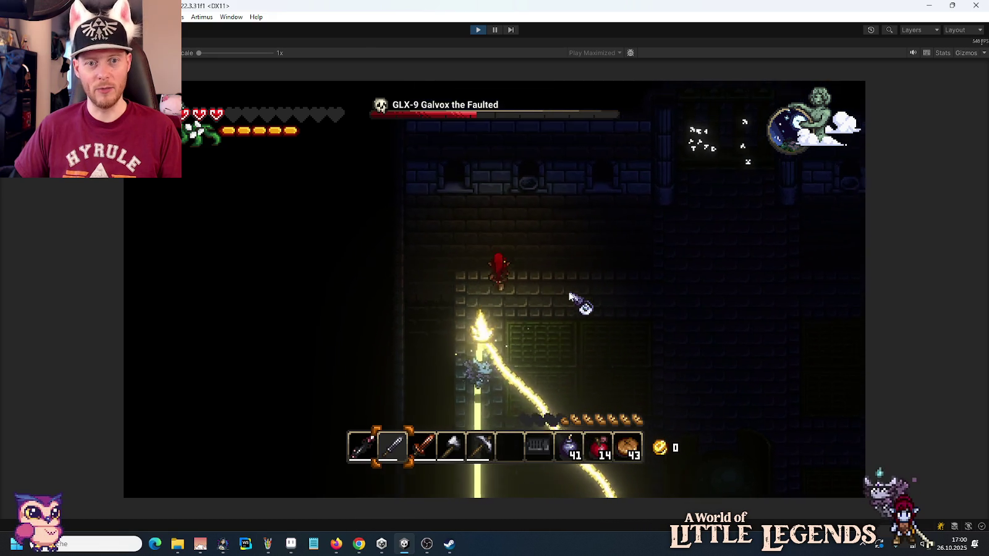
{"action": "key", "text": "s"}
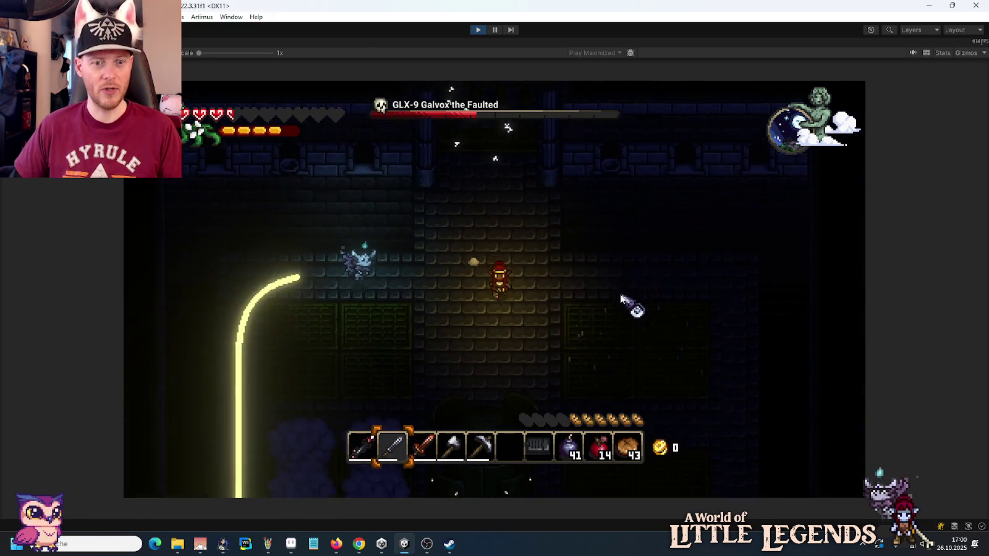
{"action": "key", "text": "w"}
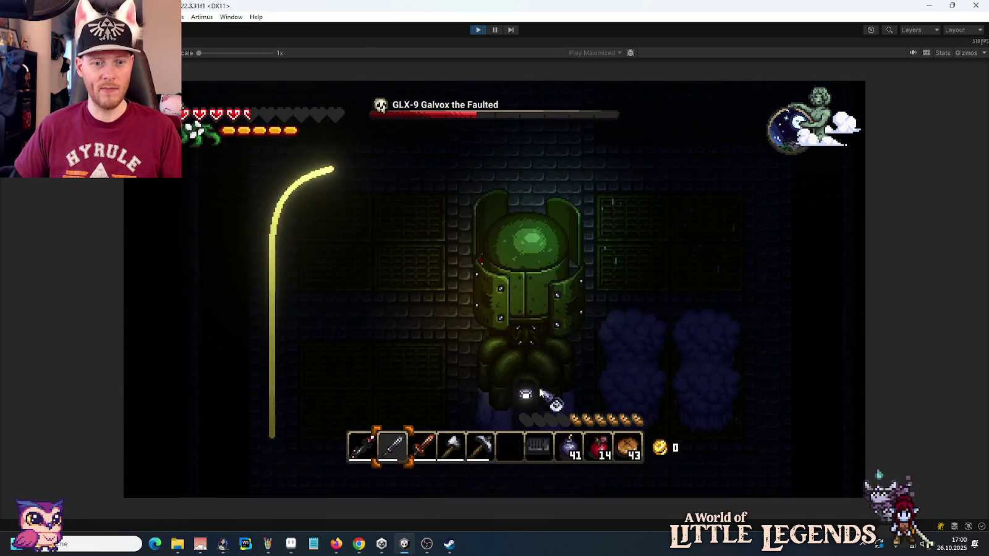
{"action": "key", "text": "a"}
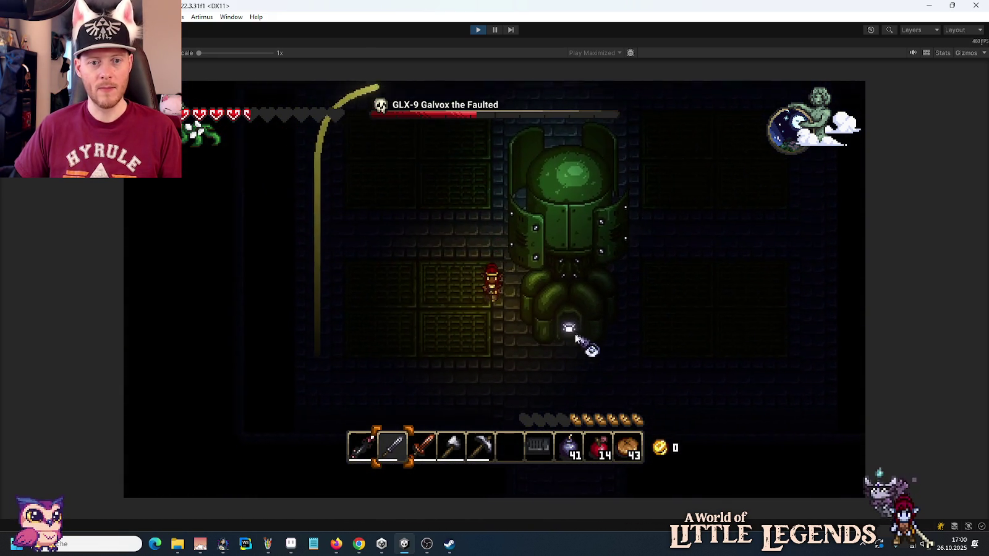
{"action": "key", "text": "a"}
{"action": "key", "text": "w"}
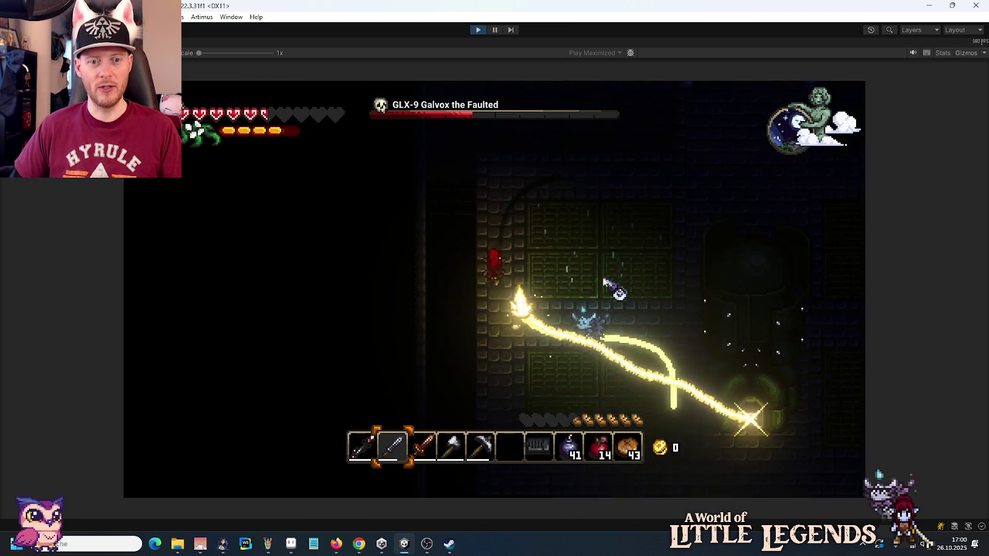
{"action": "key", "text": "w"}
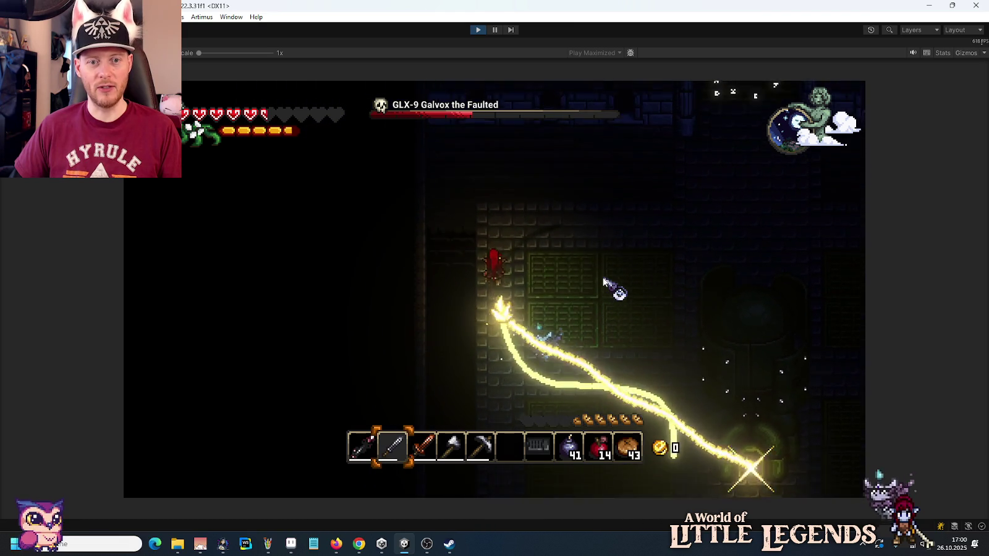
{"action": "key", "text": "d"}
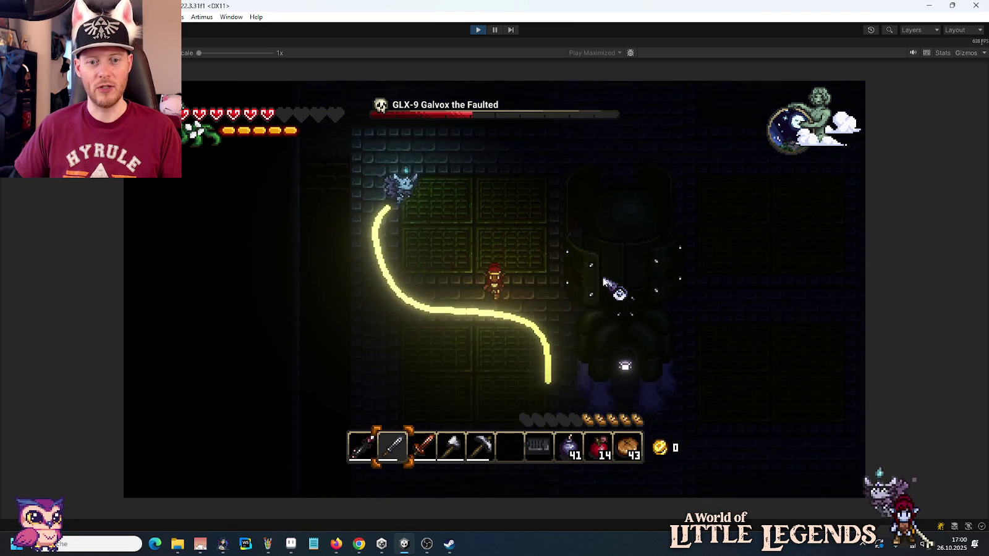
{"action": "key", "text": "s"}
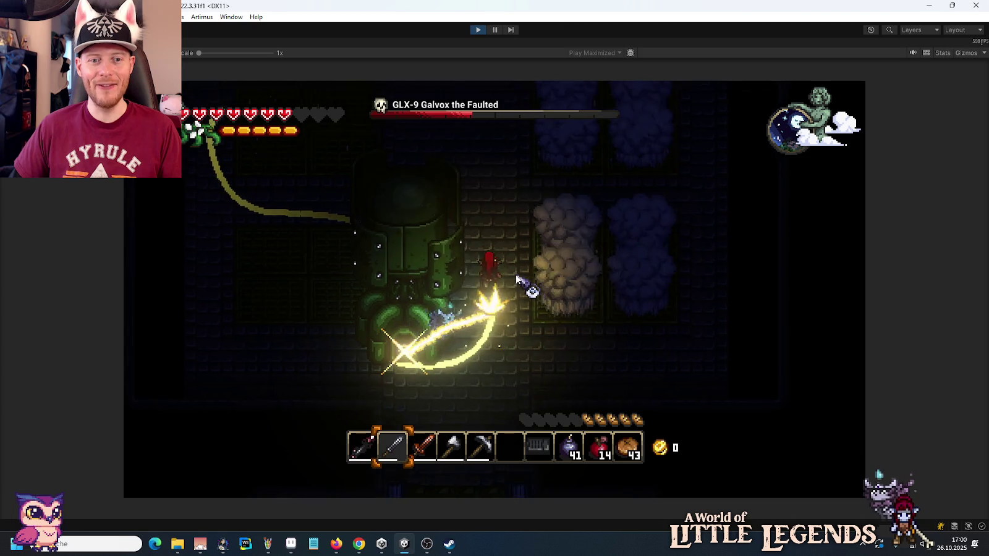
{"action": "key", "text": "d"}
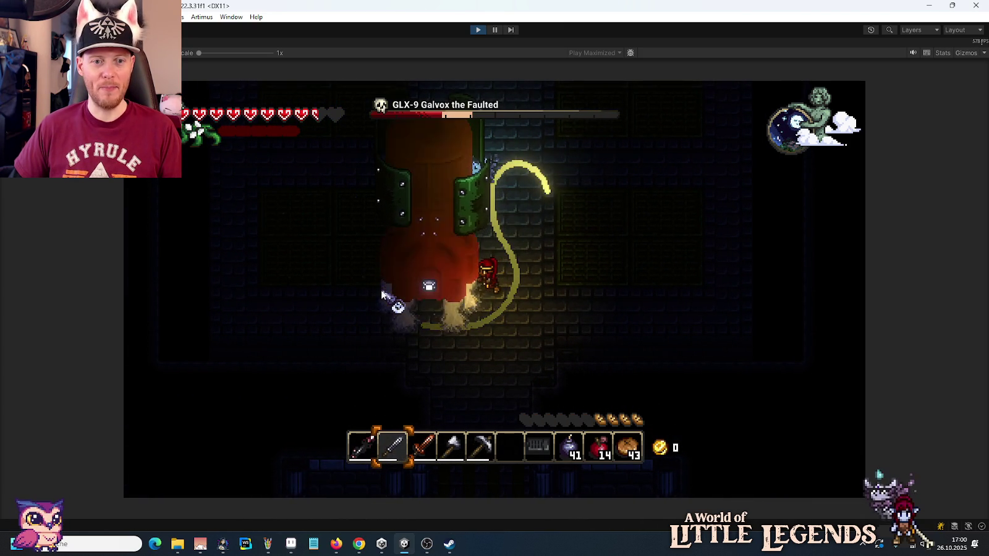
{"action": "key", "text": "d"}
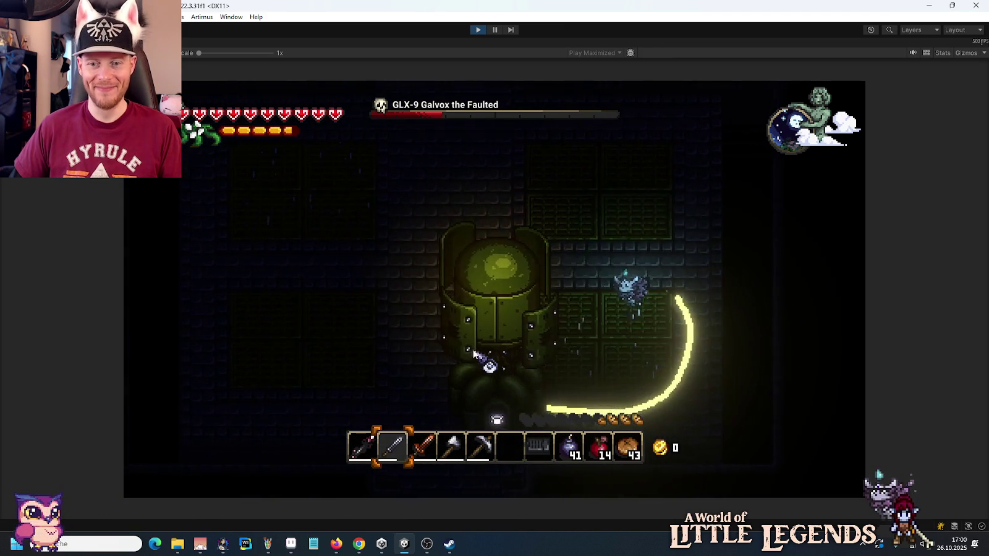
Step: Strike the boss twice with the sword and eat bread to refill hunger
{"action": "left_click", "coordinate": [592, 301]}
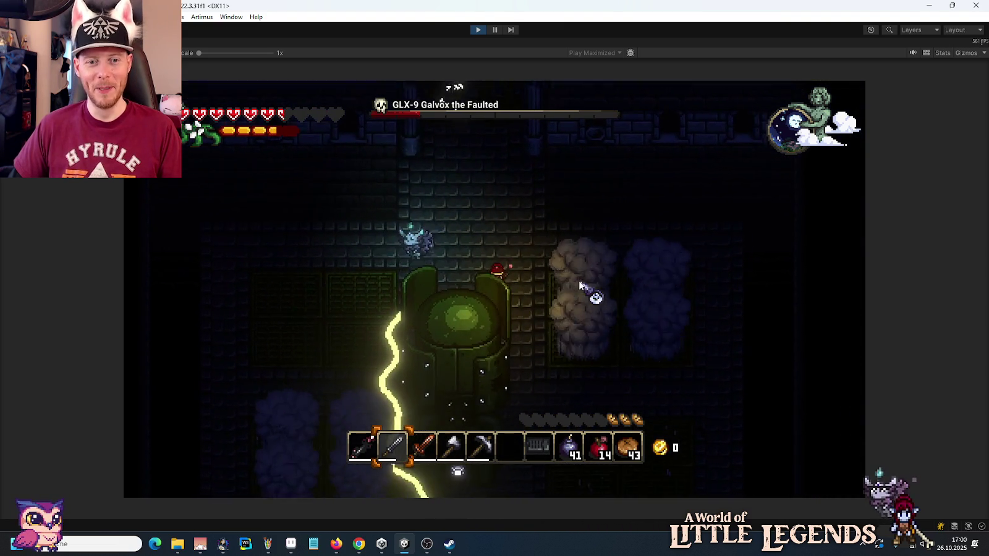
{"action": "left_click", "coordinate": [432, 272]}
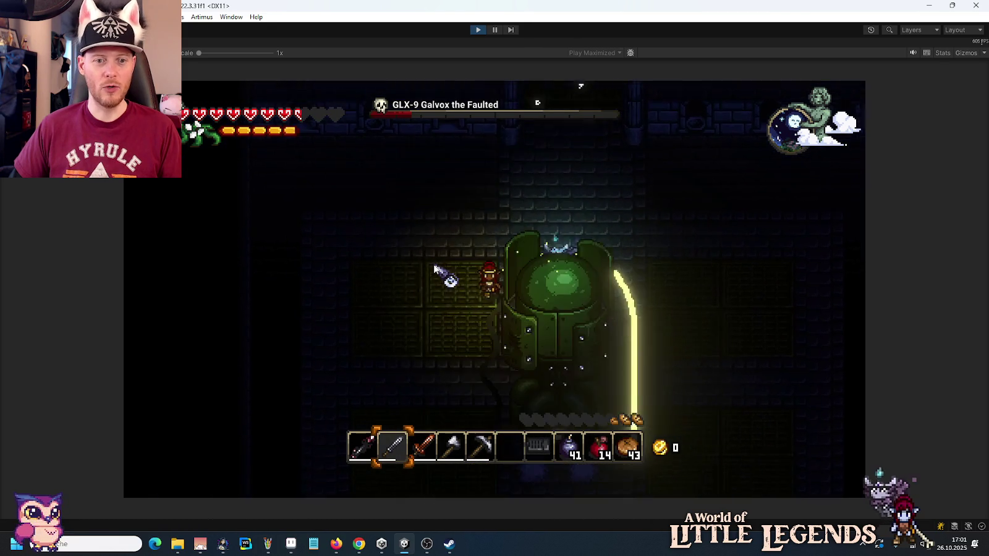
{"action": "scroll", "coordinate": [632, 333], "scroll_direction": "up", "scroll_amount": 1}
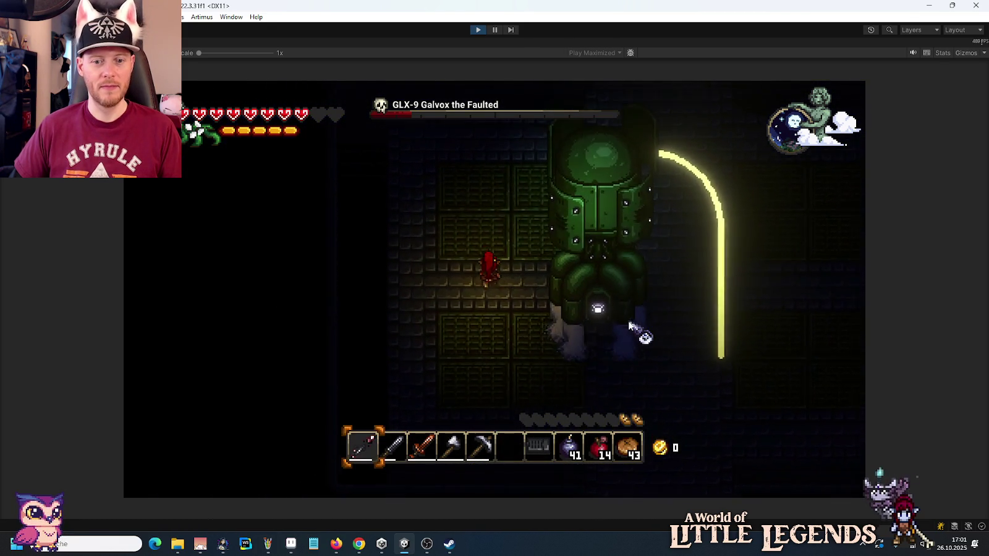
{"action": "scroll", "coordinate": [631, 331], "scroll_direction": "up", "scroll_amount": 1}
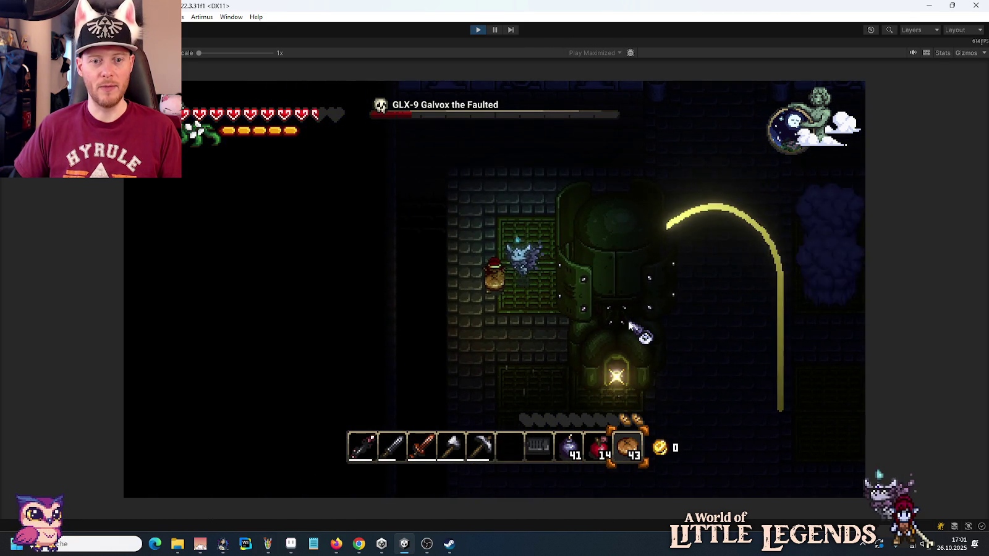
{"action": "left_click", "coordinate": [629, 323]}
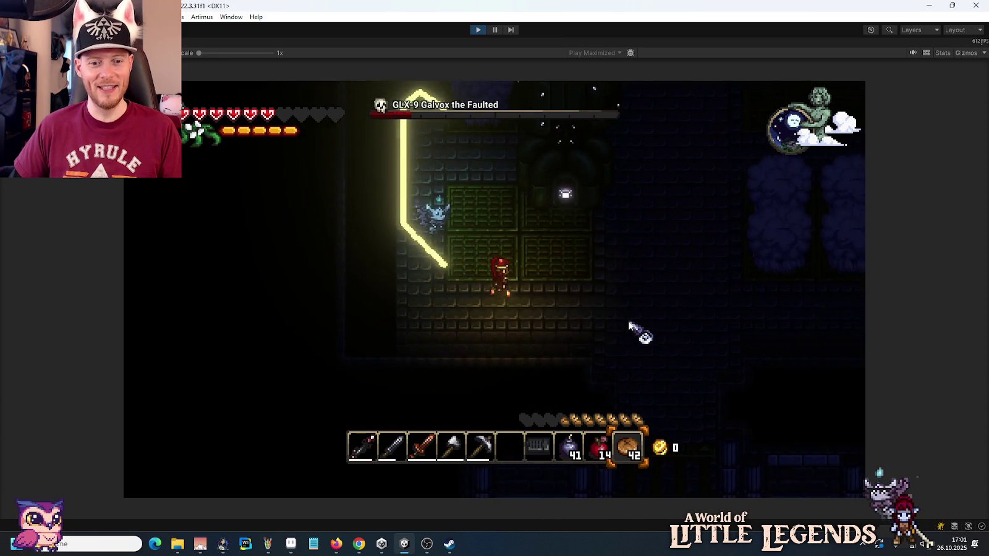
{"action": "scroll", "coordinate": [638, 332], "scroll_direction": "down", "scroll_amount": 1}
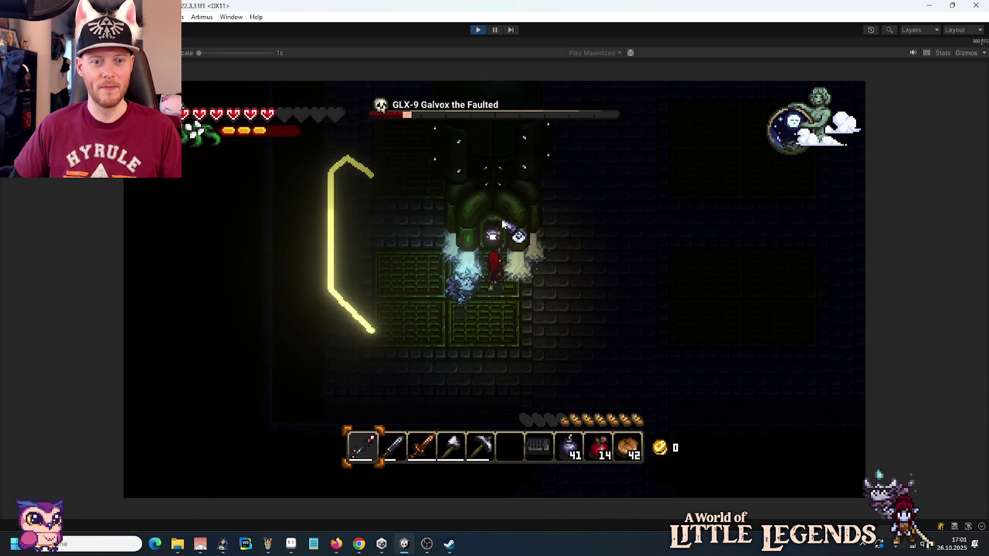
{"action": "scroll", "coordinate": [548, 251], "scroll_direction": "down", "scroll_amount": 1}
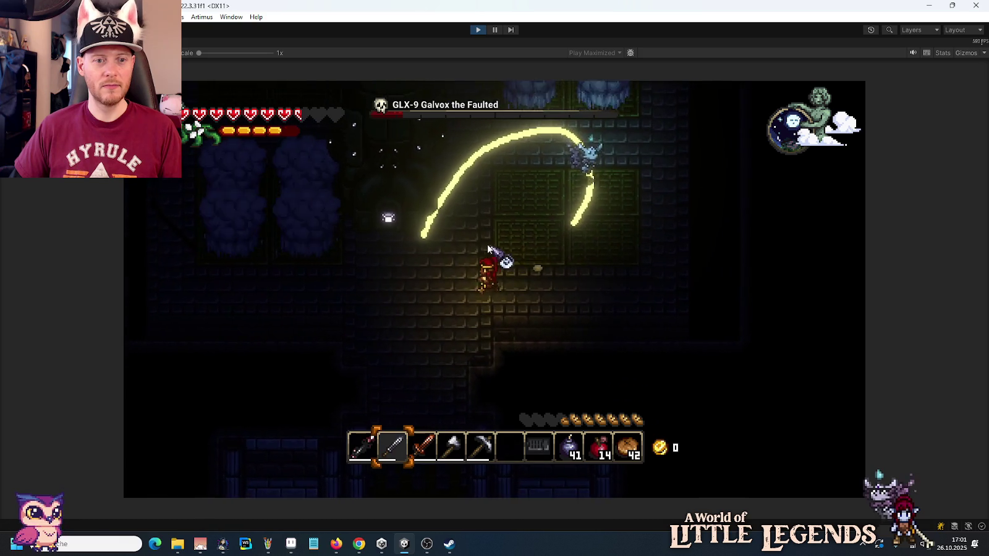
Step: Land the finishing sword hit on the boss, then walk away across the room
{"action": "key", "text": "w"}
{"action": "left_click", "coordinate": [485, 174]}
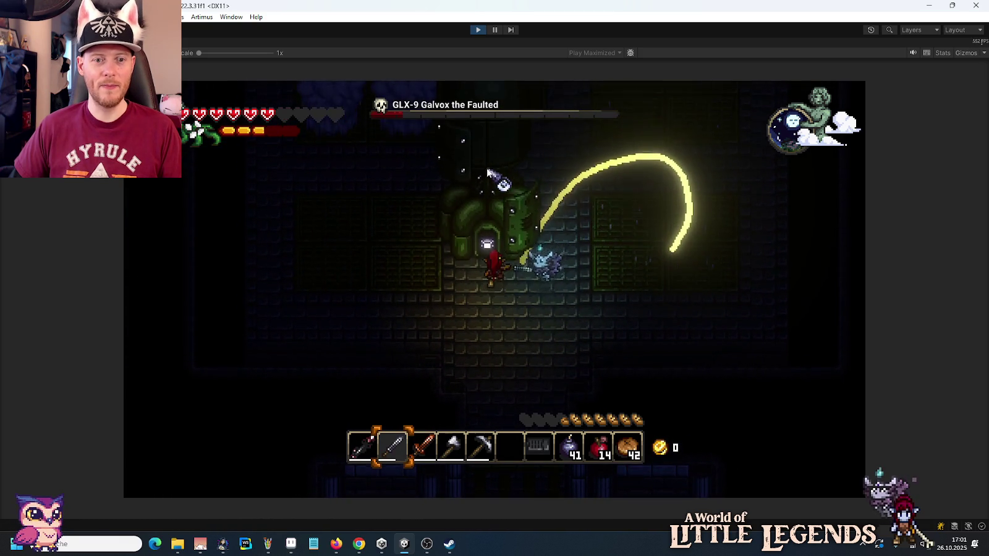
{"action": "key", "text": "d"}
{"action": "key", "text": "s"}
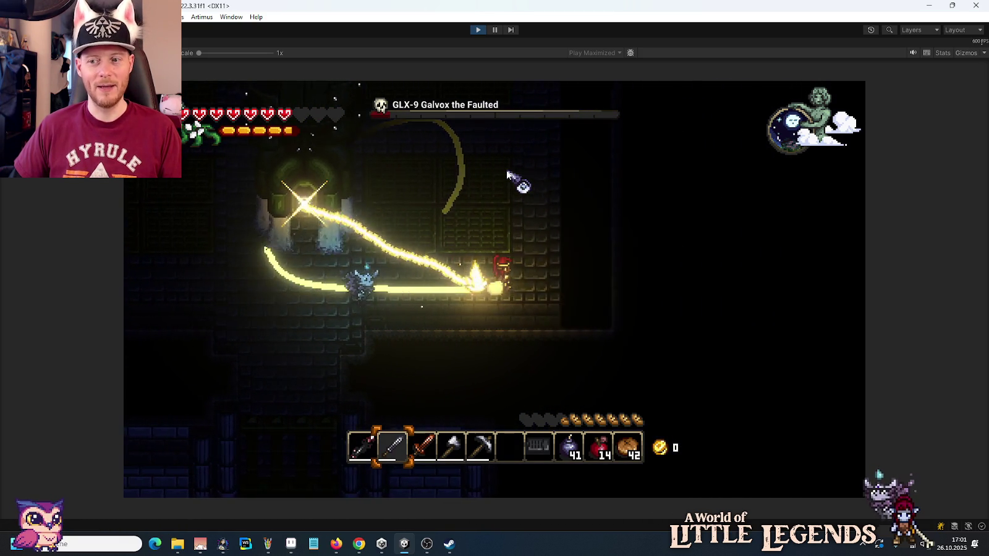
{"action": "key", "text": "w"}
{"action": "key", "text": "a"}
{"action": "key", "text": "s"}
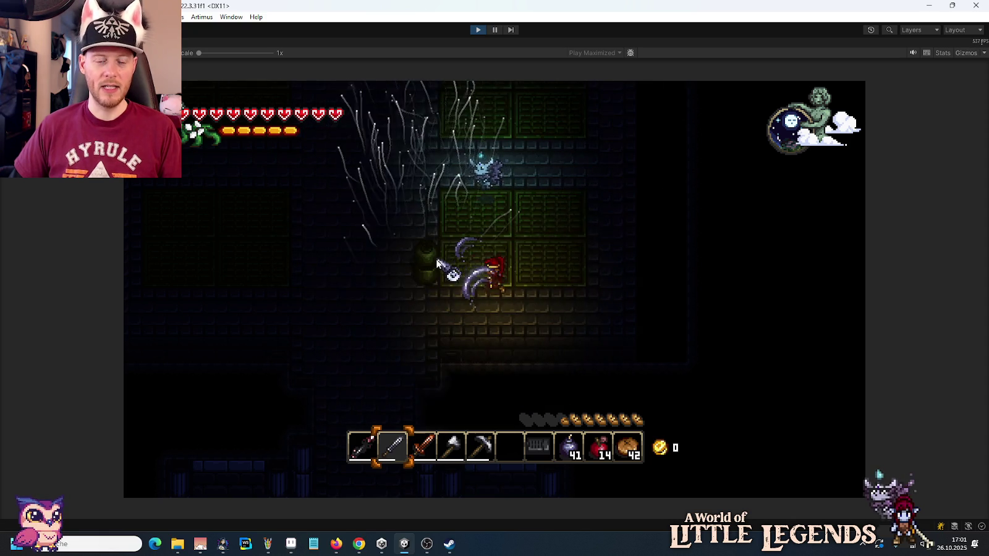
Step: Close the inventory and walk north through the doorway and corridor into the lit pipe room
{"action": "key", "text": "e"}
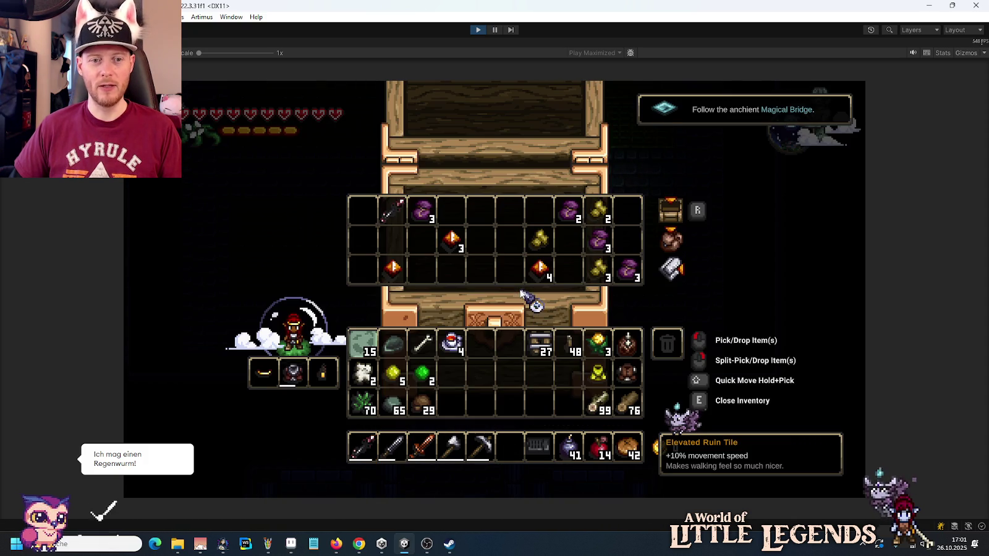
{"action": "key", "text": "e"}
{"action": "key", "text": "w+a"}
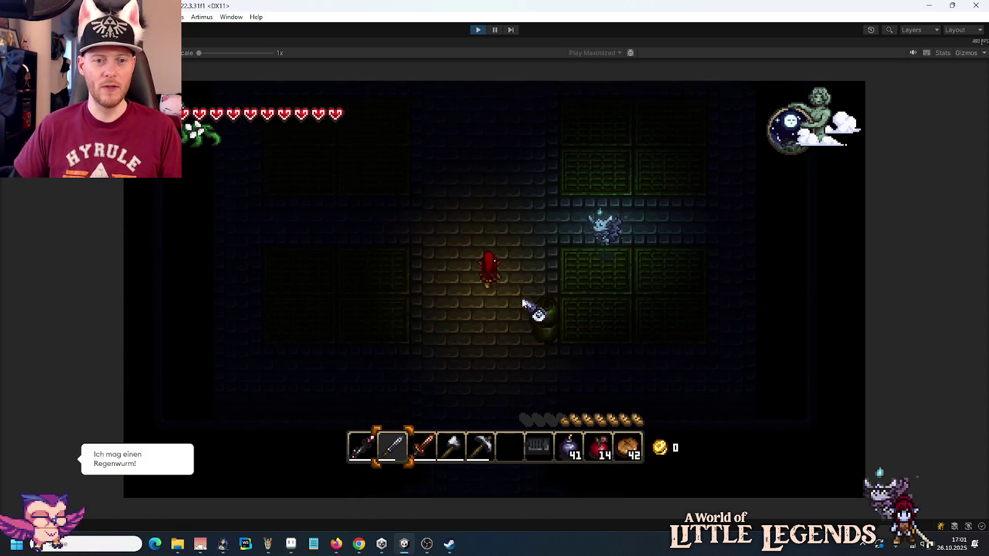
{"action": "key", "text": "w"}
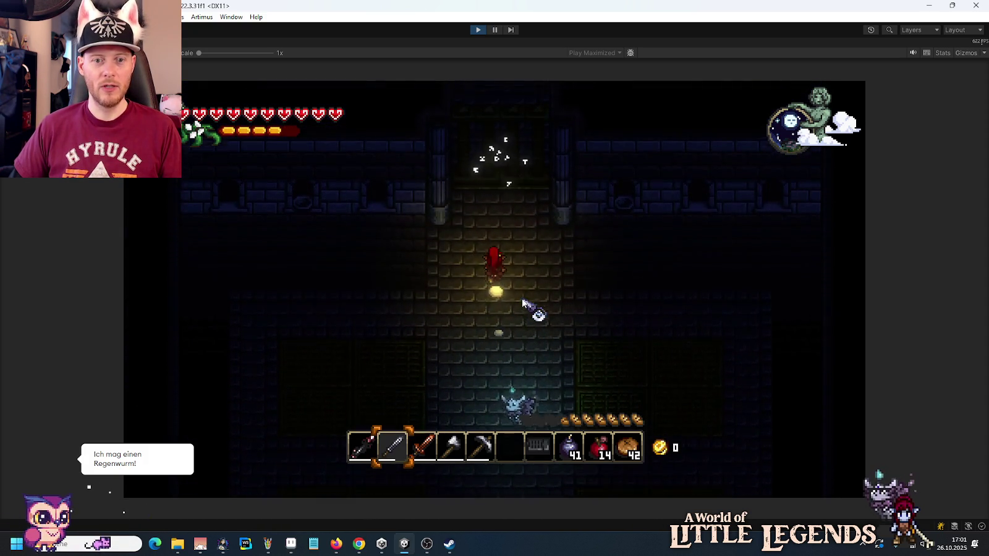
{"action": "key", "text": "8"}
{"action": "key", "text": "e"}
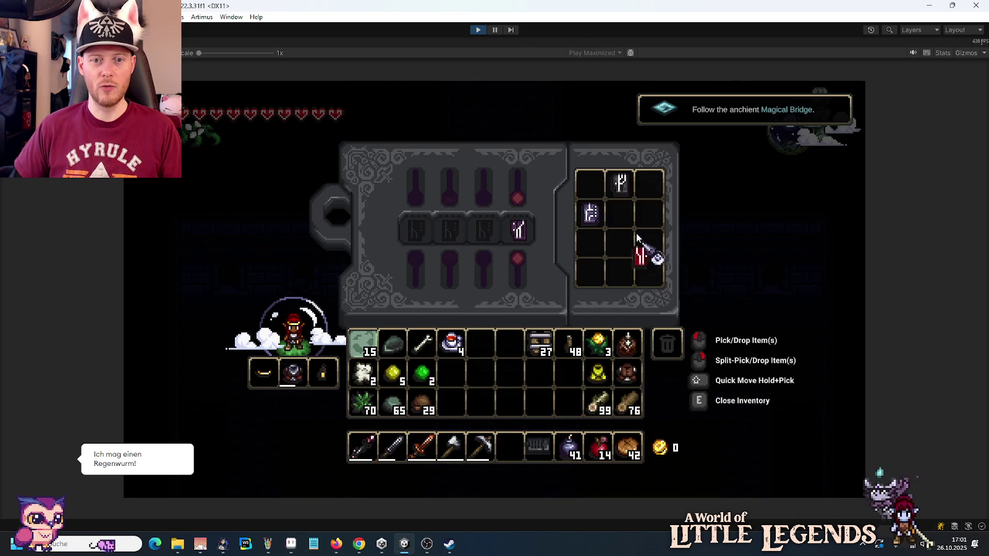
{"action": "key", "text": "e"}
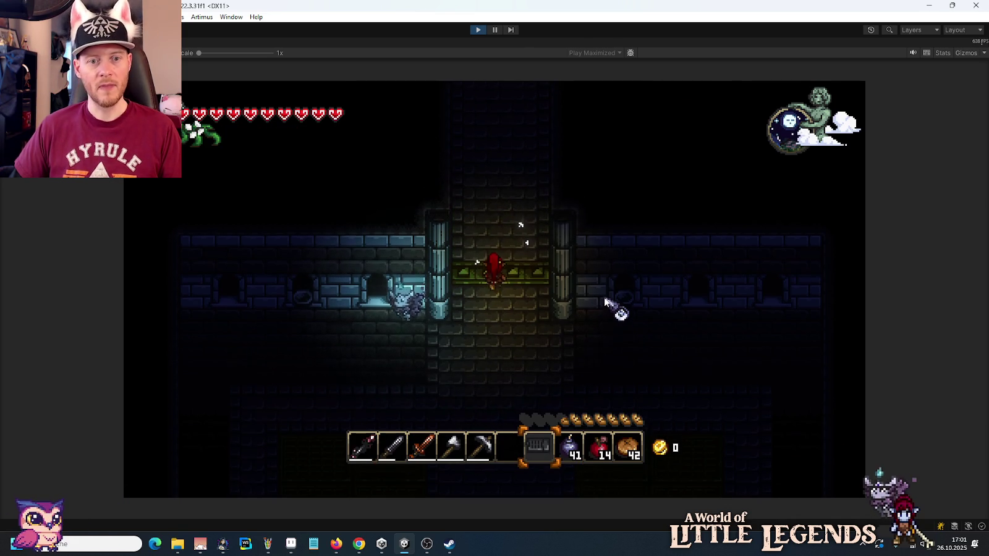
{"action": "key", "text": "w"}
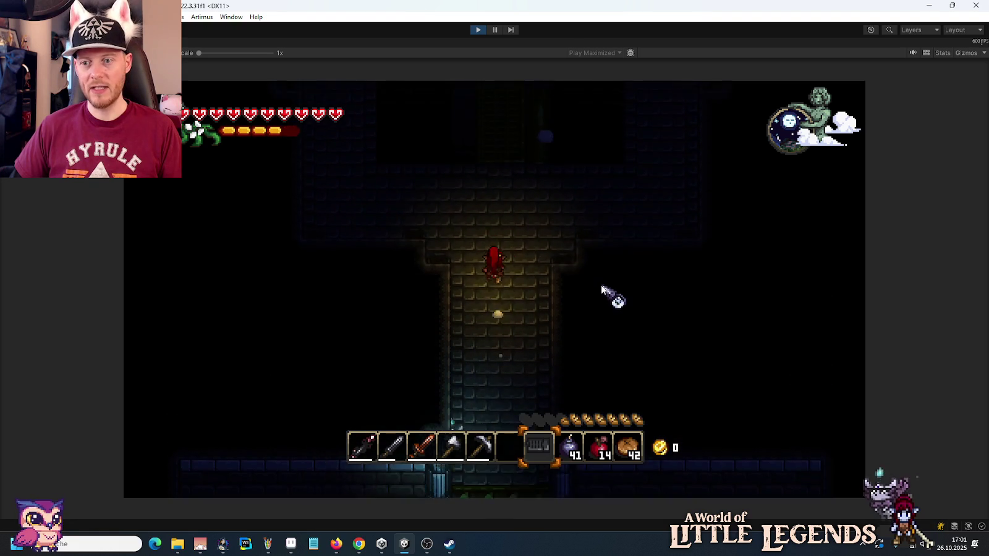
{"action": "key", "text": "w"}
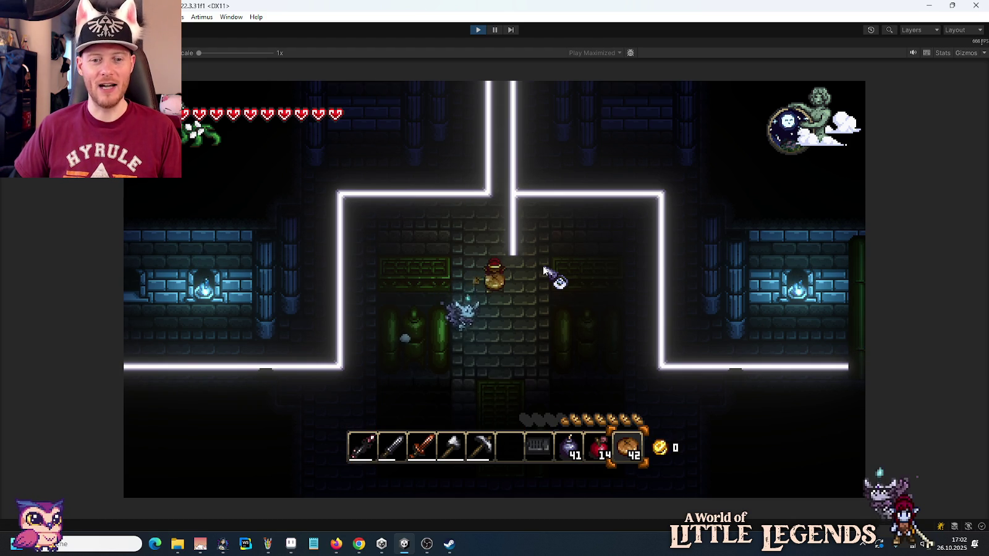
Step: Switch to the sword and walk left to the base of the large green boiler
{"action": "key", "text": "2"}
{"action": "key", "text": "a"}
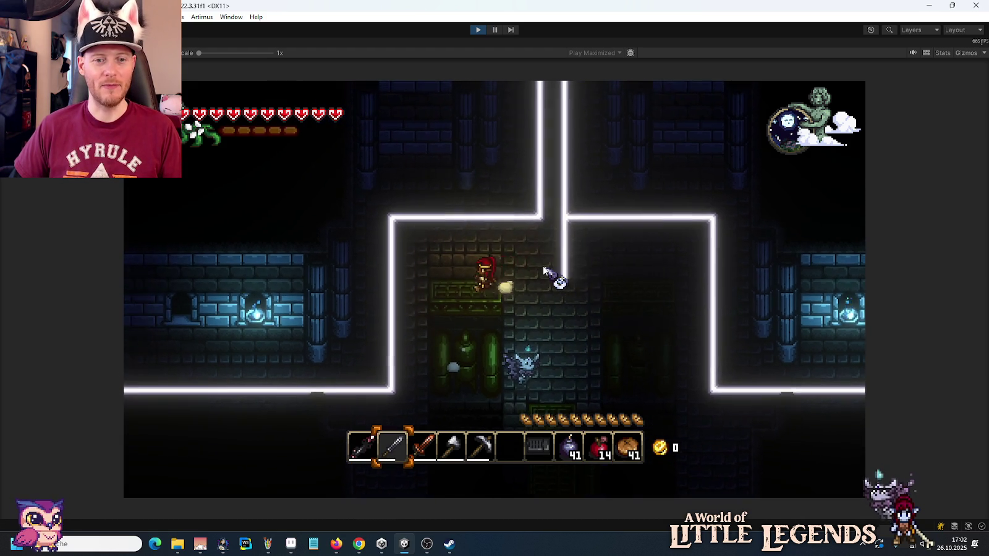
{"action": "key", "text": "a"}
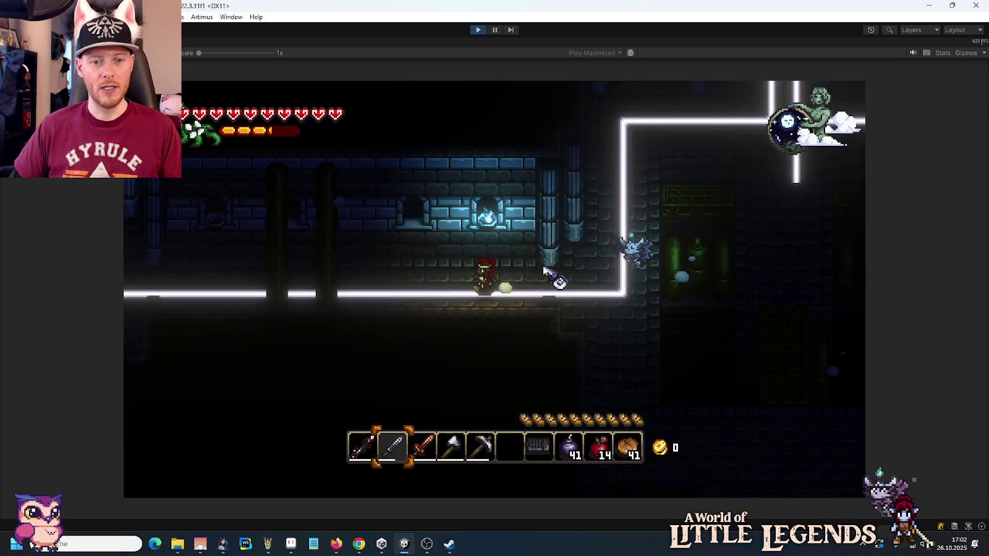
{"action": "scroll", "coordinate": [544, 270], "scroll_direction": "down", "scroll_amount": 2}
{"action": "scroll", "coordinate": [544, 270], "scroll_direction": "down", "scroll_amount": 2}
{"action": "key", "text": "a"}
{"action": "scroll", "coordinate": [544, 269], "scroll_direction": "down", "scroll_amount": 1}
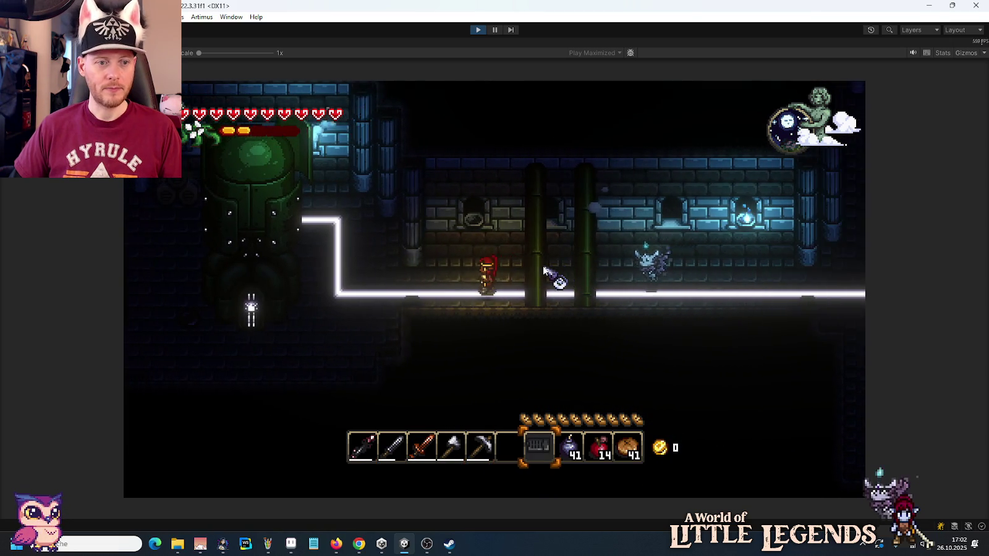
{"action": "key", "text": "a"}
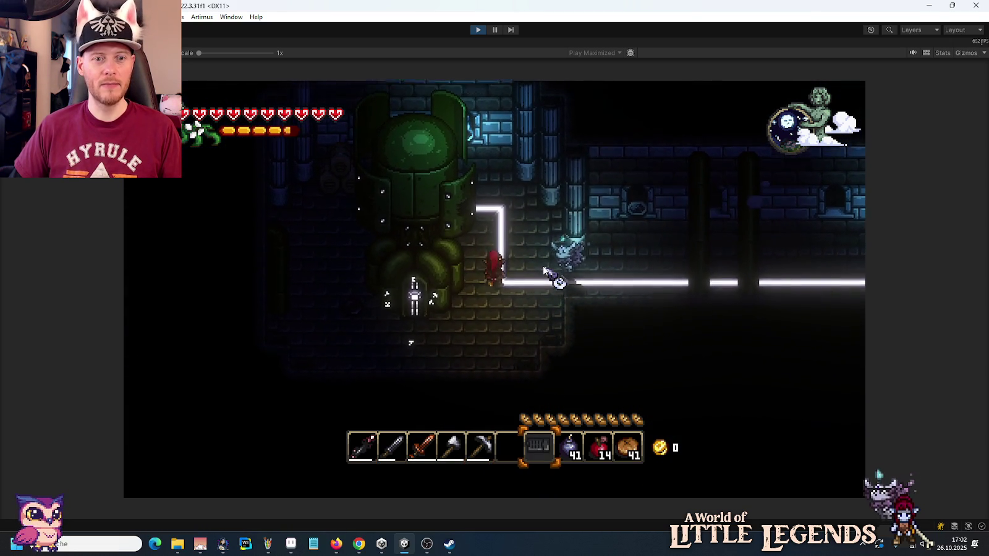
{"action": "key", "text": "a"}
{"action": "key", "text": "s"}
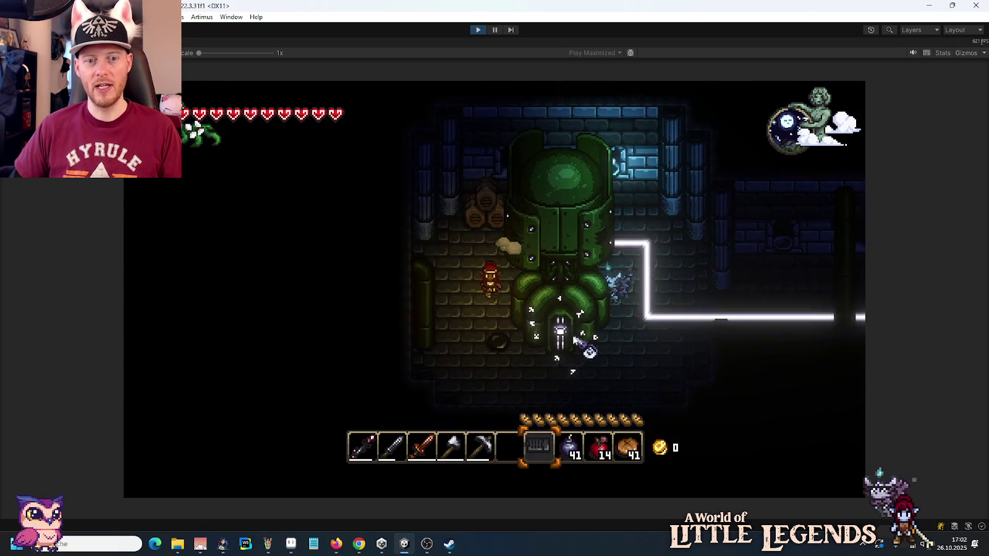
{"action": "key", "text": "d"}
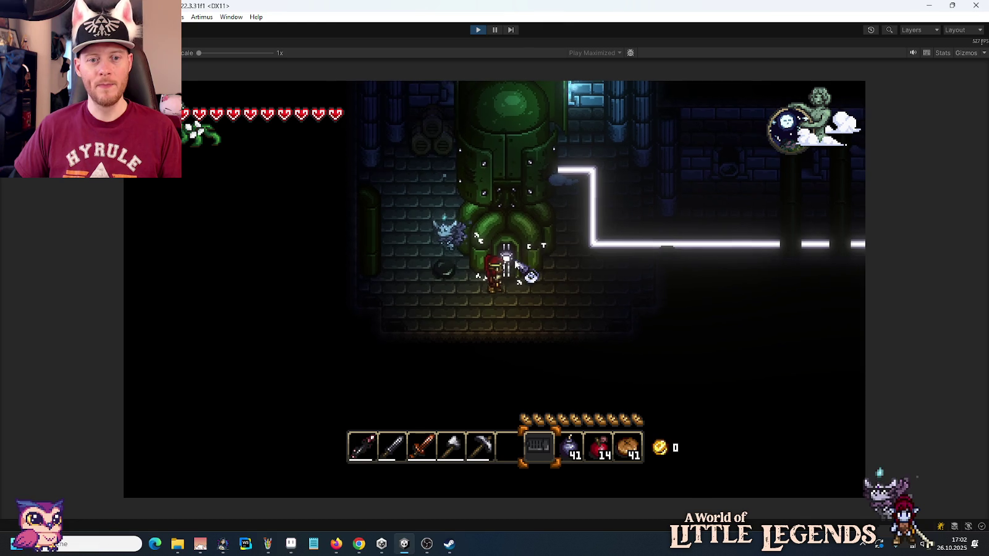
Step: Check the inventory, then walk right, climb the ledge, and head south down the corridor
{"action": "key", "text": "e"}
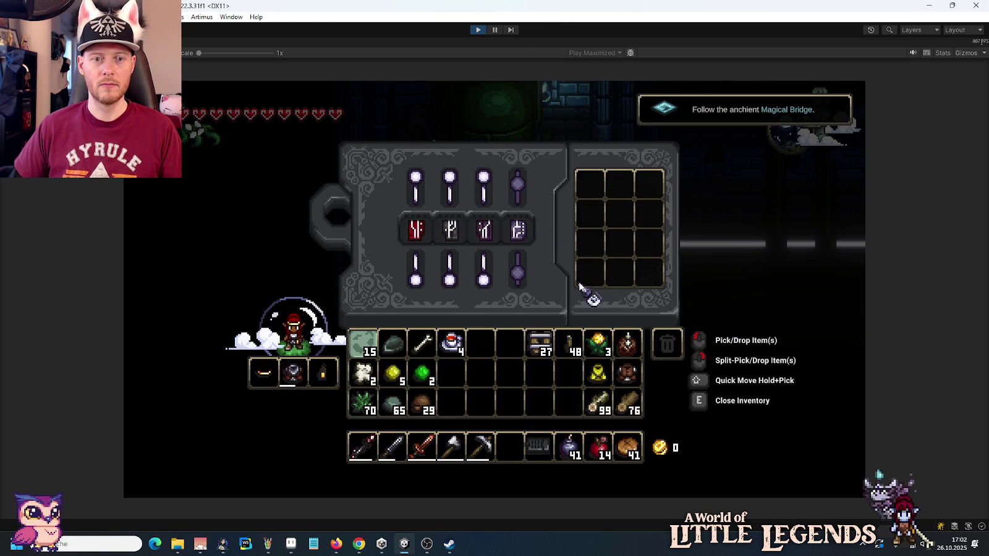
{"action": "key", "text": "e"}
{"action": "key", "text": "d"}
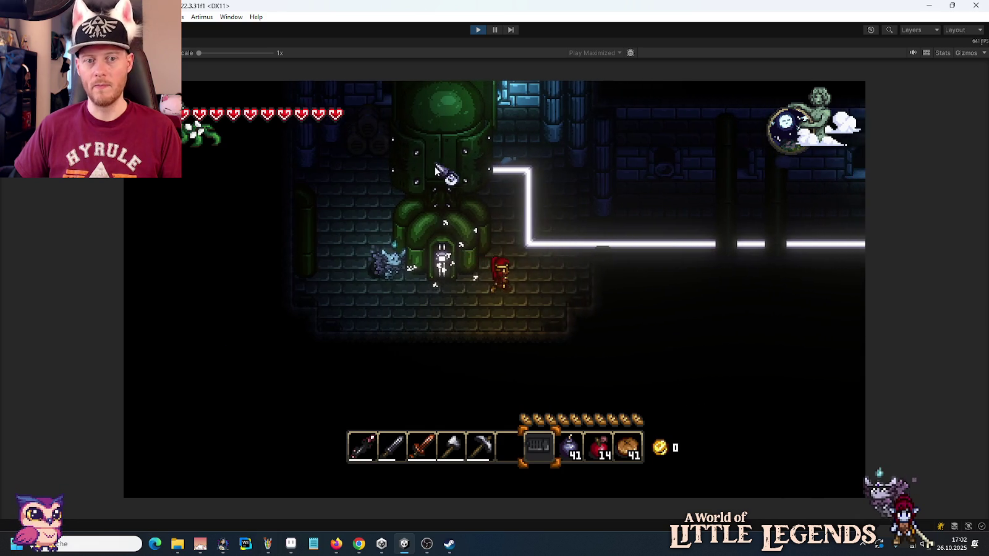
{"action": "key", "text": "d"}
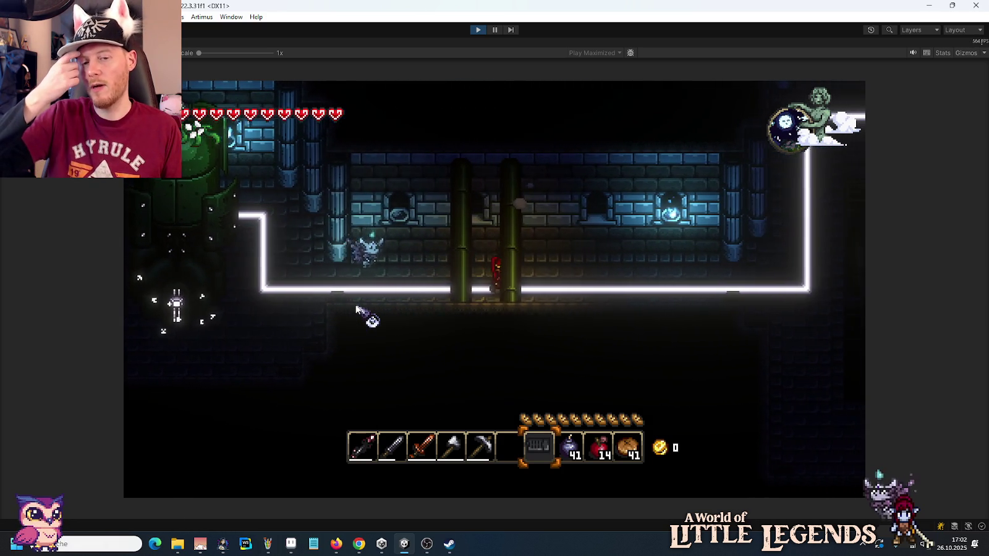
{"action": "key", "text": "d"}
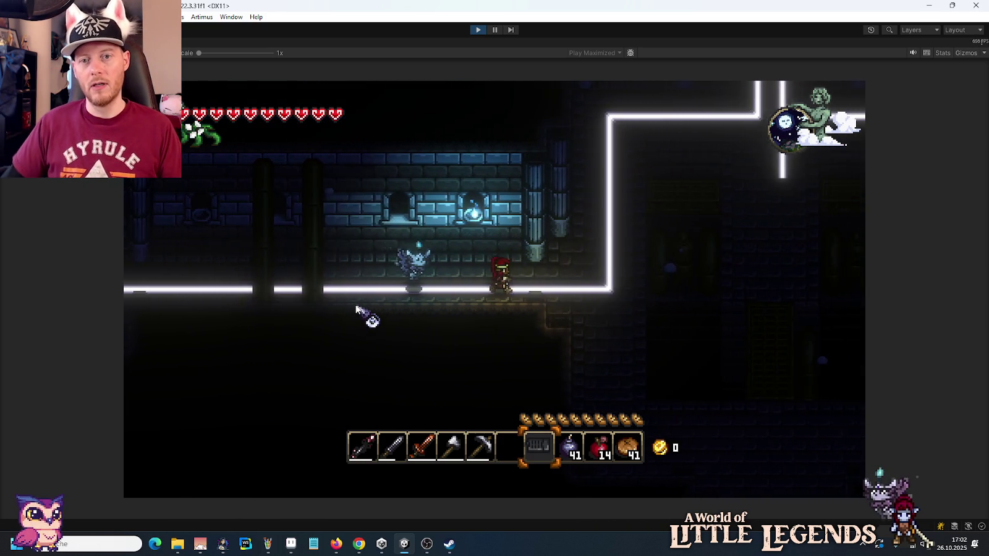
{"action": "key", "text": "d"}
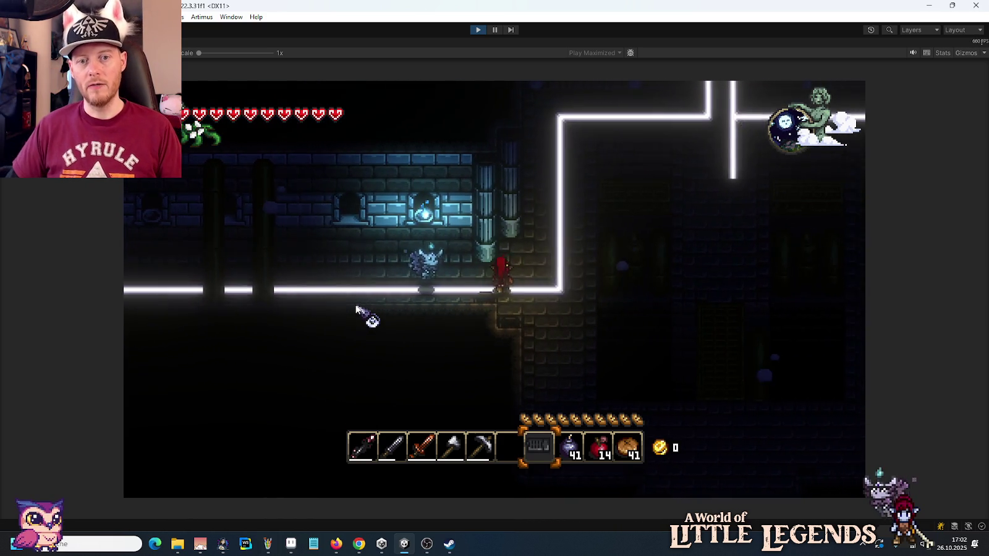
{"action": "key", "text": "space"}
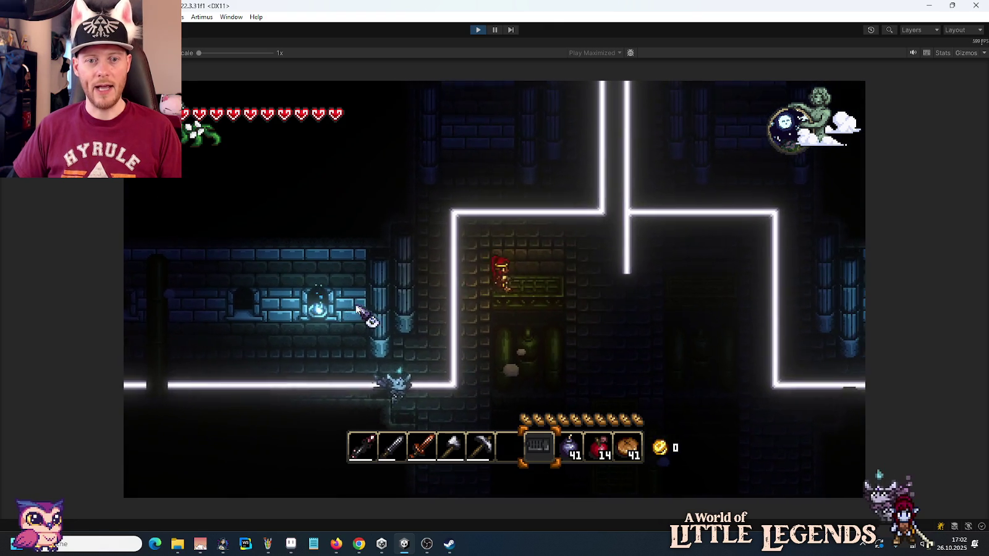
{"action": "key", "text": "d"}
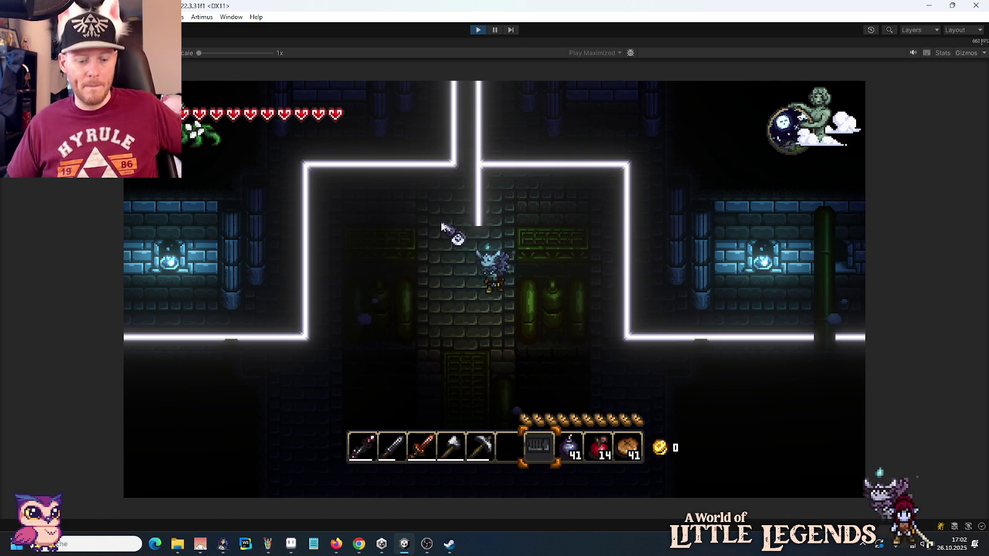
{"action": "key", "text": "s"}
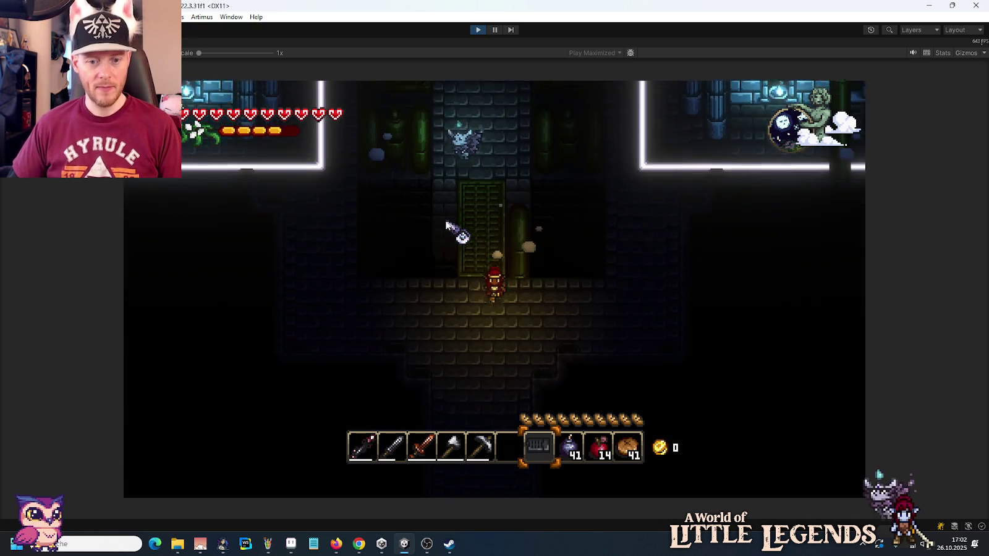
{"action": "key", "text": "s"}
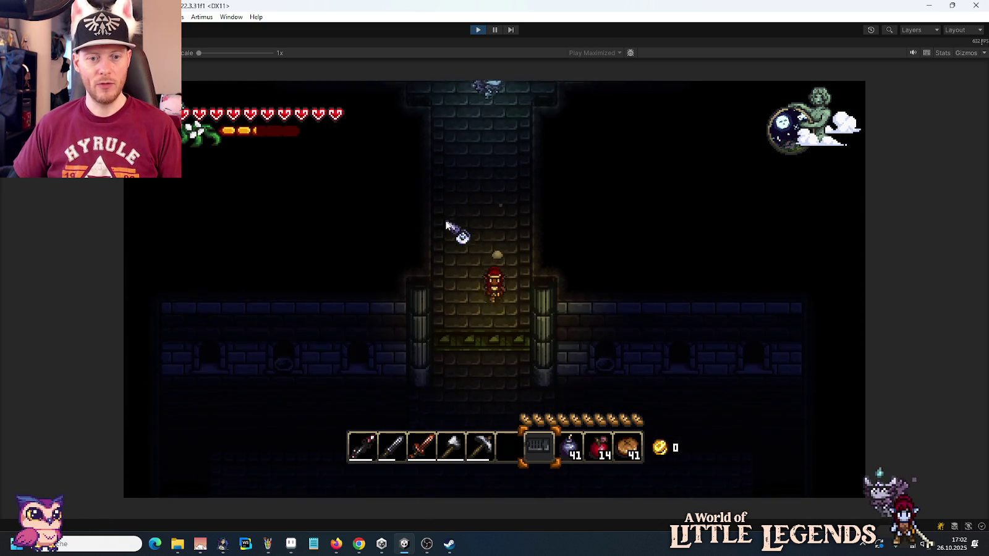
Step: Select the rail stack and lay a bending rail track across the dungeon floor
{"action": "key", "text": "e"}
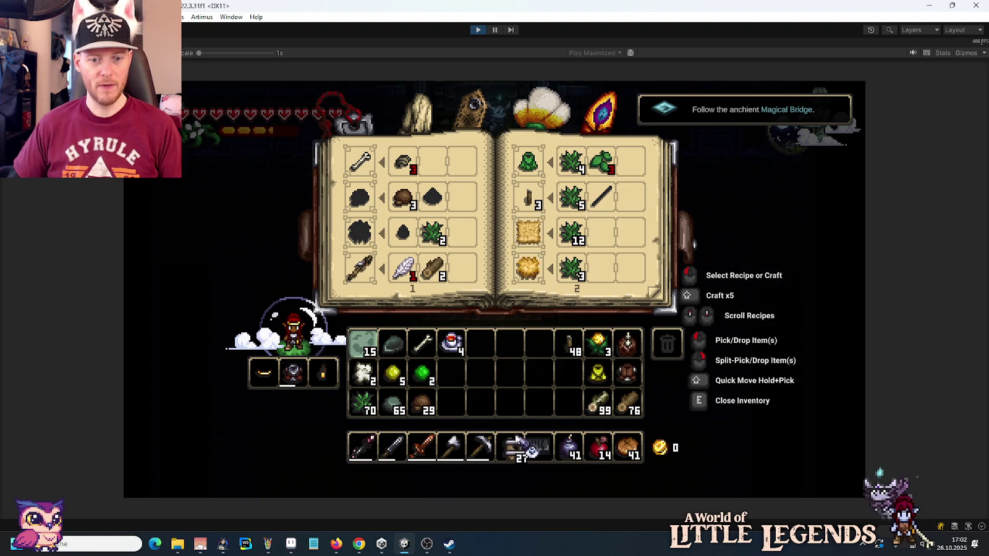
{"action": "key", "text": "e"}
{"action": "key", "text": "6"}
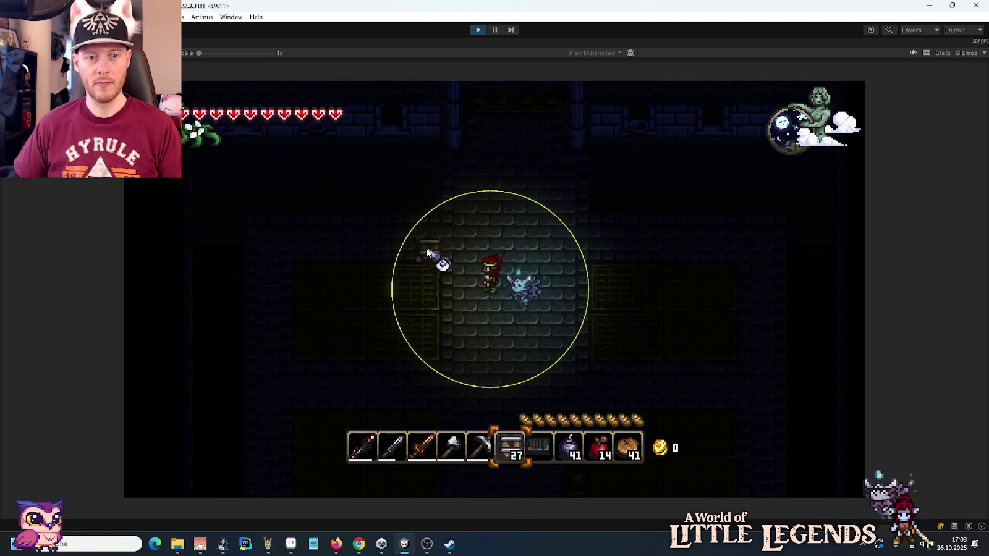
{"action": "key", "text": "d"}
{"action": "mouse_move", "coordinate": [542, 252]}
{"action": "left_mouse_down"}
{"action": "mouse_move", "coordinate": [507, 250]}
{"action": "mouse_move", "coordinate": [548, 315]}
{"action": "left_mouse_up"}
{"action": "key", "text": "s"}
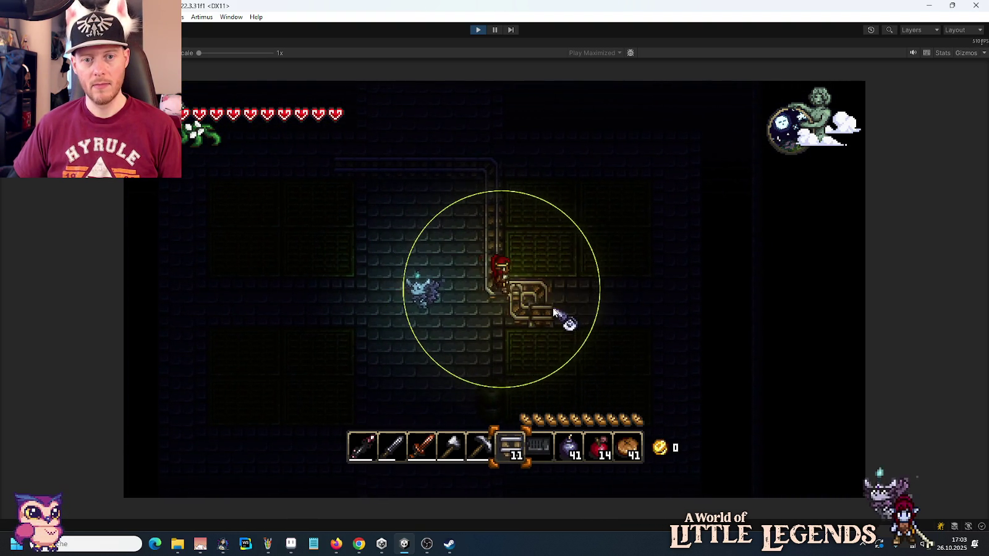
Step: Switch to the pickaxe and mine one rail back up, leaving 12 rails
{"action": "key", "text": "d"}
{"action": "key", "text": "5"}
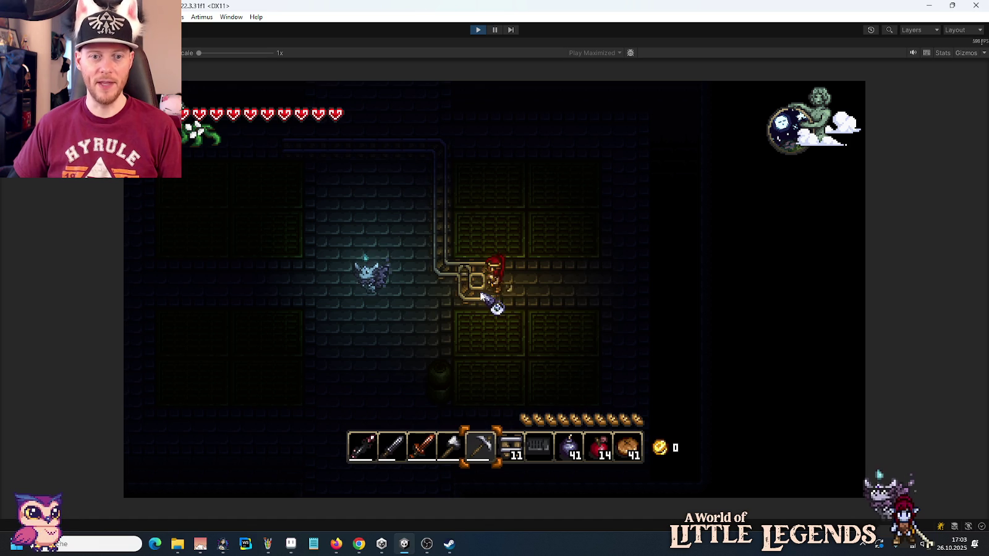
{"action": "left_click", "coordinate": [481, 295]}
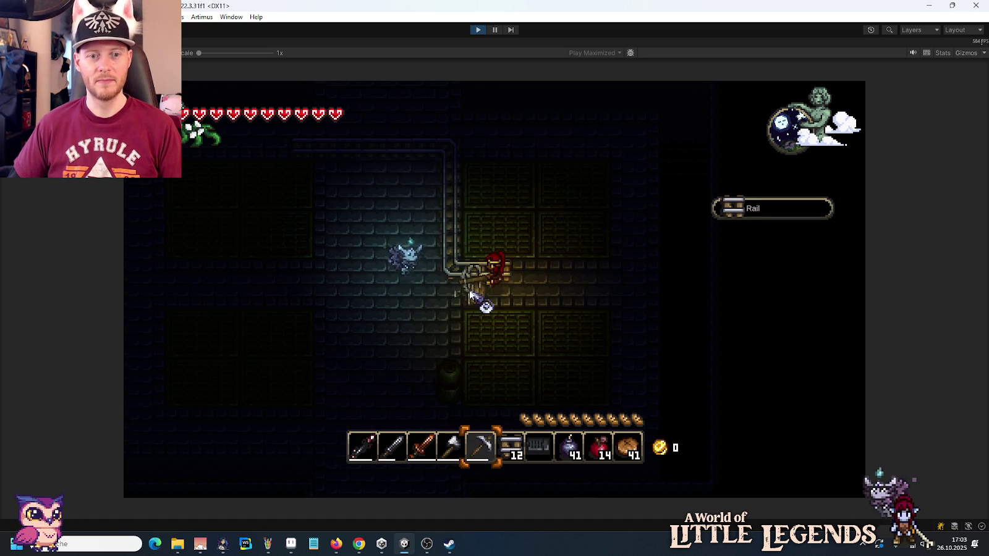